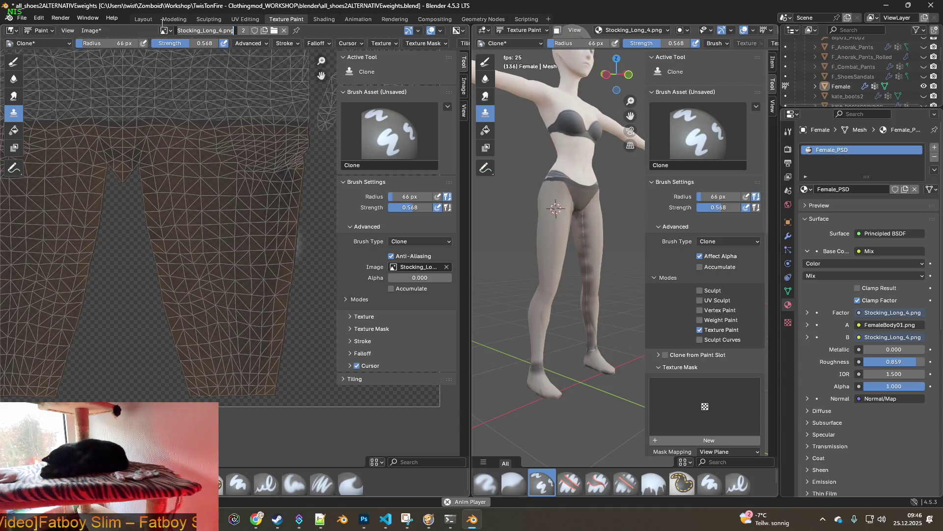
Replace the painted image with Stocking_Long_4.png from disk and move to the Shading workspace.
{"action": "left_click", "coordinate": [92, 31]}
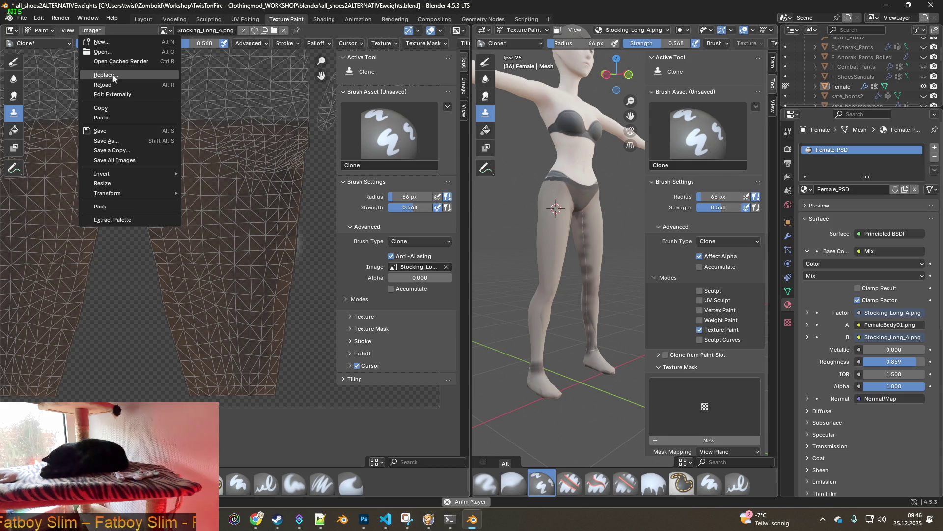
{"action": "left_click", "coordinate": [106, 51]}
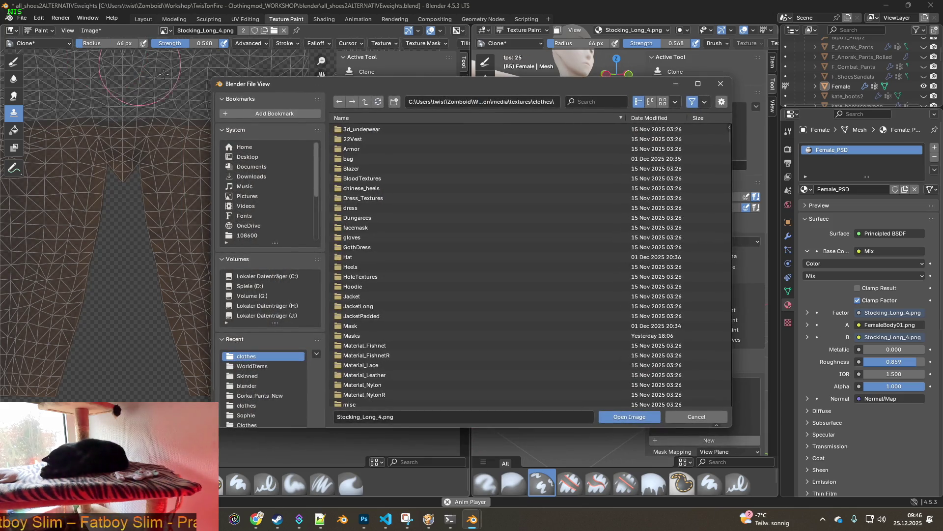
{"action": "left_click", "coordinate": [631, 417]}
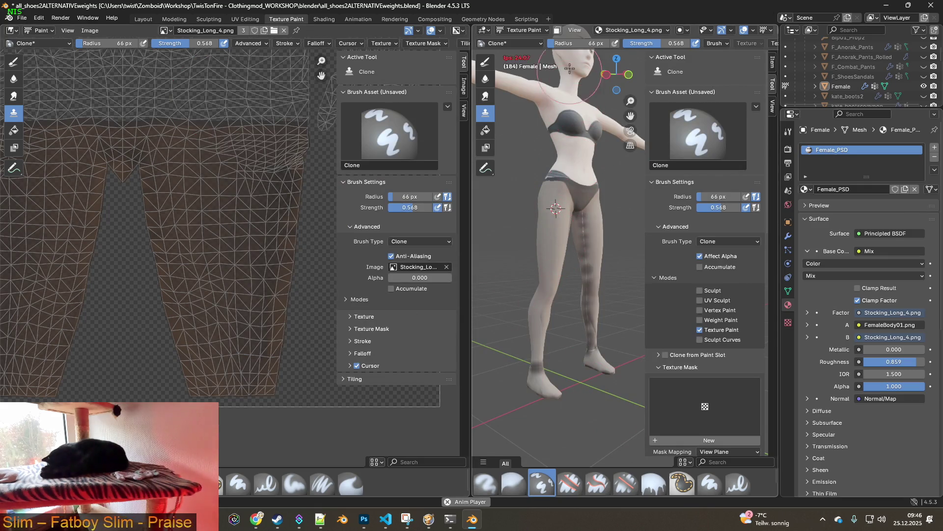
{"action": "left_click", "coordinate": [325, 18]}
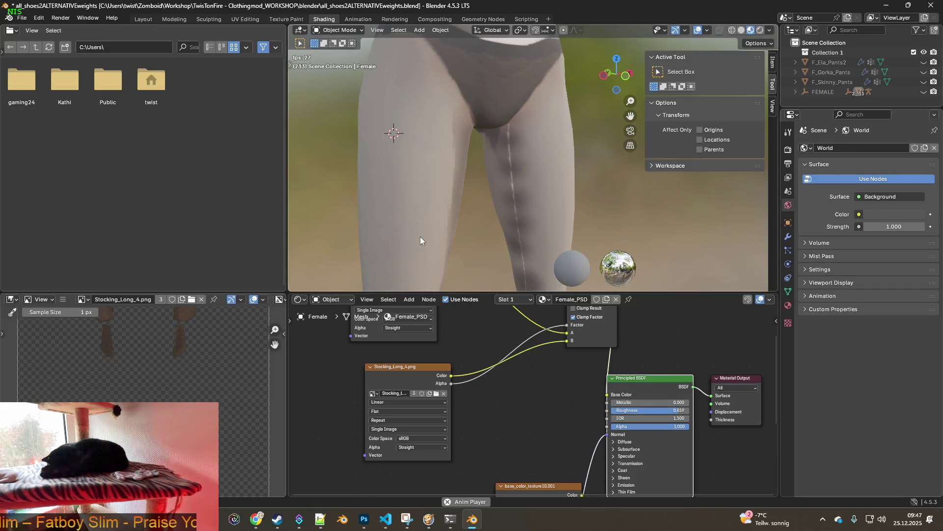
{"action": "scroll", "coordinate": [474, 236], "scroll_direction": "down", "scroll_amount": 5}
{"action": "scroll", "coordinate": [475, 236], "scroll_direction": "down", "scroll_amount": 3}
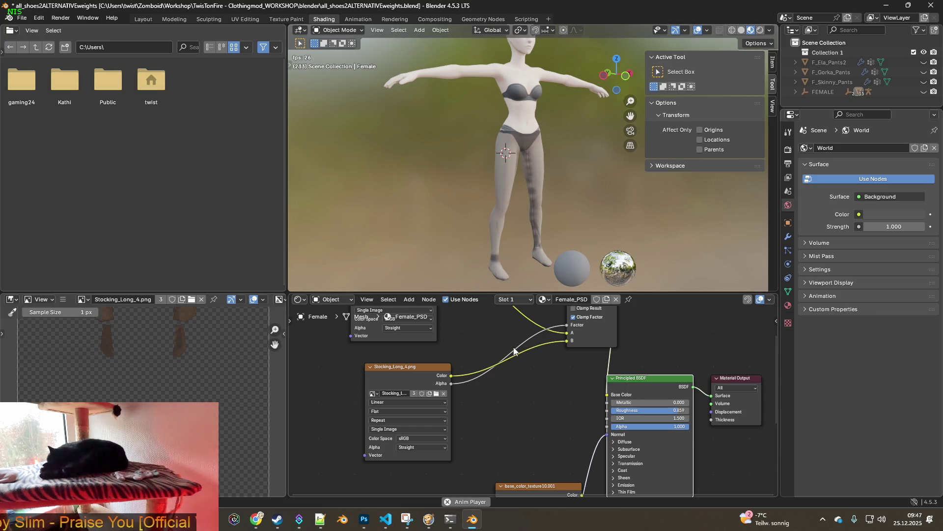
Bring the ChatGPT browser window to the front after viewing the whole figure.
{"action": "key", "text": "alt+Tab"}
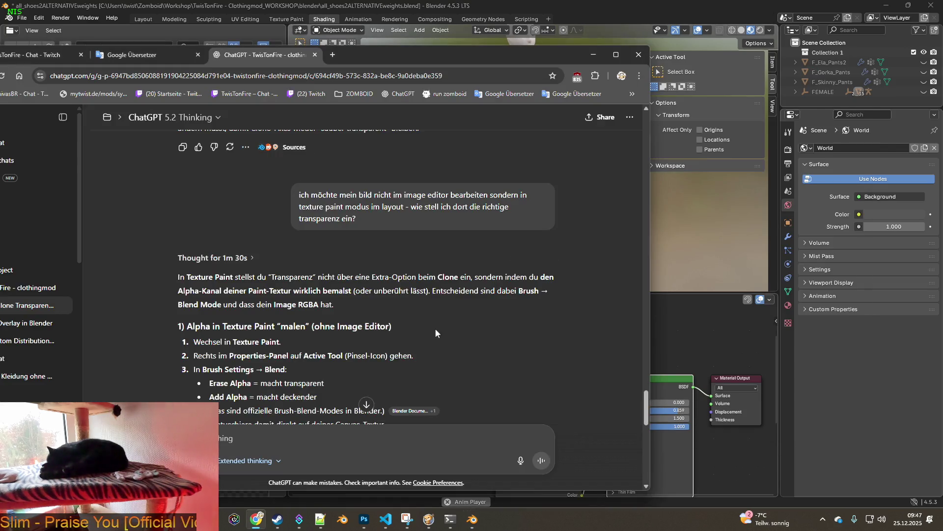
{"action": "scroll", "coordinate": [436, 329], "scroll_direction": "down", "scroll_amount": 2}
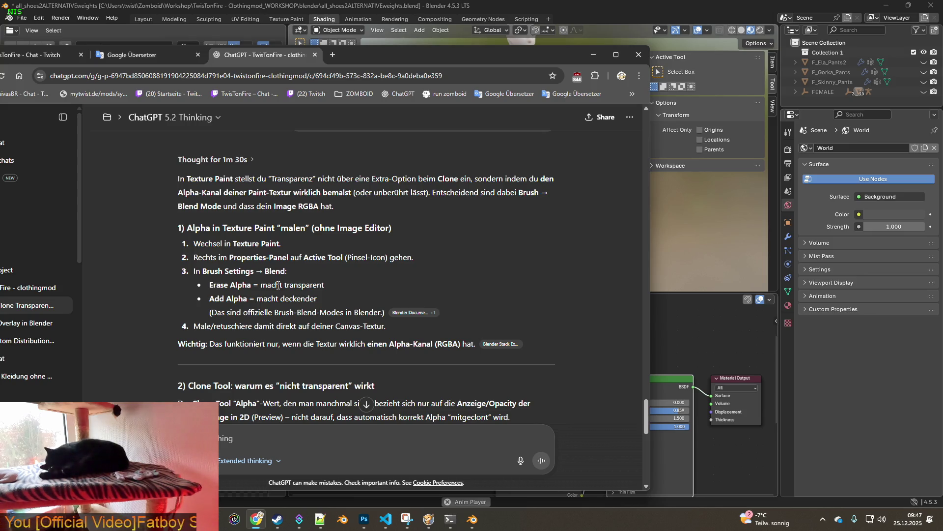
{"action": "scroll", "coordinate": [279, 285], "scroll_direction": "down", "scroll_amount": 2}
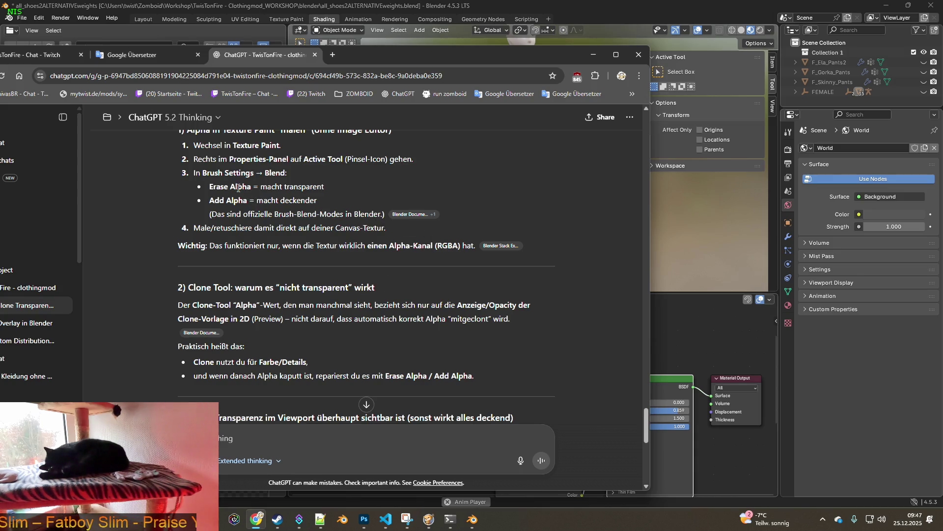
Minimize the browser so Blender's stocking-textured character shows again.
{"action": "left_click", "coordinate": [639, 53]}
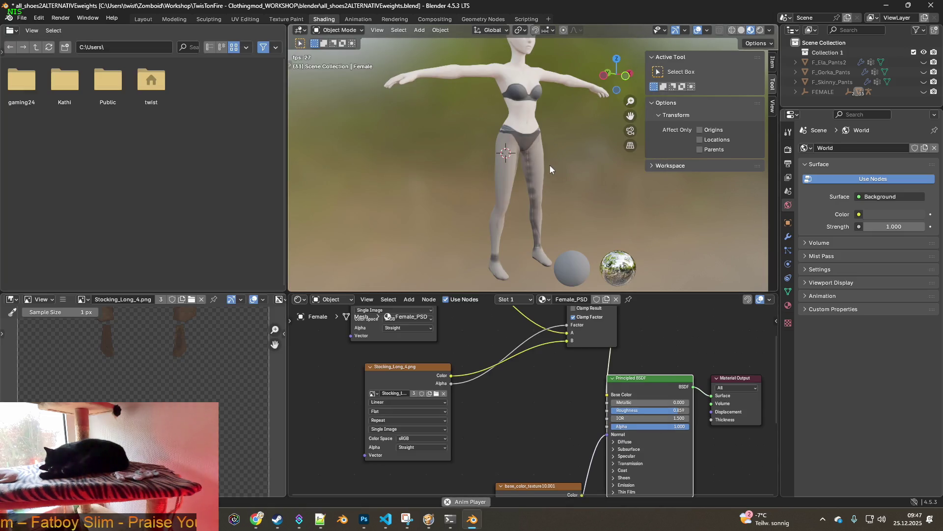
{"action": "scroll", "coordinate": [550, 164], "scroll_direction": "up", "scroll_amount": 3}
Return to Texture Paint with a widened 3D view zoomed on the stocking legs.
{"action": "mouse_move", "coordinate": [531, 145]}
{"action": "middle_mouse_down"}
{"action": "mouse_move", "coordinate": [580, 163]}
{"action": "mouse_move", "coordinate": [480, 179]}
{"action": "mouse_move", "coordinate": [441, 169]}
{"action": "mouse_move", "coordinate": [359, 111]}
{"action": "middle_mouse_up"}
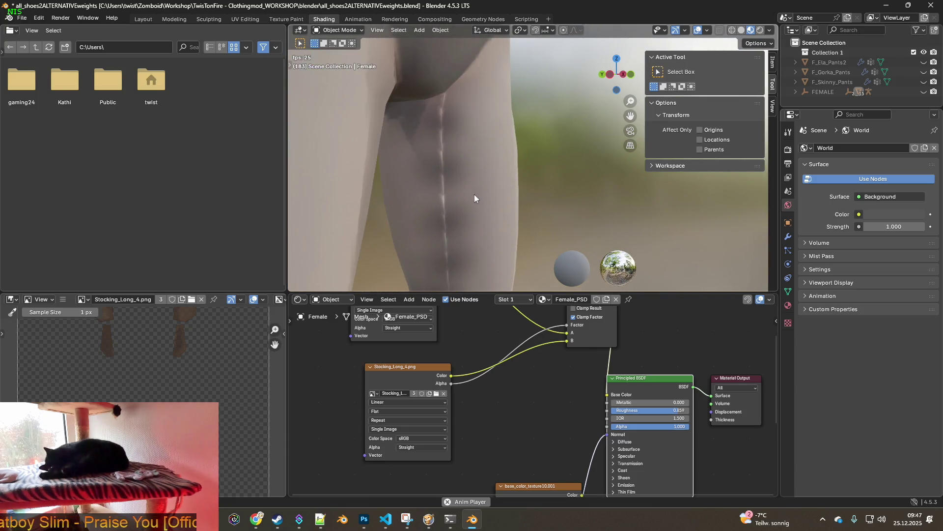
{"action": "left_click", "coordinate": [290, 18]}
{"action": "scroll", "coordinate": [541, 230], "scroll_direction": "up", "scroll_amount": 3}
{"action": "scroll", "coordinate": [561, 243], "scroll_direction": "up", "scroll_amount": 3}
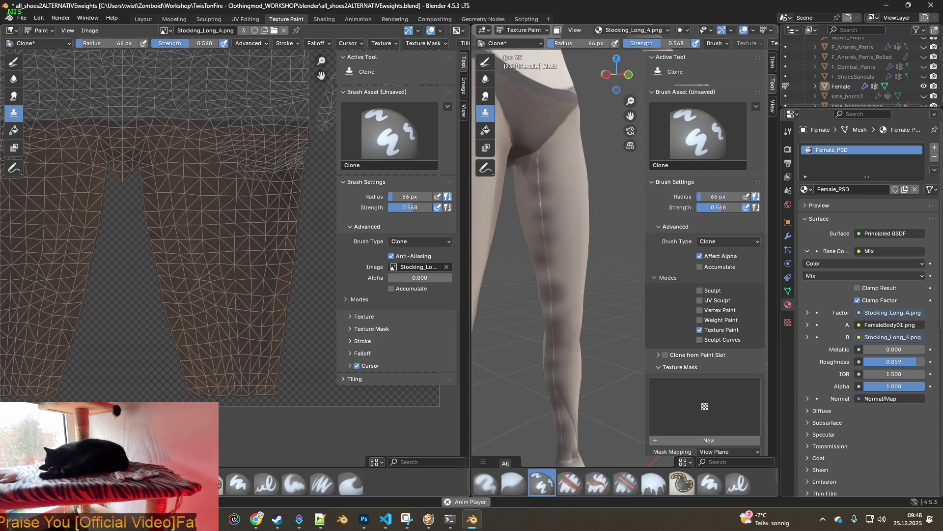
{"action": "left_click_drag", "start_coordinate": [472, 375], "coordinate": [76, 358]}
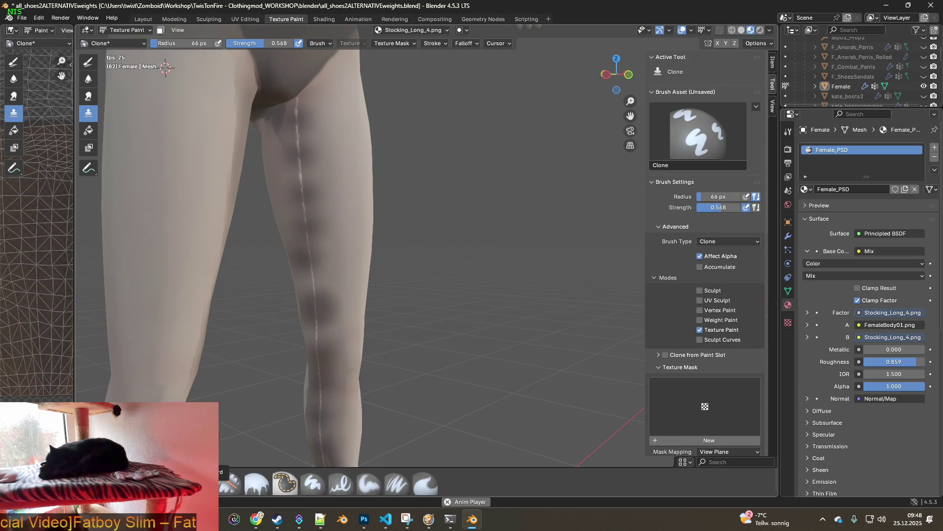
Select the Erase Soft brush, keeping Draw brush type and Erase Alpha blend.
{"action": "left_click", "coordinate": [229, 482]}
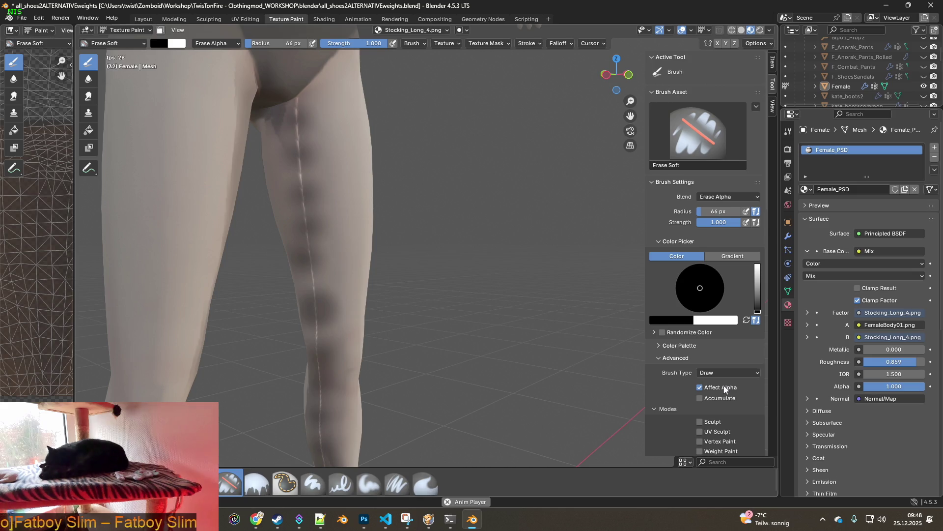
{"action": "left_click", "coordinate": [729, 372]}
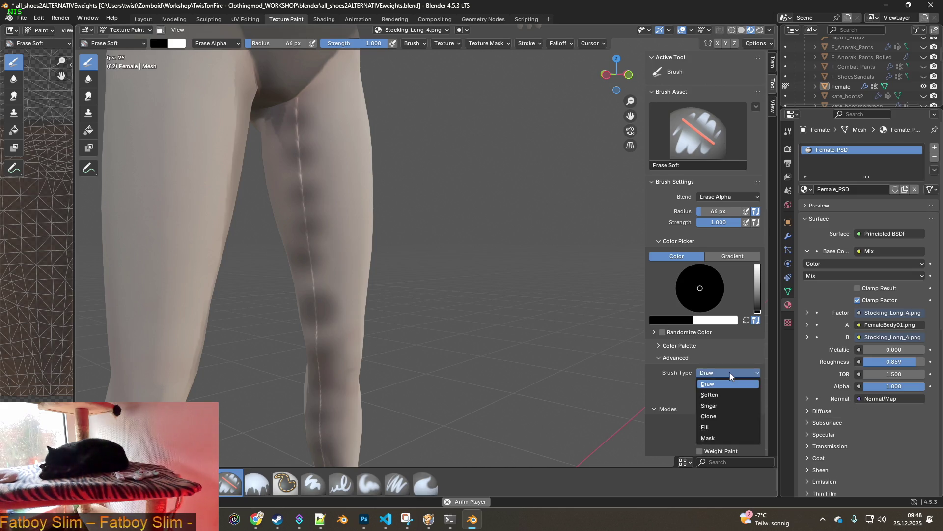
{"action": "left_click", "coordinate": [729, 372]}
{"action": "scroll", "coordinate": [678, 390], "scroll_direction": "down", "scroll_amount": 2}
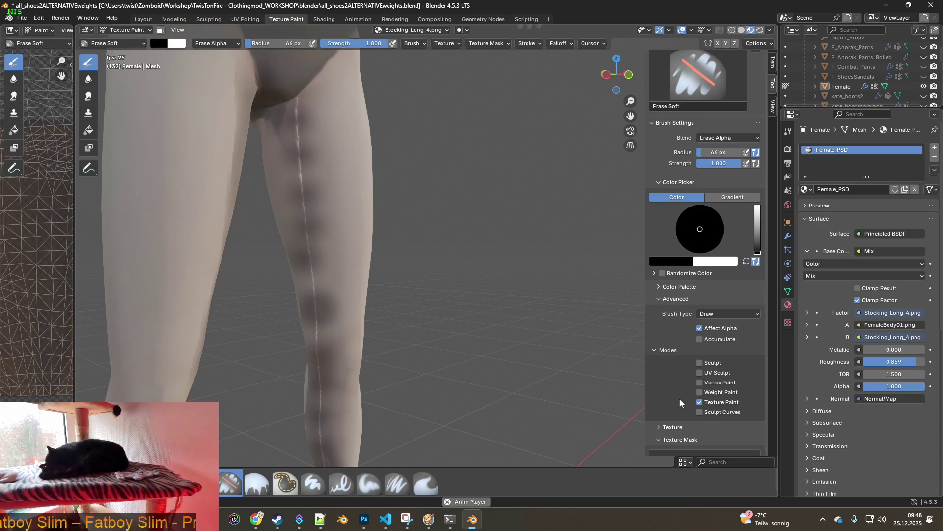
{"action": "scroll", "coordinate": [680, 397], "scroll_direction": "down", "scroll_amount": 2}
{"action": "scroll", "coordinate": [680, 393], "scroll_direction": "up", "scroll_amount": 4}
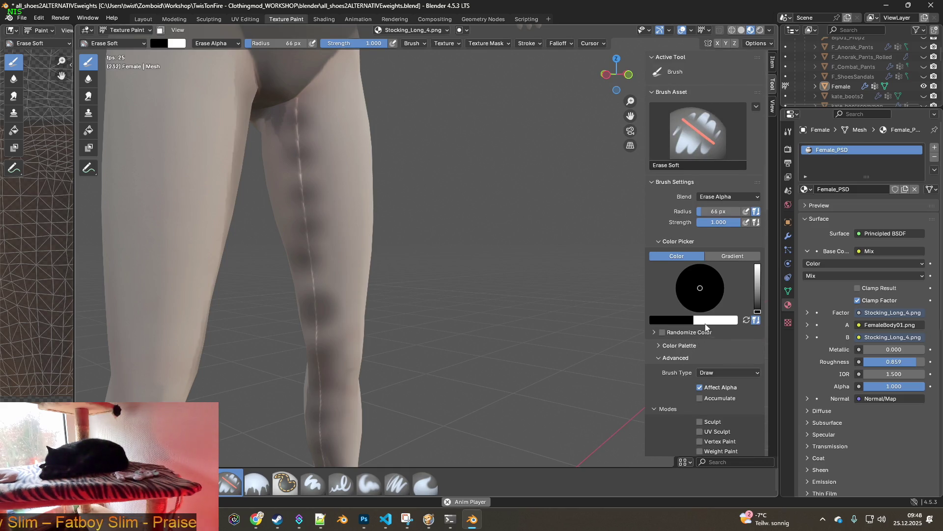
{"action": "left_click", "coordinate": [730, 198]}
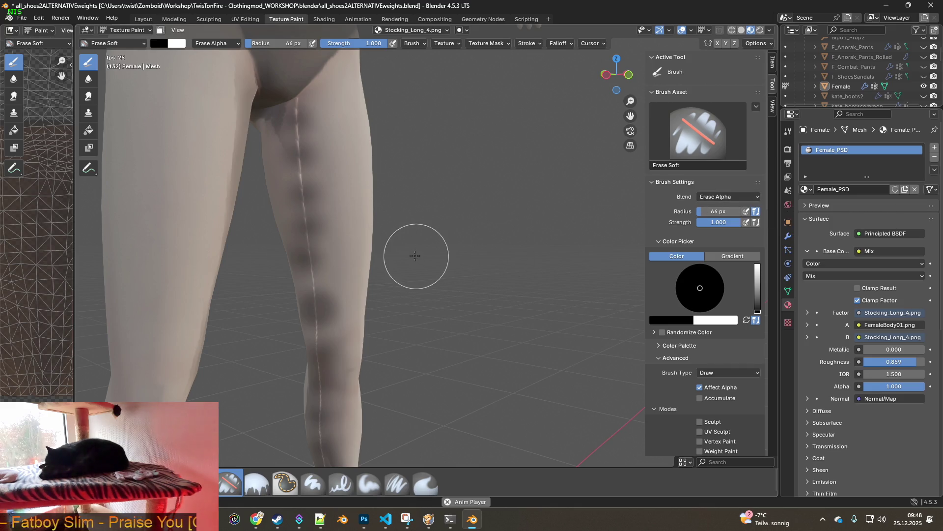
Erase a few soft transparent spots down the stocking leg and restore the UV image view.
{"action": "left_click", "coordinate": [306, 226]}
{"action": "middle_click_drag", "start_coordinate": [355, 281], "coordinate": [273, 281], "text": "shift"}
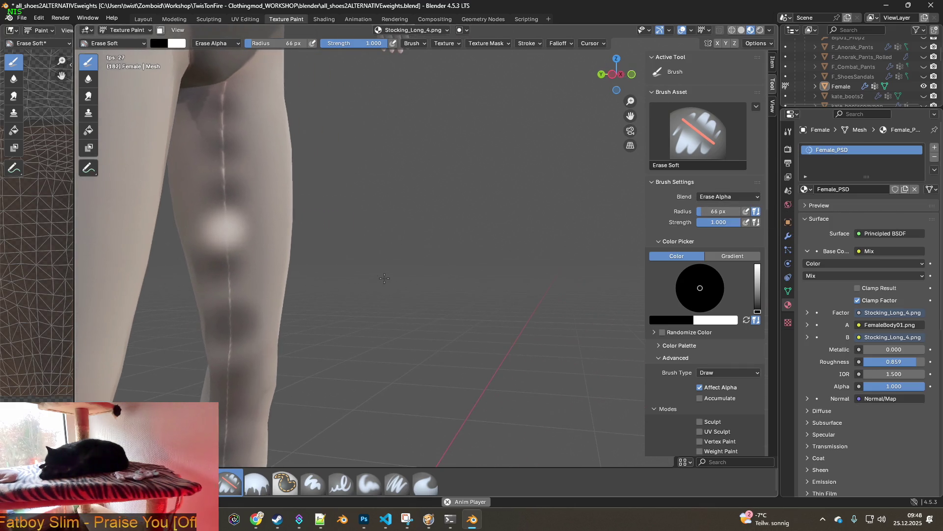
{"action": "left_click", "coordinate": [272, 248]}
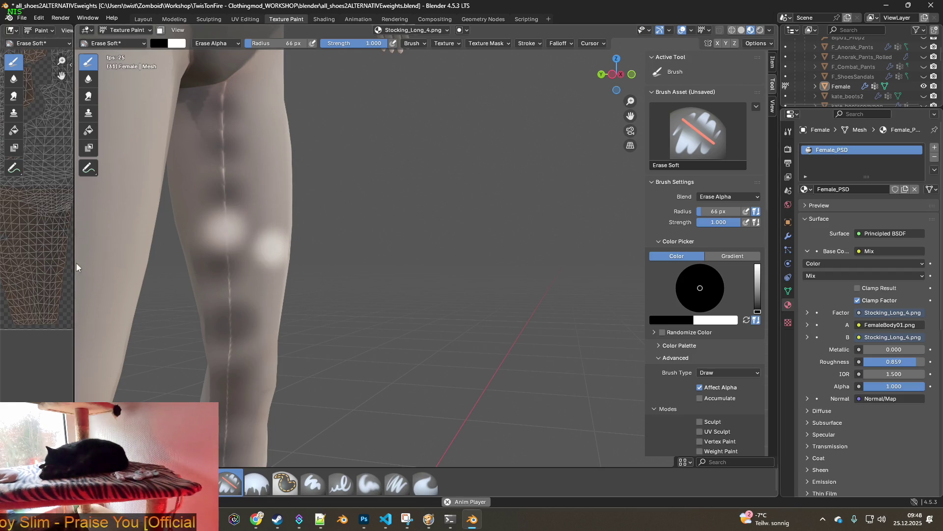
{"action": "left_click_drag", "start_coordinate": [74, 258], "coordinate": [359, 250]}
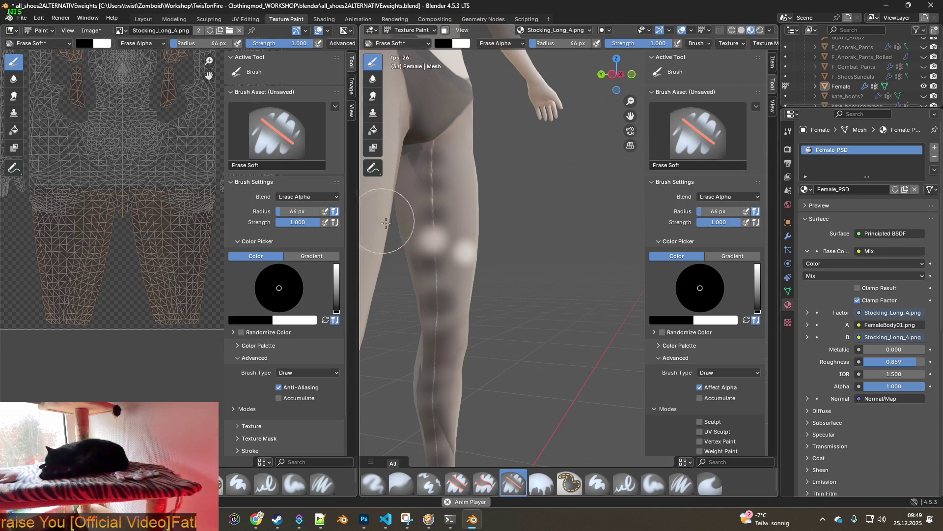
Erase soft alpha patches on both legs around the knees and right thigh.
{"action": "left_click_drag", "start_coordinate": [432, 248], "coordinate": [439, 275]}
{"action": "mouse_move", "coordinate": [440, 274]}
{"action": "middle_mouse_down"}
{"action": "mouse_move", "coordinate": [542, 265]}
{"action": "mouse_move", "coordinate": [506, 222]}
{"action": "mouse_move", "coordinate": [527, 253]}
{"action": "mouse_move", "coordinate": [510, 250]}
{"action": "mouse_move", "coordinate": [526, 222]}
{"action": "mouse_move", "coordinate": [481, 230]}
{"action": "mouse_move", "coordinate": [613, 238]}
{"action": "mouse_move", "coordinate": [506, 231]}
{"action": "mouse_move", "coordinate": [554, 263]}
{"action": "middle_mouse_up"}
{"action": "left_click", "coordinate": [421, 256]}
{"action": "left_click", "coordinate": [505, 221]}
{"action": "left_click", "coordinate": [526, 253]}
{"action": "scroll", "coordinate": [487, 228], "scroll_direction": "up", "scroll_amount": 3}
{"action": "scroll", "coordinate": [505, 232], "scroll_direction": "up", "scroll_amount": 2}
{"action": "left_click_drag", "start_coordinate": [552, 263], "coordinate": [552, 245]}
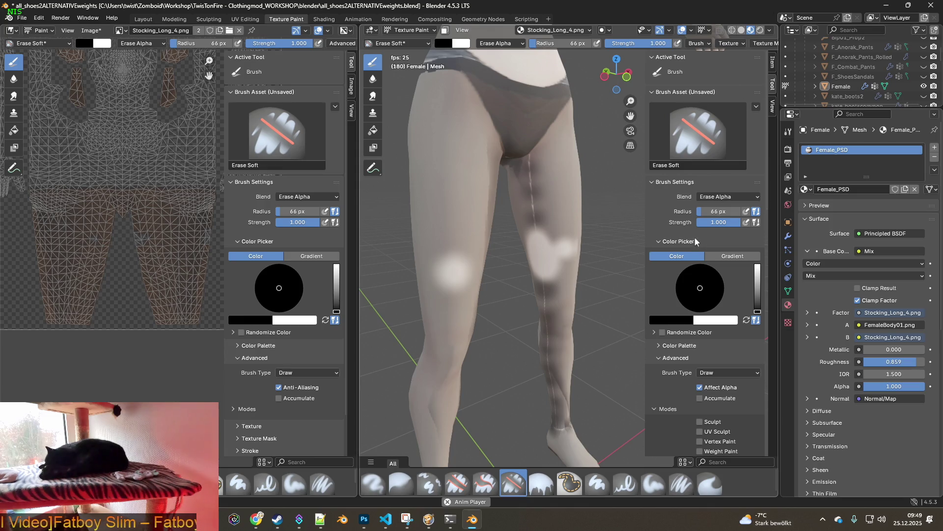
Confirm Erase Alpha blend, erase another left-leg spot, then switch to ChatGPT.
{"action": "left_click", "coordinate": [732, 200]}
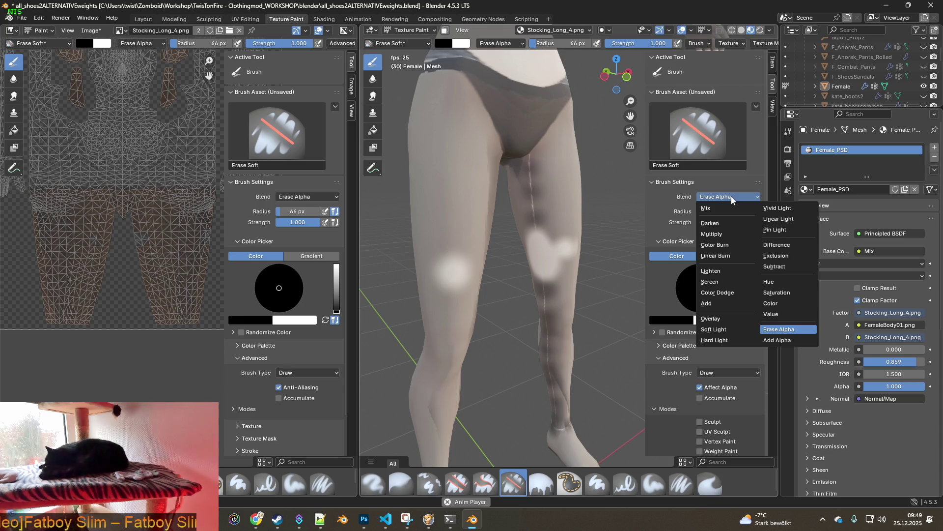
{"action": "left_click", "coordinate": [731, 199]}
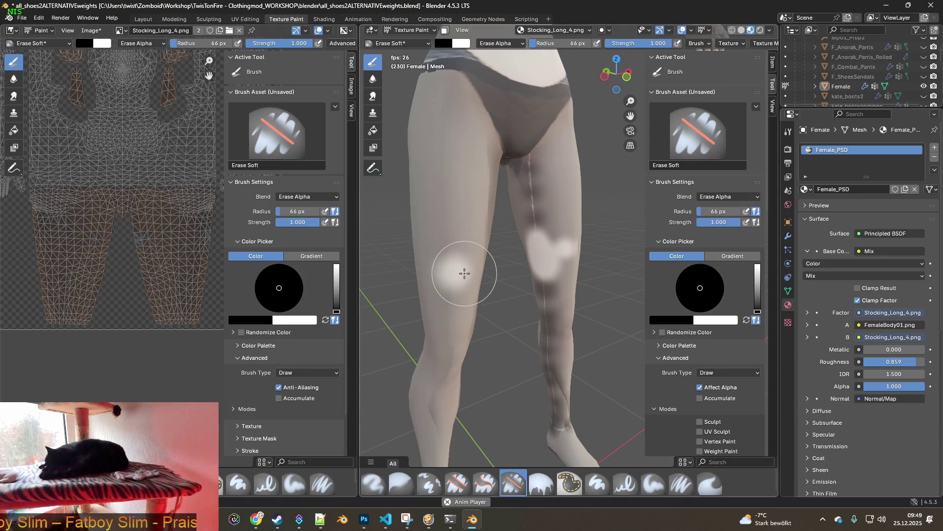
{"action": "left_click", "coordinate": [456, 274]}
{"action": "scroll", "coordinate": [716, 324], "scroll_direction": "down", "scroll_amount": 2}
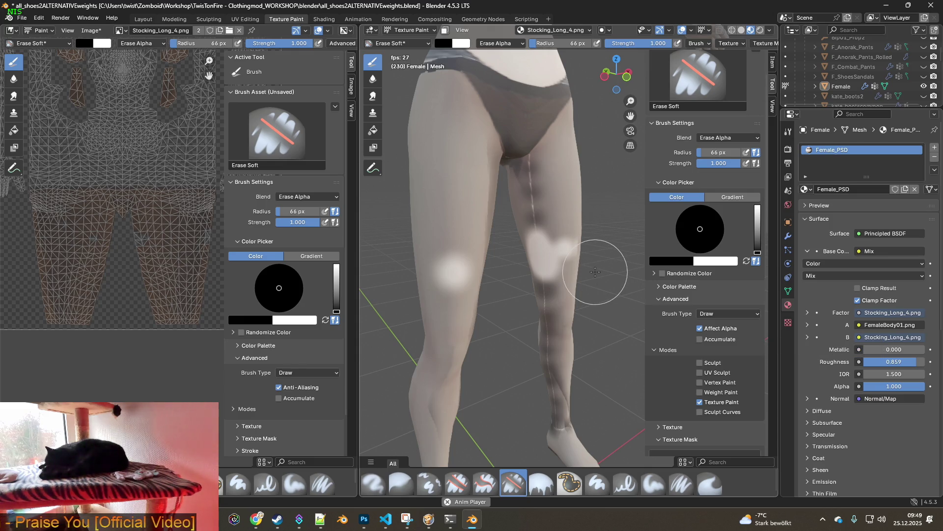
{"action": "key", "text": "alt+Tab"}
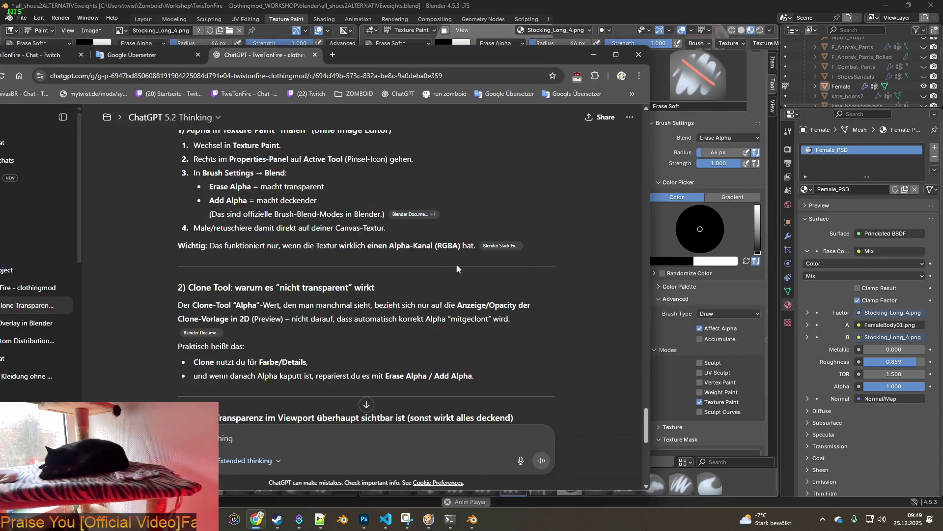
{"action": "scroll", "coordinate": [315, 296], "scroll_direction": "down", "scroll_amount": 3}
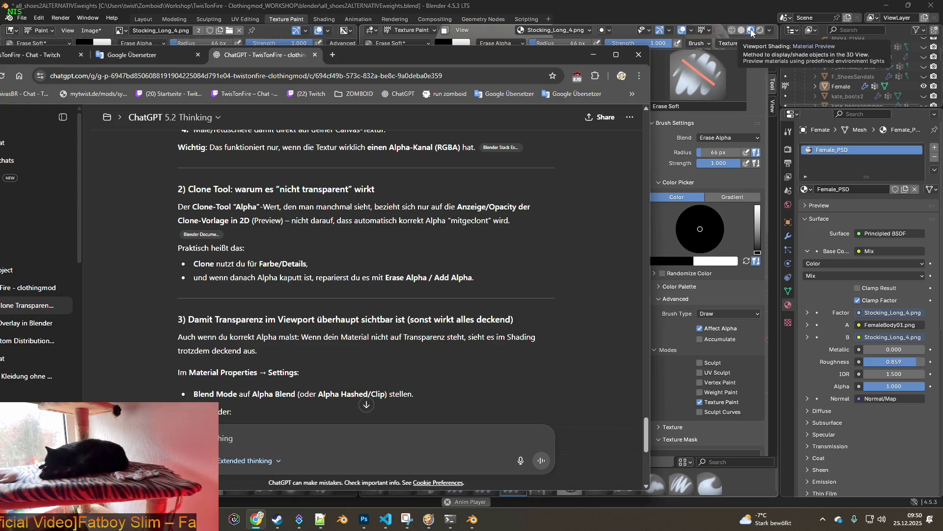
{"action": "scroll", "coordinate": [269, 360], "scroll_direction": "down", "scroll_amount": 1}
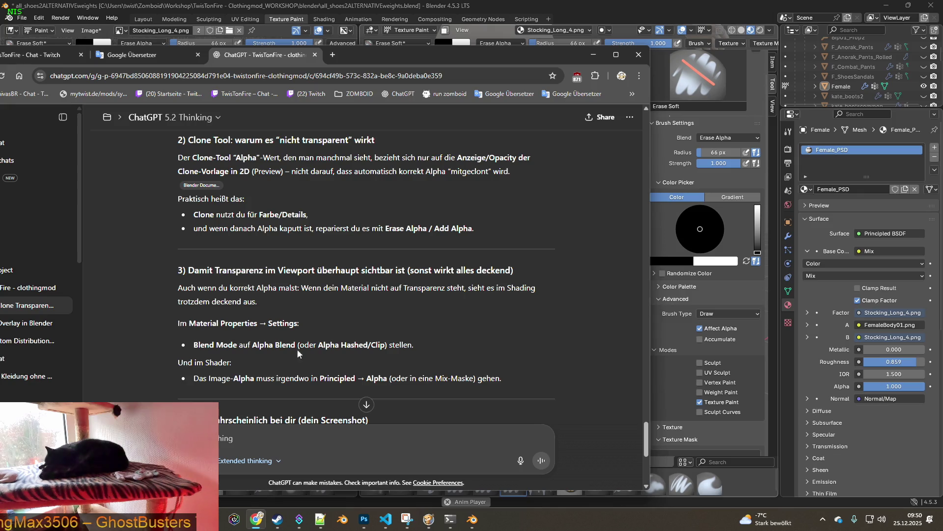
{"action": "scroll", "coordinate": [243, 373], "scroll_direction": "down", "scroll_amount": 1}
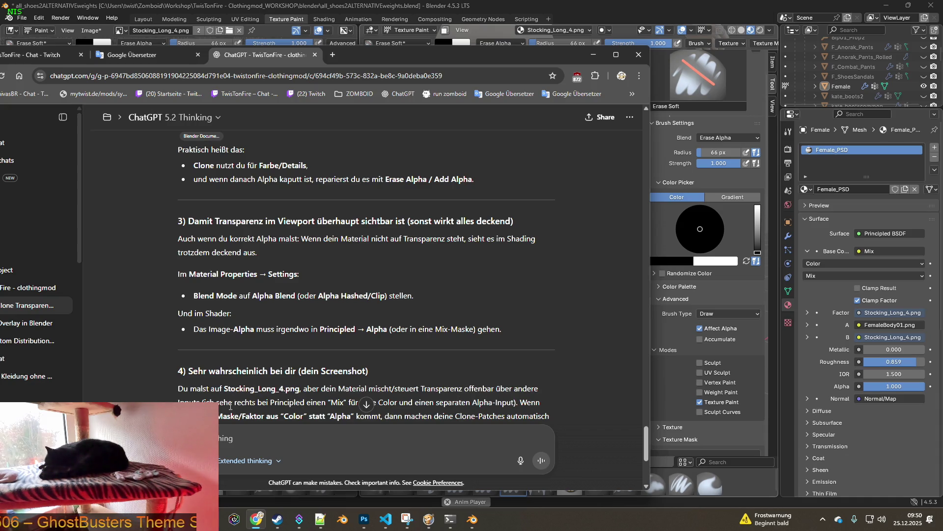
{"action": "scroll", "coordinate": [315, 400], "scroll_direction": "down", "scroll_amount": 1}
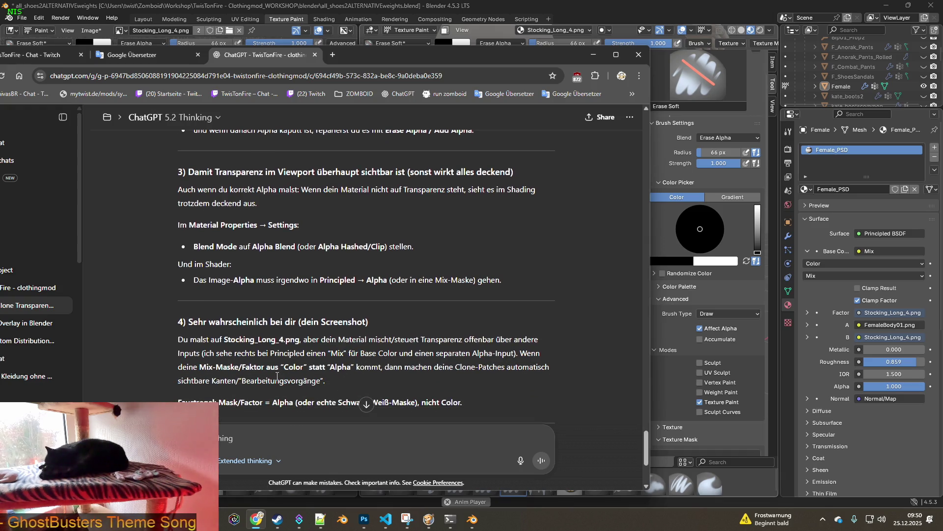
{"action": "scroll", "coordinate": [317, 379], "scroll_direction": "down", "scroll_amount": 1}
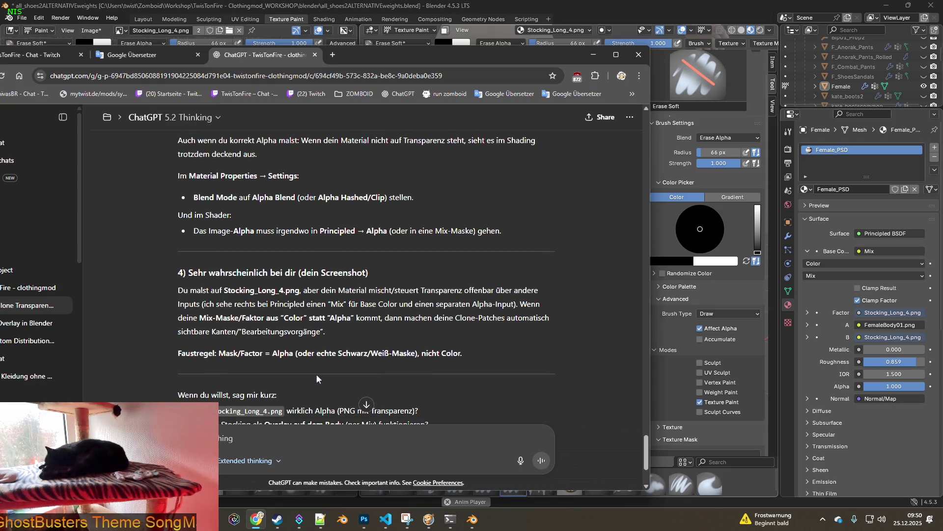
{"action": "scroll", "coordinate": [333, 374], "scroll_direction": "down", "scroll_amount": 2}
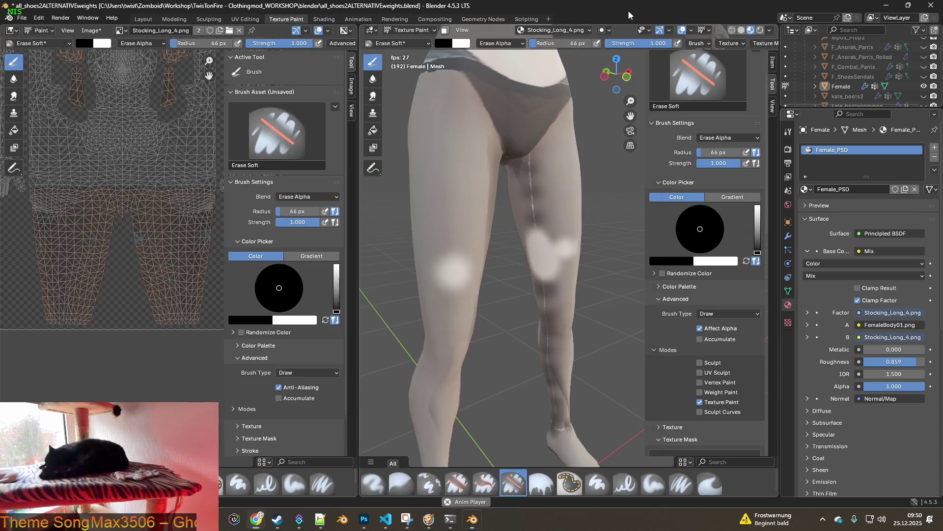
Bring the Blender window back to the front after reading the reply.
{"action": "left_click", "coordinate": [624, 25]}
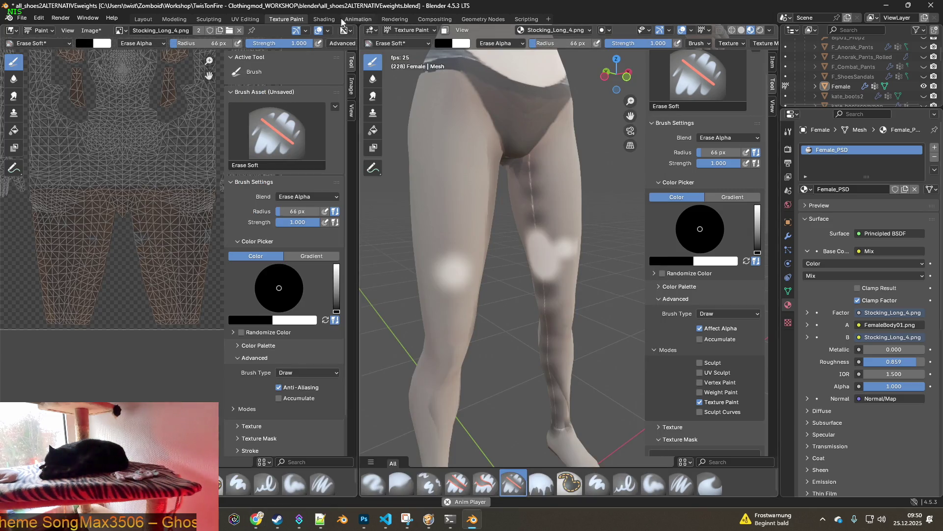
Show the full Female_PSD node tree in an enlarged Shading node editor.
{"action": "left_click", "coordinate": [325, 18]}
{"action": "scroll", "coordinate": [527, 366], "scroll_direction": "down", "scroll_amount": 1}
{"action": "scroll", "coordinate": [534, 383], "scroll_direction": "down", "scroll_amount": 1}
{"action": "scroll", "coordinate": [535, 382], "scroll_direction": "down", "scroll_amount": 1}
{"action": "left_click_drag", "start_coordinate": [487, 291], "coordinate": [487, 46]}
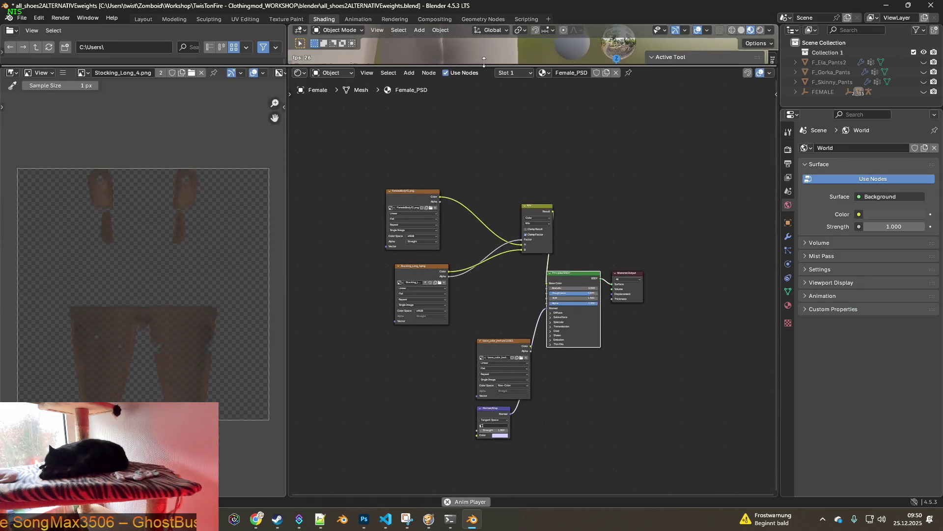
{"action": "scroll", "coordinate": [510, 275], "scroll_direction": "up", "scroll_amount": 1}
{"action": "scroll", "coordinate": [513, 271], "scroll_direction": "up", "scroll_amount": 2}
{"action": "mouse_move", "coordinate": [514, 272]}
{"action": "middle_mouse_down"}
{"action": "mouse_move", "coordinate": [493, 257]}
{"action": "mouse_move", "coordinate": [517, 232]}
{"action": "middle_mouse_up"}
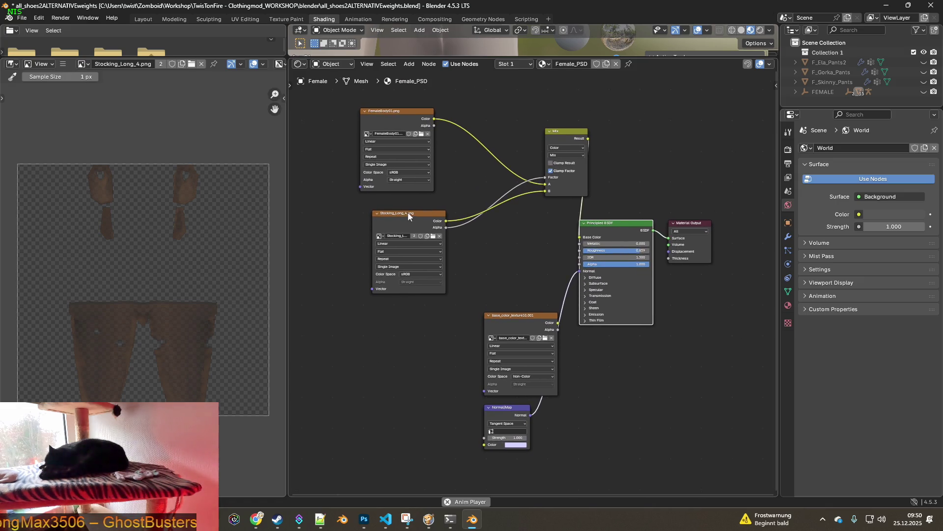
{"action": "left_click_drag", "start_coordinate": [411, 219], "coordinate": [393, 237]}
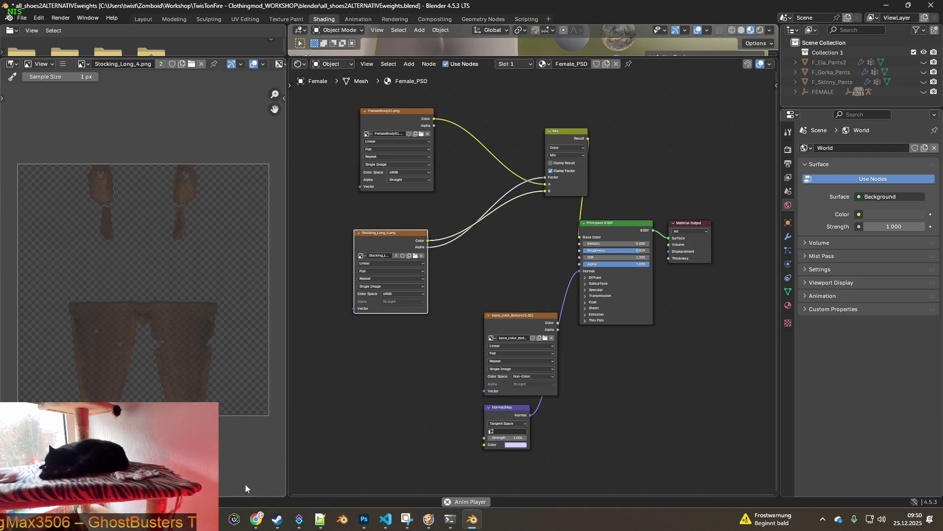
Capture a region screenshot of the node tree with Snipping Tool.
{"action": "left_click", "coordinate": [406, 519]}
{"action": "left_click", "coordinate": [266, 42]}
{"action": "key", "text": "super+shift+s"}
{"action": "left_click_drag", "start_coordinate": [312, 95], "coordinate": [754, 471]}
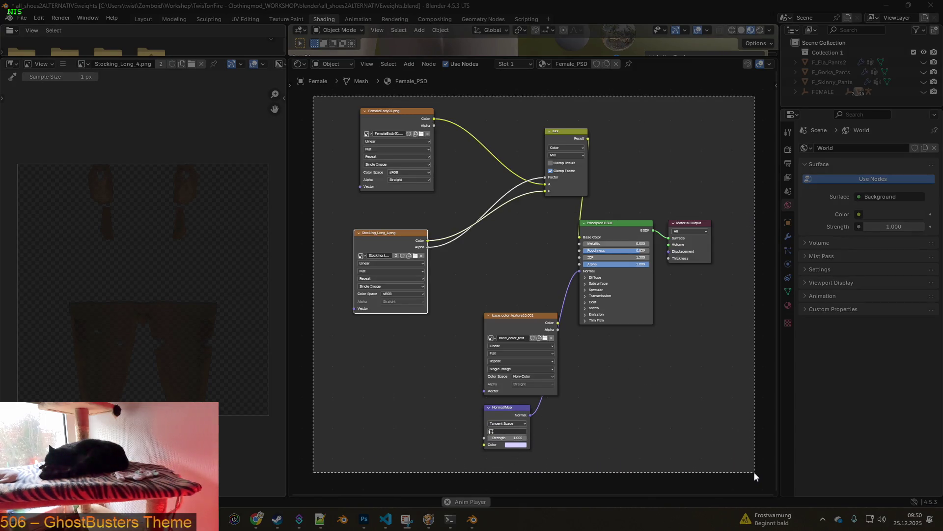
{"action": "left_click_drag", "start_coordinate": [754, 472], "coordinate": [754, 470]}
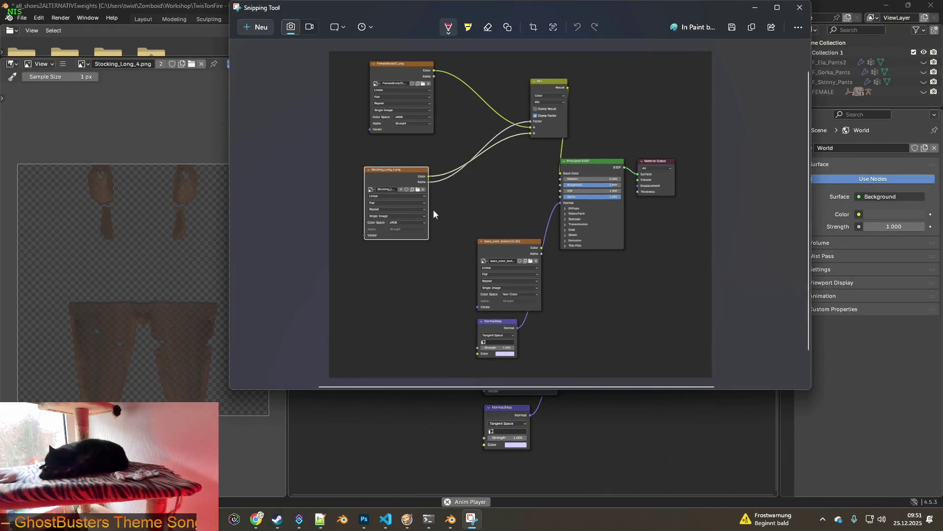
Write and send the ChatGPT question about cloning texture and the eraser wiping alpha, then return to Blender.
{"action": "key", "text": "alt+Tab"}
{"action": "key", "text": "alt+Tab"}
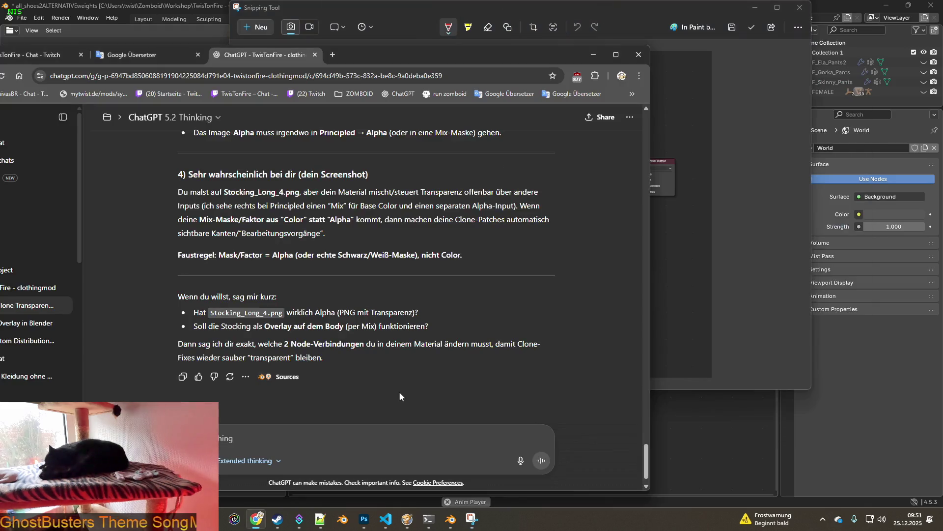
{"action": "key", "text": "ctrl+v"}
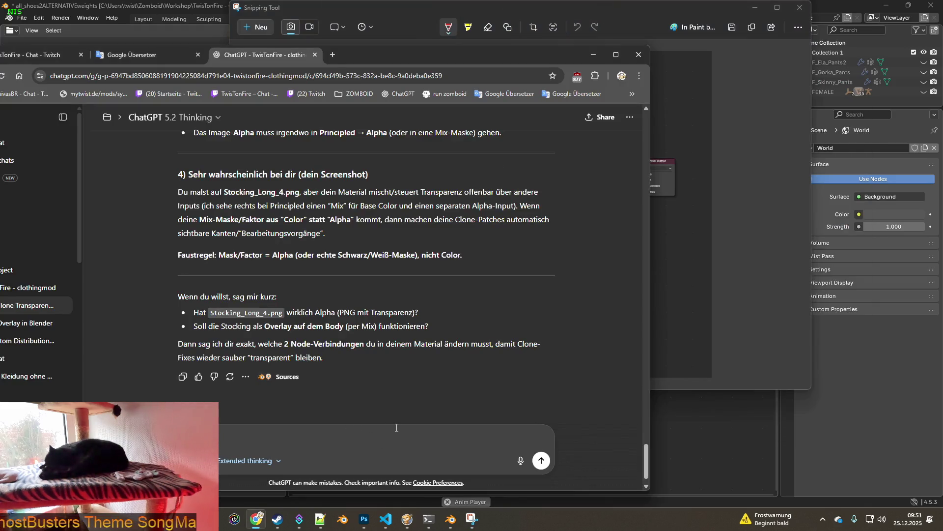
{"action": "type", "text": "meine textur auf eine"}
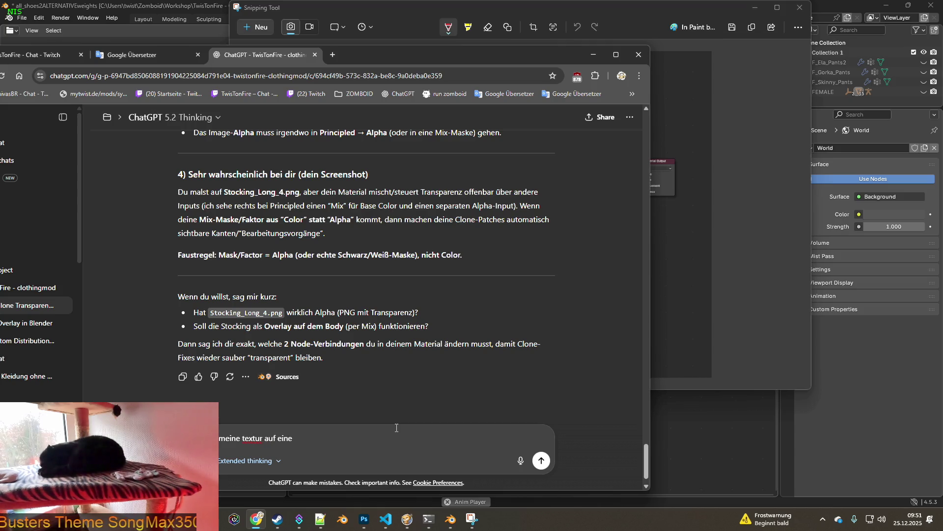
{"action": "key", "text": "BackSpace"}
{"action": "type", "text": " body "}
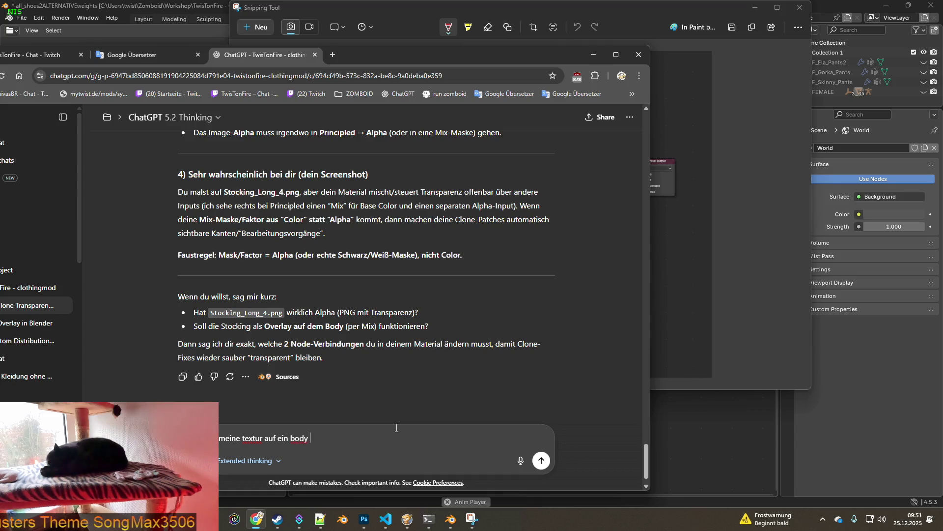
{"action": "type", "text": "\"addieren"}
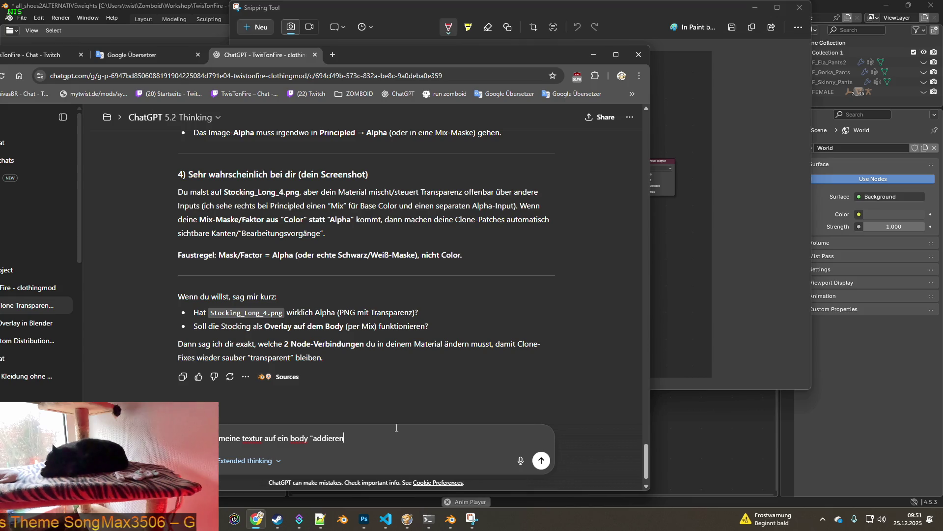
{"action": "type", "text": " / mixen"}
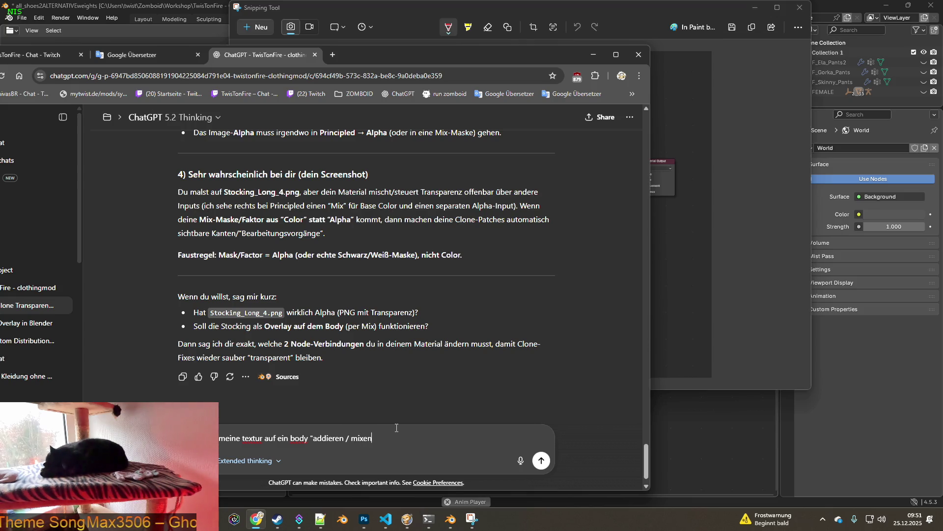
{"action": "type", "text": "damit ich überhaupt es 3d "}
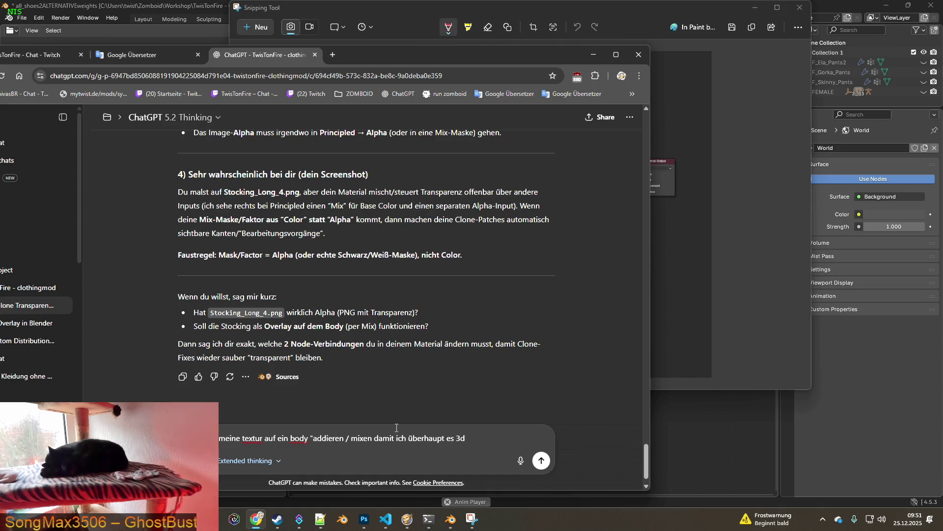
{"action": "type", "text": "auf einem 3d mesh "}
{"action": "type", "text": "n kann."}
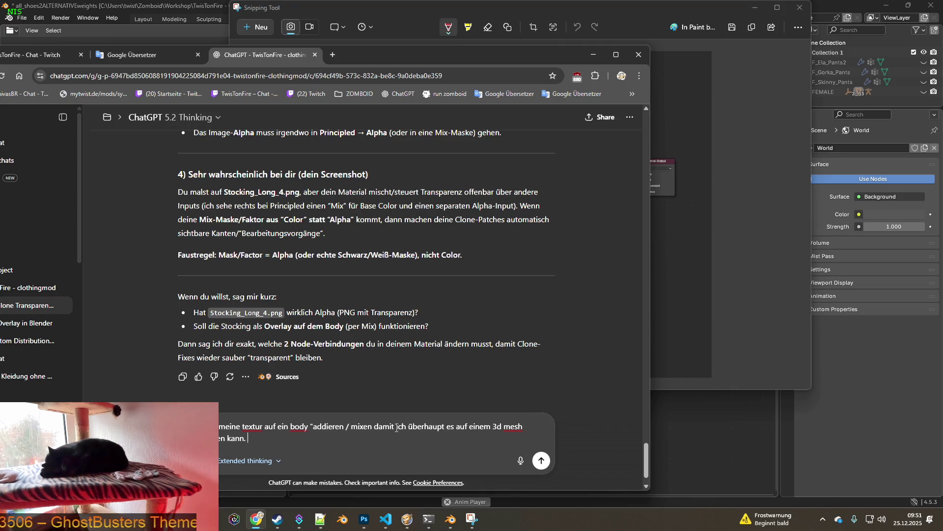
{"action": "key", "text": "shift+Return"}
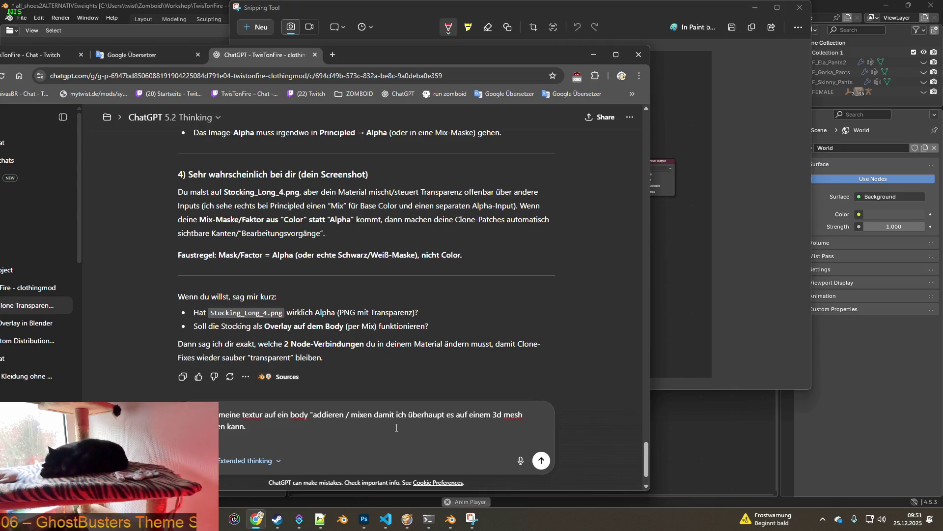
{"action": "key", "text": "shift+Return"}
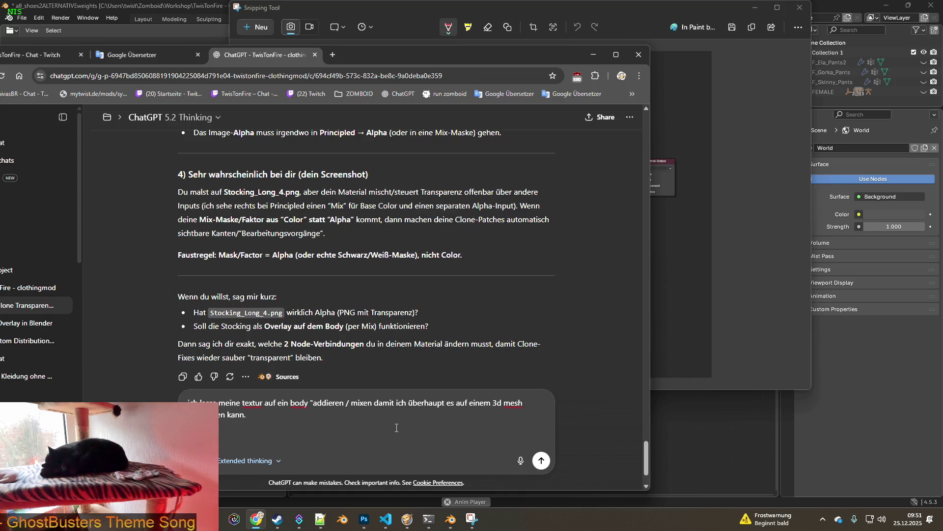
{"action": "type", "text": "ist immernoch unklar "}
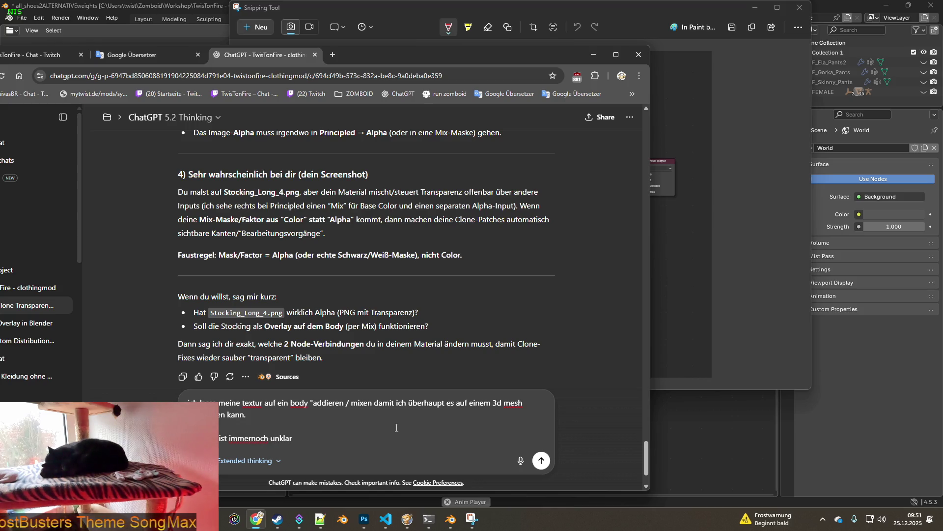
{"action": "type", "text": "wie ich fehlende t"}
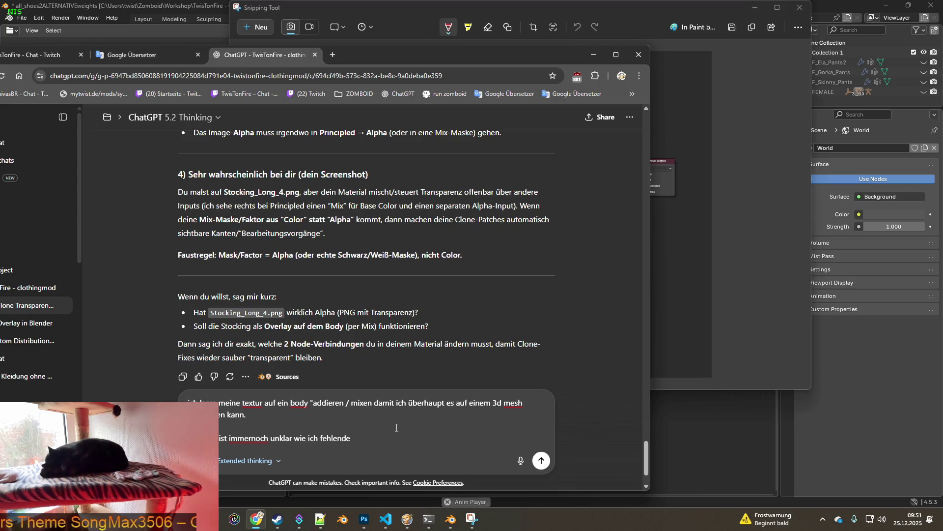
{"action": "type", "text": "ext"}
{"action": "type", "text": "u"}
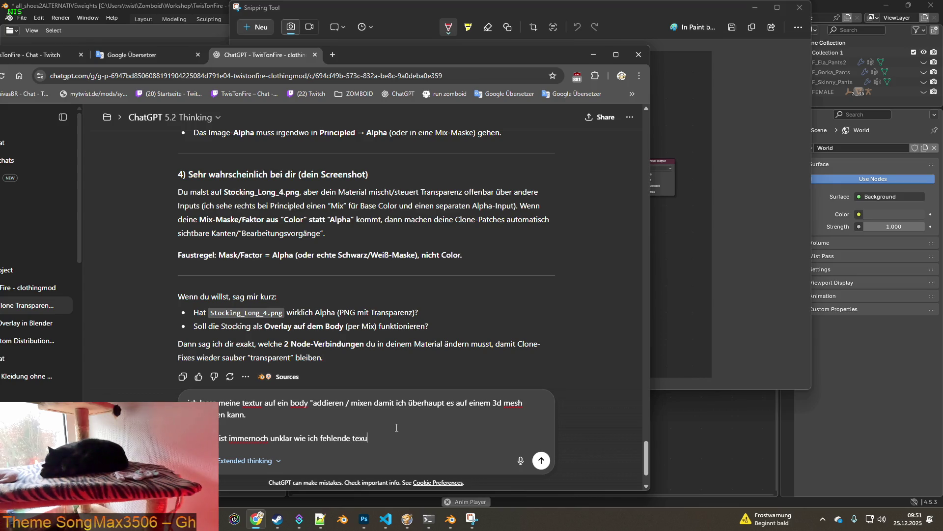
{"action": "key", "text": "BackSpace"}
{"action": "type", "text": "tur"}
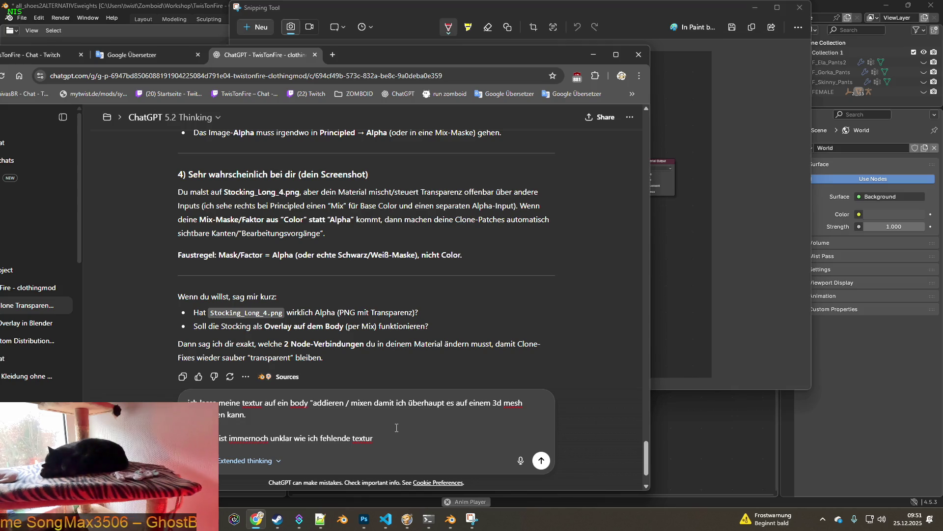
{"action": "type", "text": "en "}
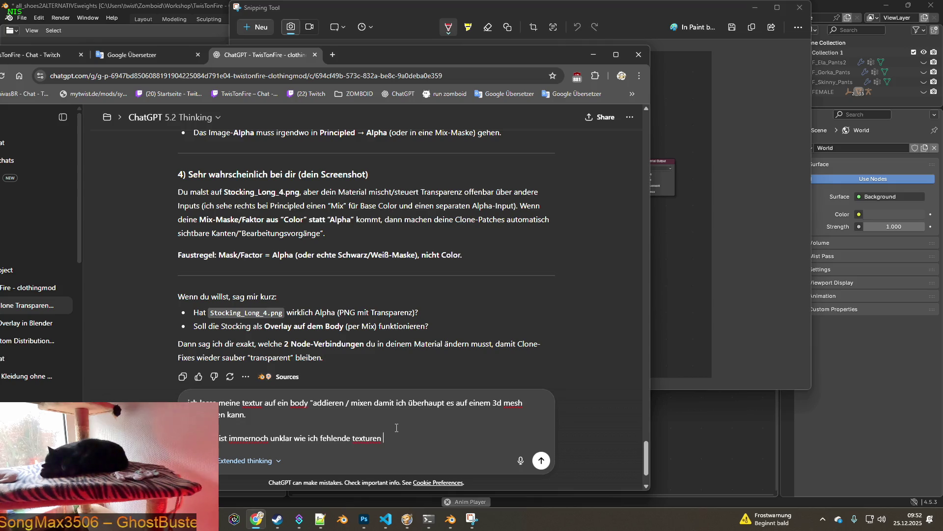
{"action": "type", "text": "clonen kann"}
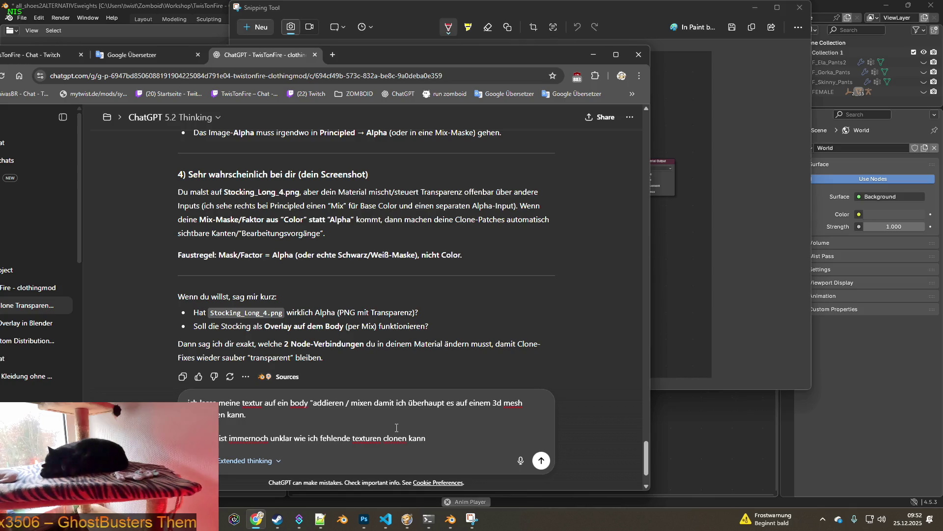
{"action": "type", "text": "auch wenn ich damit die ap"}
{"action": "type", "text": "phe"}
{"action": "type", "text": "k"}
{"action": "type", "text": "eibe sie"}
{"action": "type", "text": "m nachhinein mit"}
{"action": "type", "text": "e"}
{"action": "type", "text": "ase"}
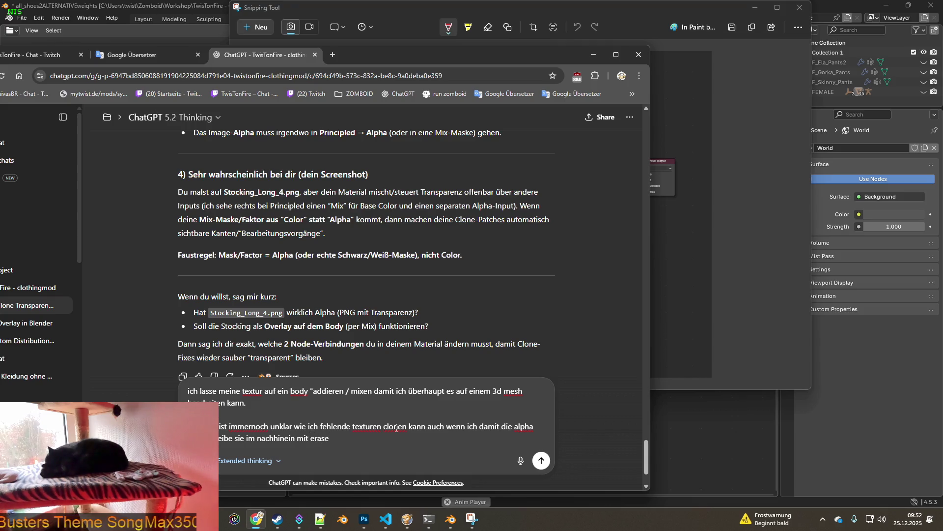
{"action": "type", "text": "alpha wieder \"reparieren "}
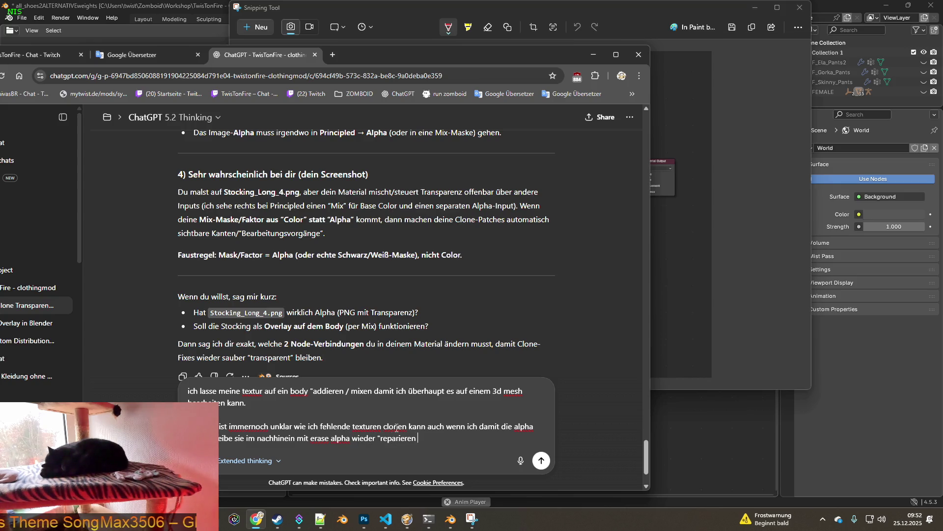
{"action": "type", "text": "ann."}
{"action": "key", "text": "shift+Return"}
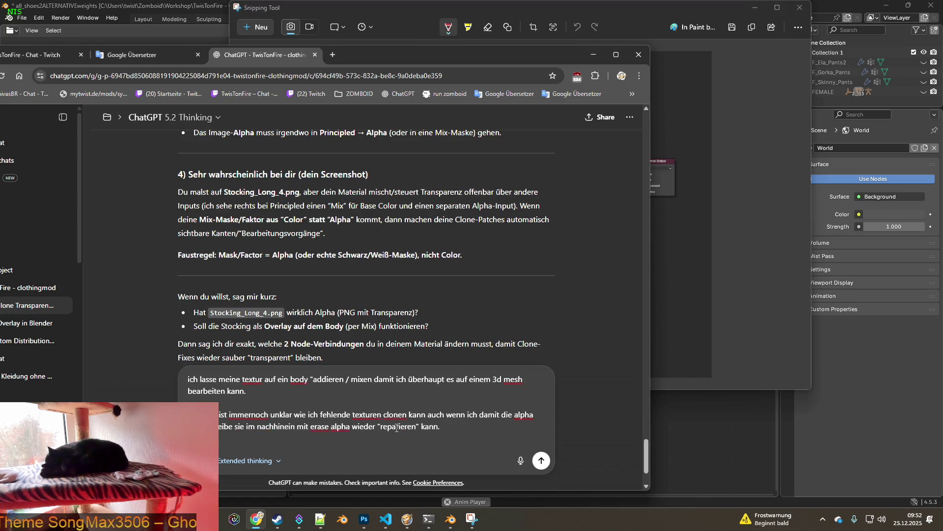
{"action": "key", "text": "shift+Return"}
{"action": "type", "text": "meinen eraser benutze"}
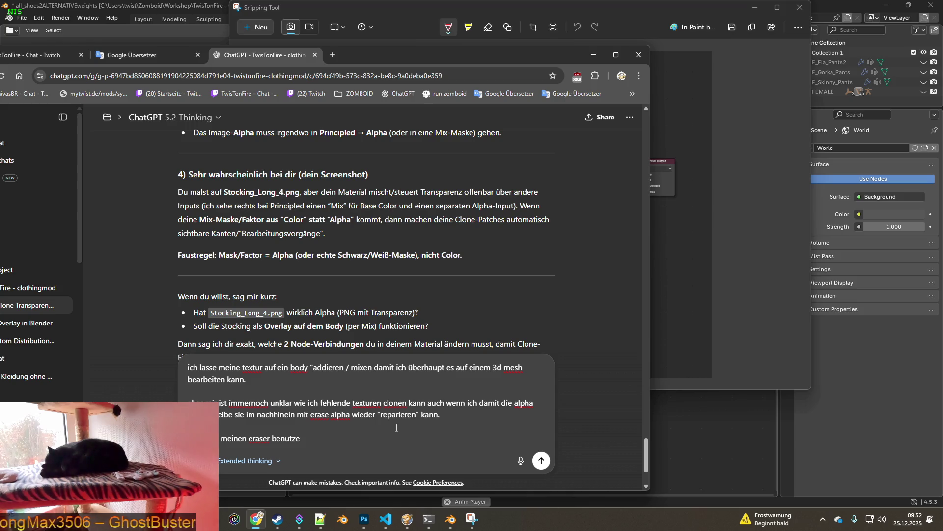
{"action": "type", "text": " l"}
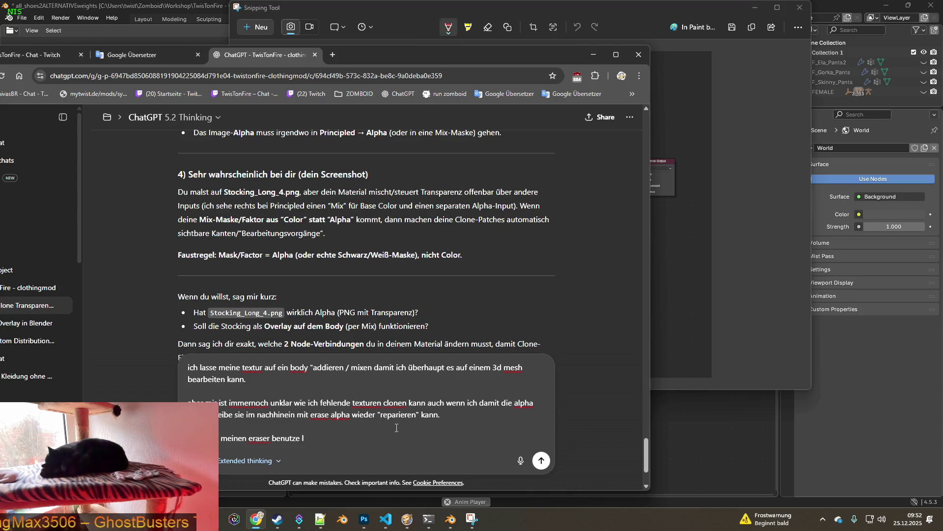
{"action": "type", "text": "kscht der mirmeine textur"}
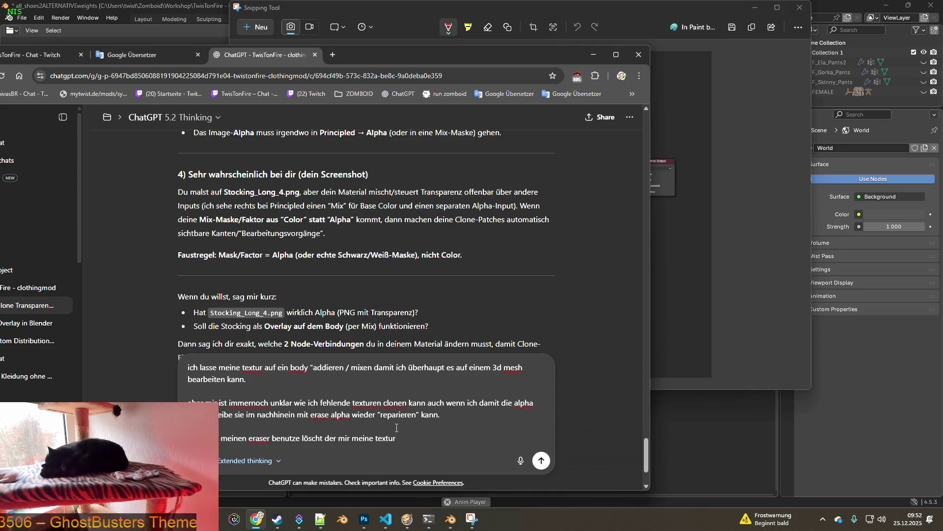
{"action": "type", "text": "komplett"}
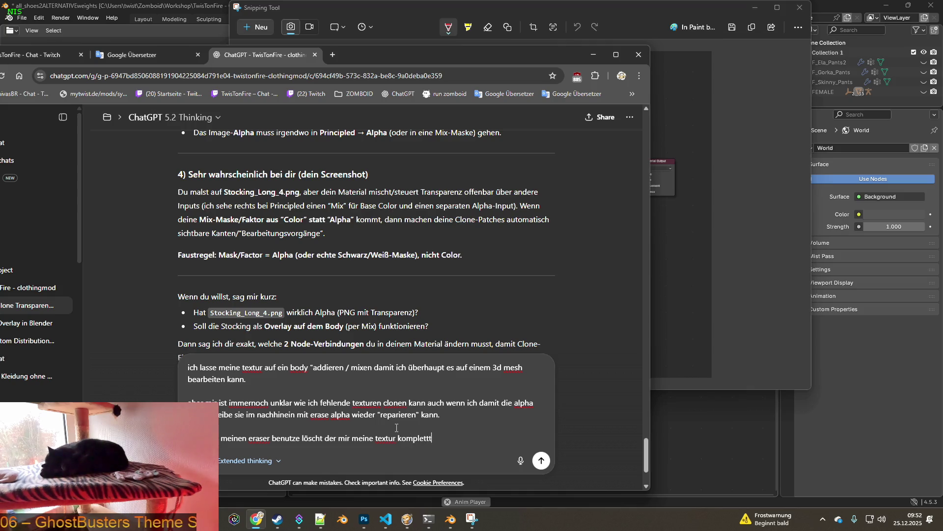
{"action": "key", "text": "Return"}
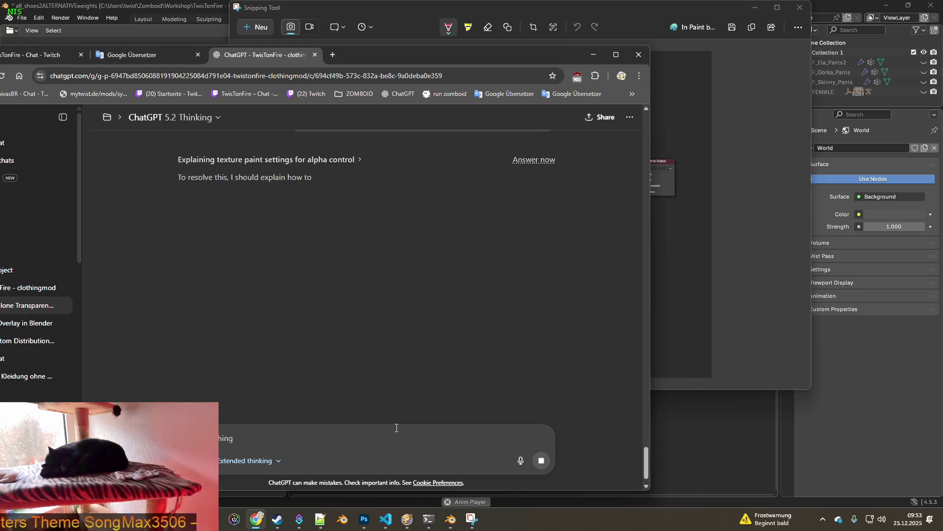
{"action": "key", "text": "alt+Tab"}
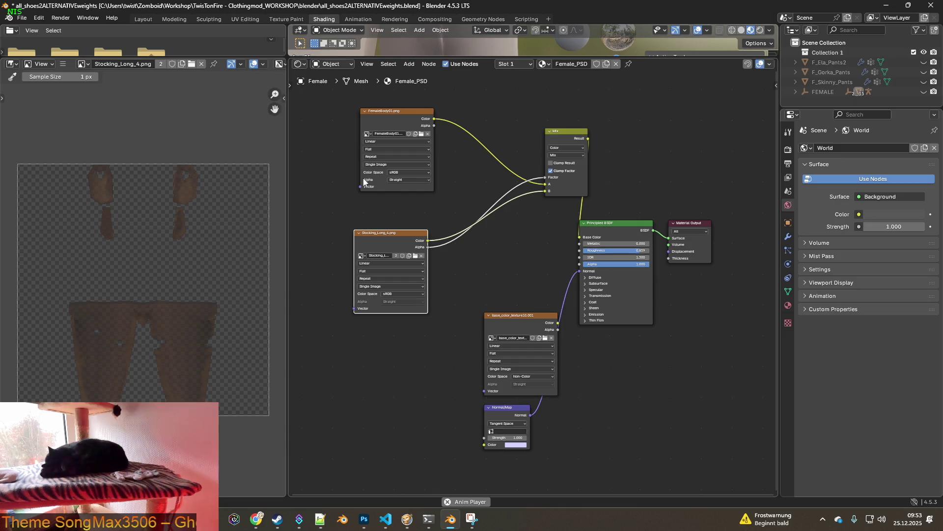
Stop ChatGPT's current response and attach the node-setup screenshot to a new message.
{"action": "key", "text": "alt+Tab"}
{"action": "scroll", "coordinate": [377, 219], "scroll_direction": "up", "scroll_amount": 4}
{"action": "scroll", "coordinate": [379, 222], "scroll_direction": "down", "scroll_amount": 2}
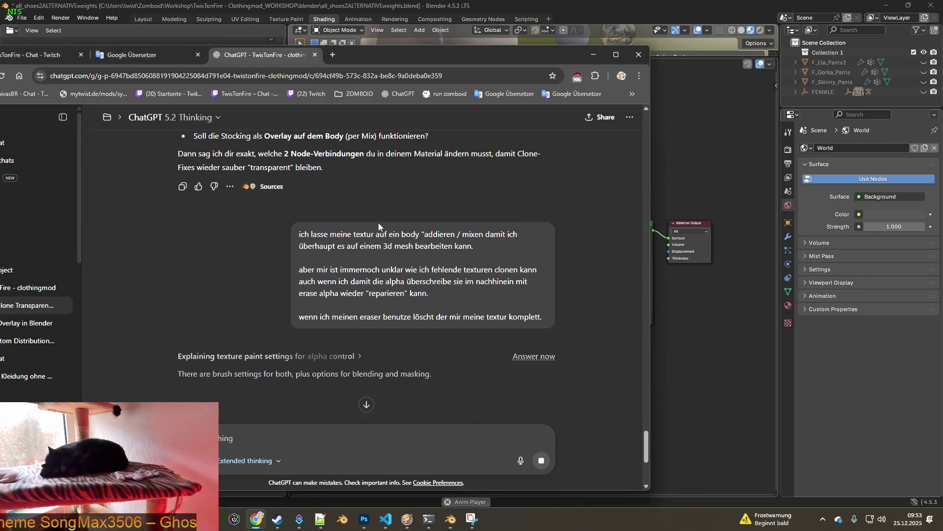
{"action": "left_click", "coordinate": [541, 460]}
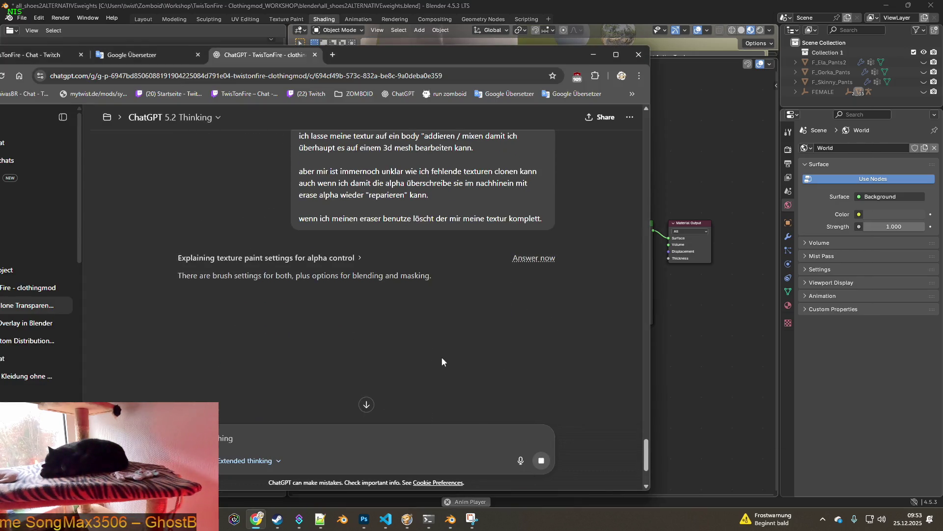
{"action": "key", "text": "ctrl+v"}
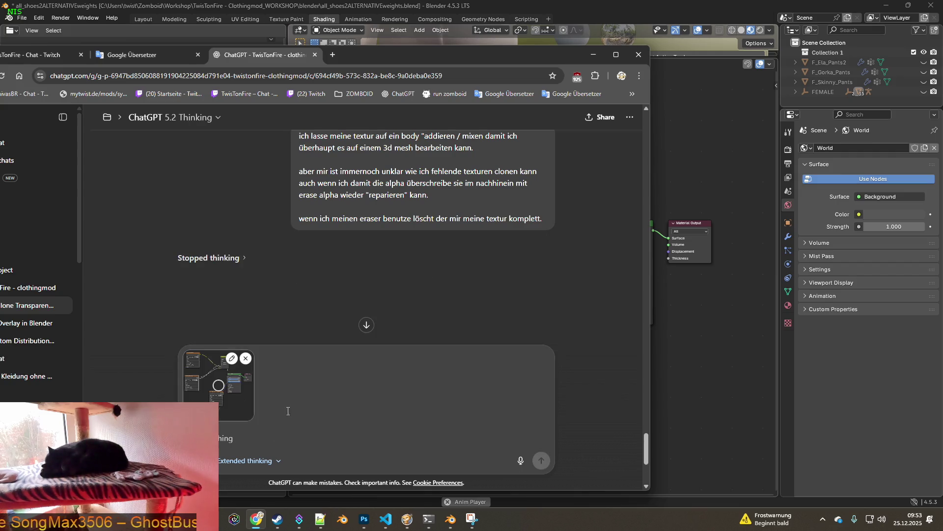
{"action": "scroll", "coordinate": [405, 289], "scroll_direction": "up", "scroll_amount": 2}
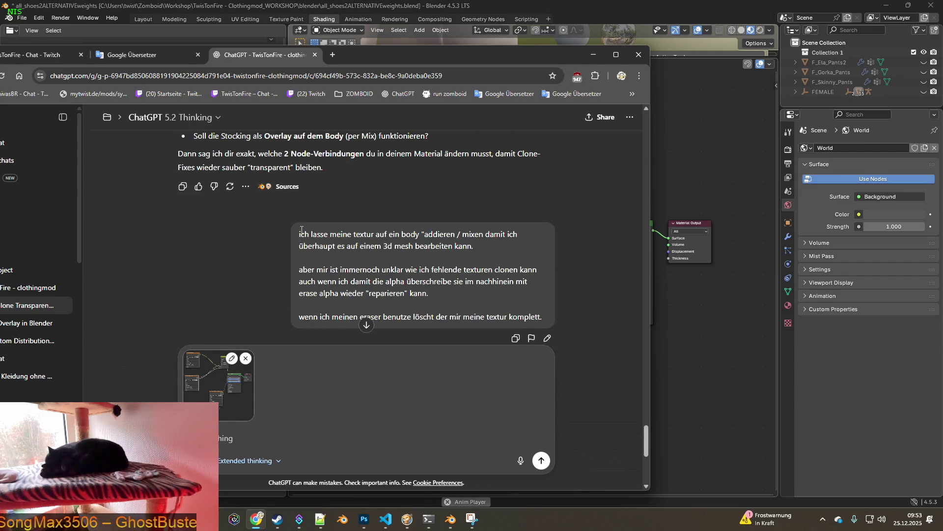
Copy the earlier question text into the message and send it with the screenshot.
{"action": "left_click_drag", "start_coordinate": [298, 234], "coordinate": [557, 318]}
{"action": "key", "text": "ctrl+c"}
{"action": "left_click", "coordinate": [406, 438]}
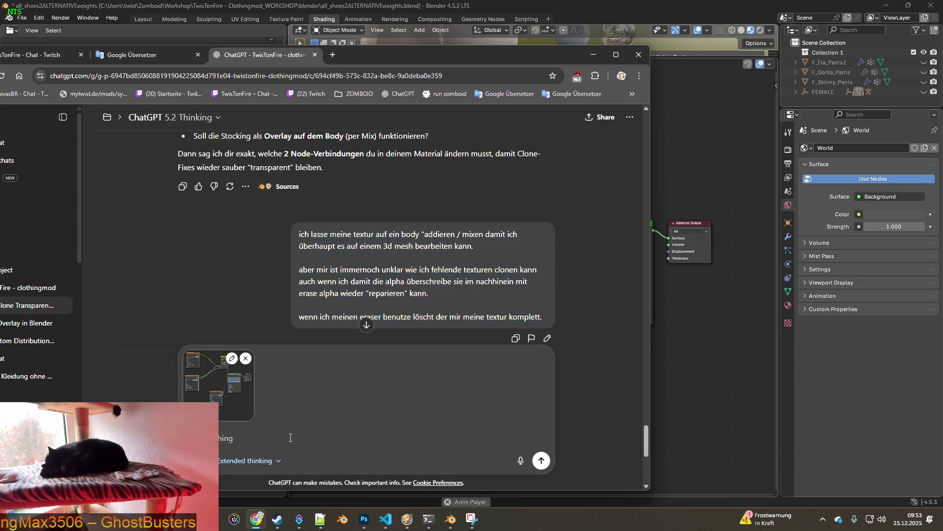
{"action": "key", "text": "ctrl+v"}
{"action": "left_click", "coordinate": [541, 460]}
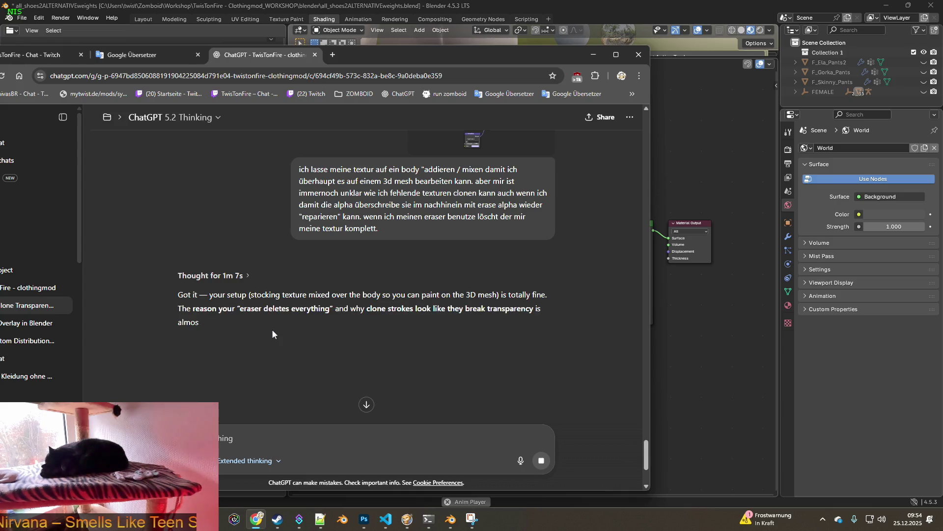
{"action": "scroll", "coordinate": [272, 334], "scroll_direction": "down", "scroll_amount": 2}
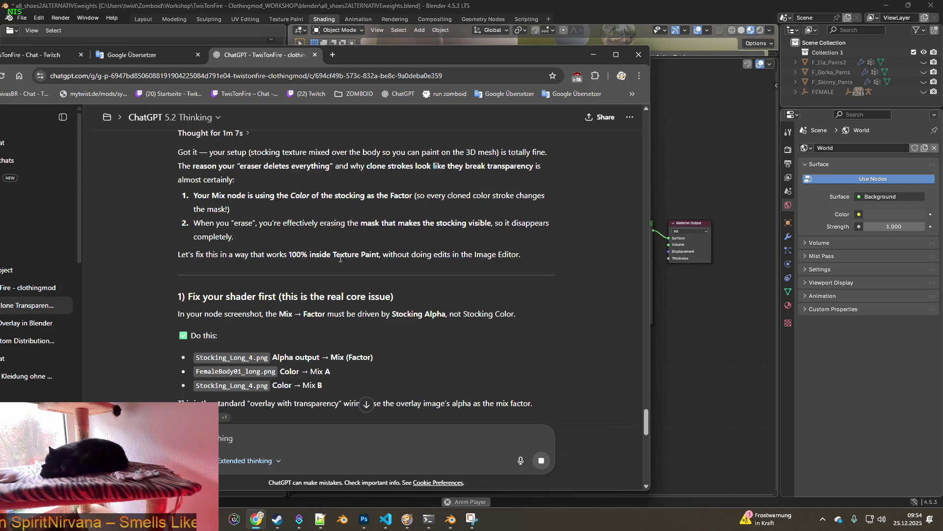
{"action": "scroll", "coordinate": [339, 257], "scroll_direction": "down", "scroll_amount": 2}
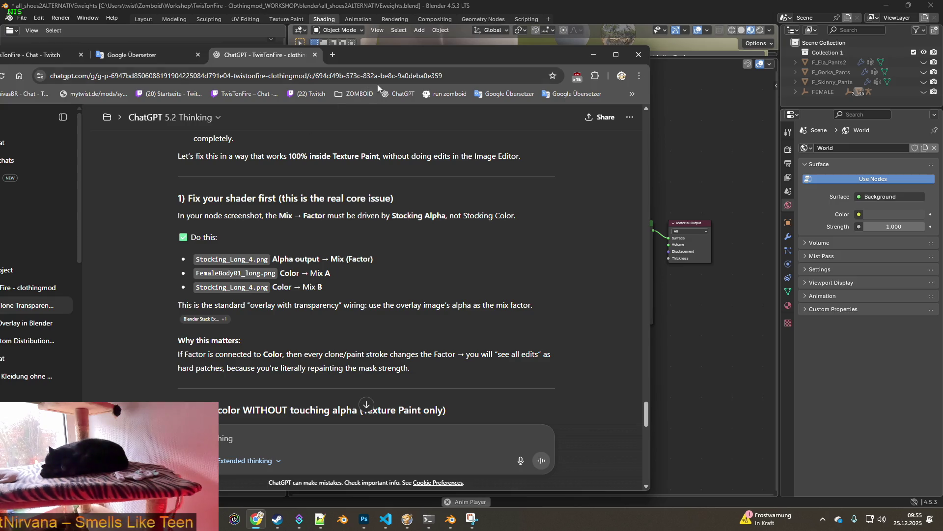
{"action": "mouse_move", "coordinate": [418, 56]}
{"action": "left_mouse_down"}
{"action": "mouse_move", "coordinate": [186, 59]}
{"action": "mouse_move", "coordinate": [239, 47]}
{"action": "left_mouse_up"}
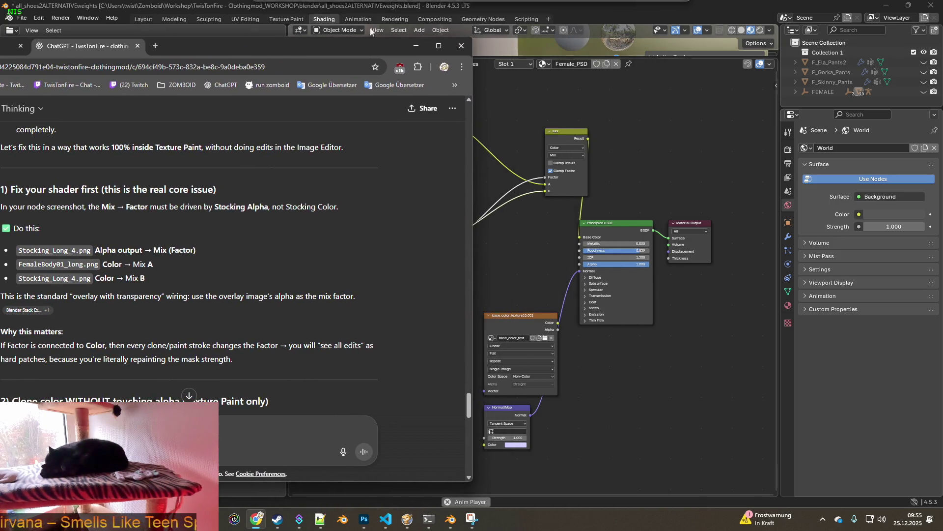
Arrange the ChatGPT window beside Blender's node graph and probe the Mix node's Factor link.
{"action": "left_click_drag", "start_coordinate": [492, 5], "coordinate": [643, 17]}
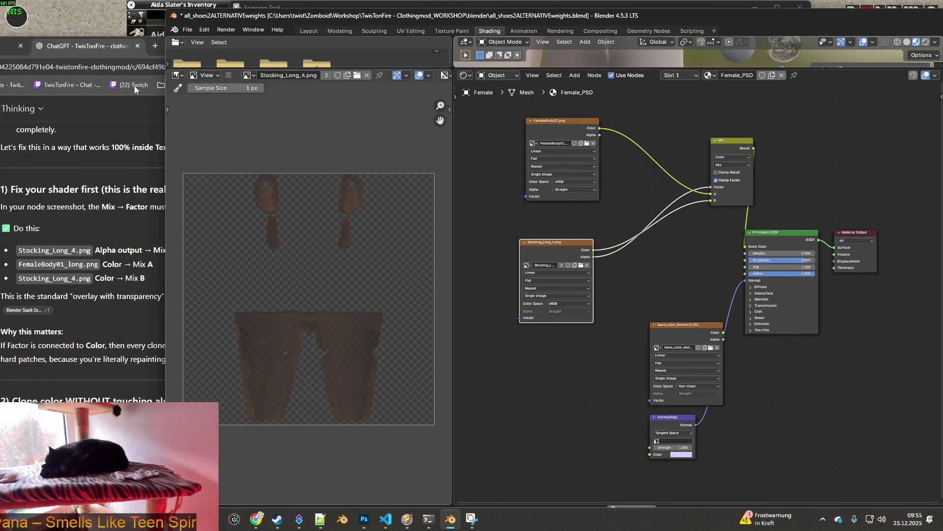
{"action": "left_click", "coordinate": [111, 49]}
{"action": "left_click_drag", "start_coordinate": [227, 45], "coordinate": [247, 26]}
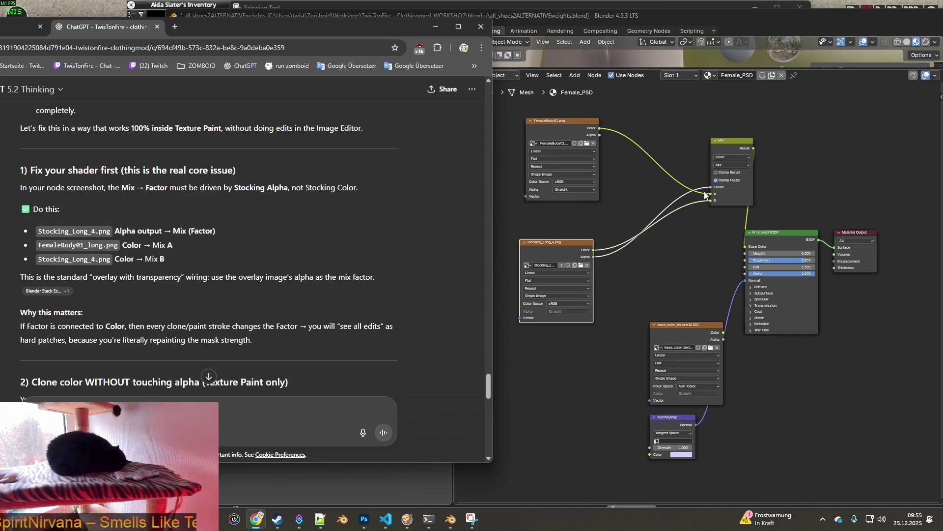
{"action": "mouse_move", "coordinate": [714, 189]}
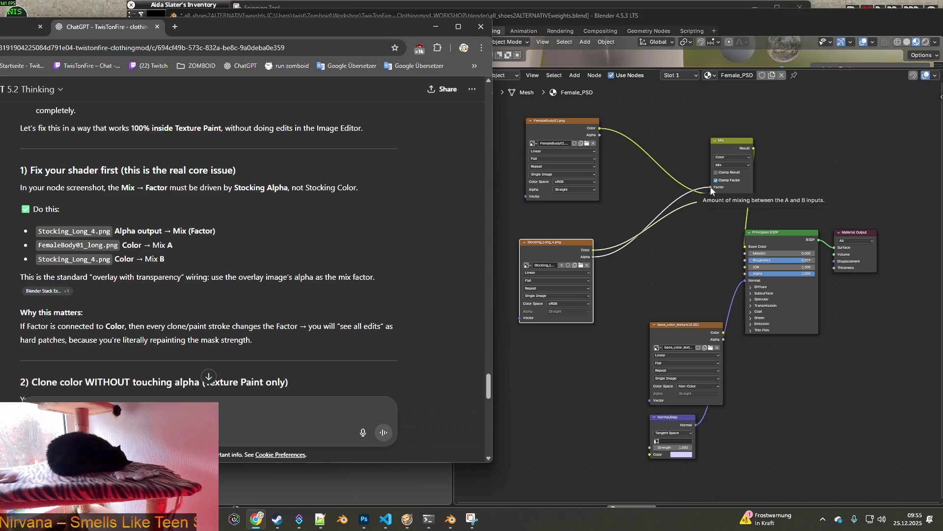
{"action": "mouse_move", "coordinate": [711, 191]}
{"action": "left_mouse_down"}
{"action": "mouse_move", "coordinate": [690, 205]}
{"action": "mouse_move", "coordinate": [712, 187]}
{"action": "left_mouse_up"}
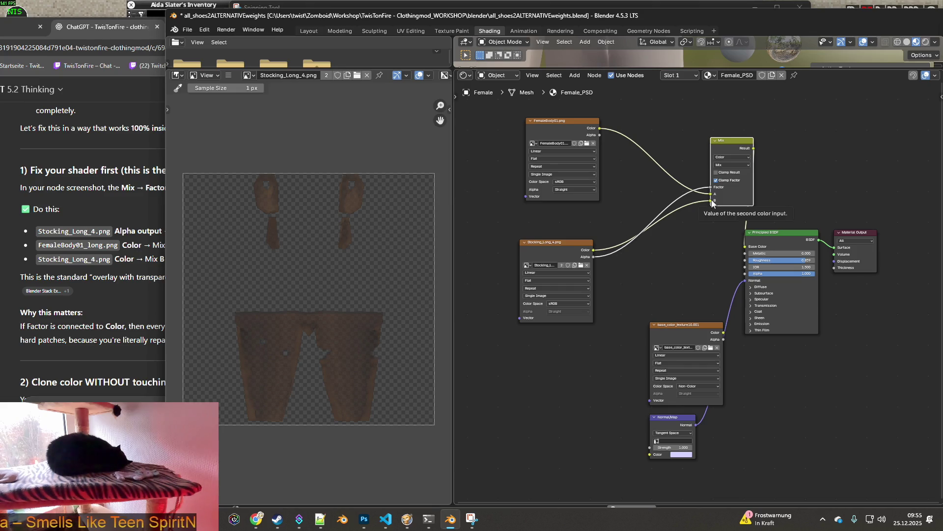
{"action": "left_click", "coordinate": [128, 278]}
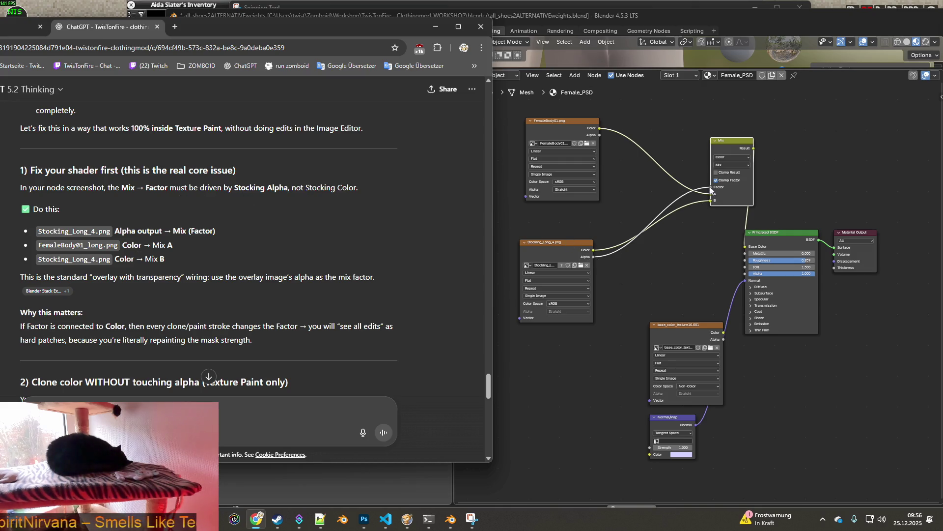
Reroute the Stocking_Long_4.png alpha into the Mix Factor and reposition the Mix and texture nodes.
{"action": "left_click_drag", "start_coordinate": [712, 193], "coordinate": [708, 198]}
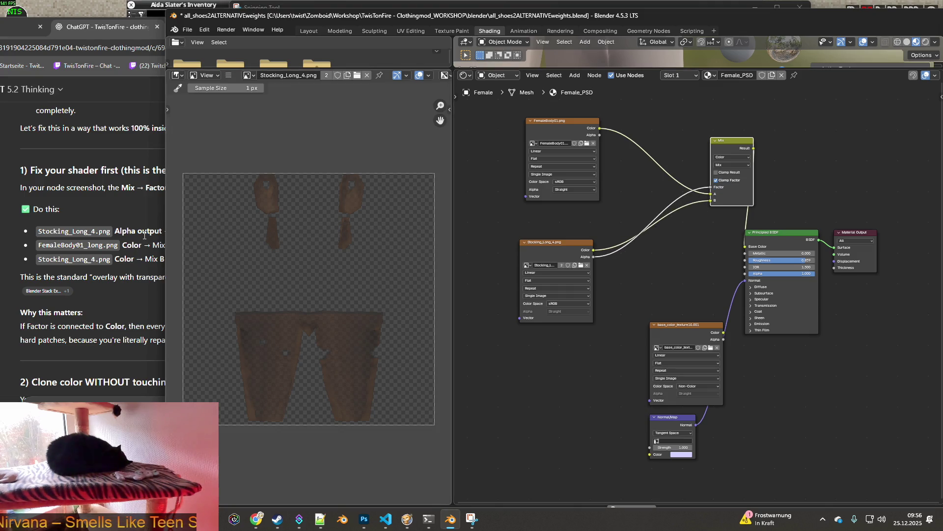
{"action": "left_click", "coordinate": [144, 232]}
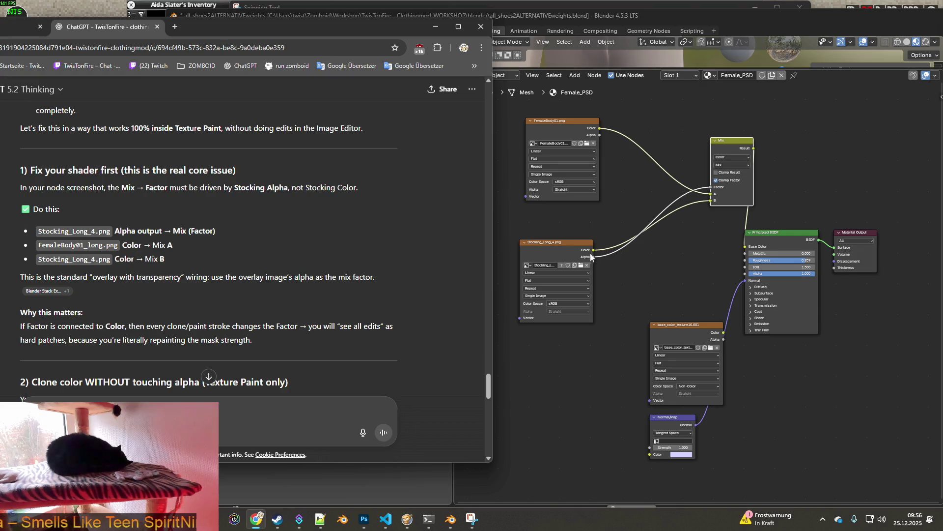
{"action": "mouse_move", "coordinate": [713, 187]}
{"action": "left_mouse_down"}
{"action": "mouse_move", "coordinate": [702, 207]}
{"action": "mouse_move", "coordinate": [712, 187]}
{"action": "left_mouse_up"}
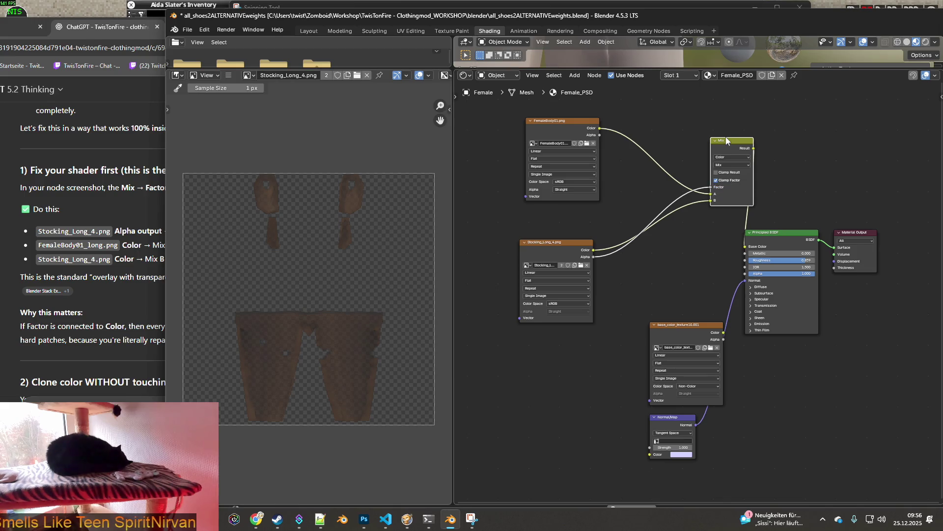
{"action": "left_click_drag", "start_coordinate": [728, 144], "coordinate": [702, 196]}
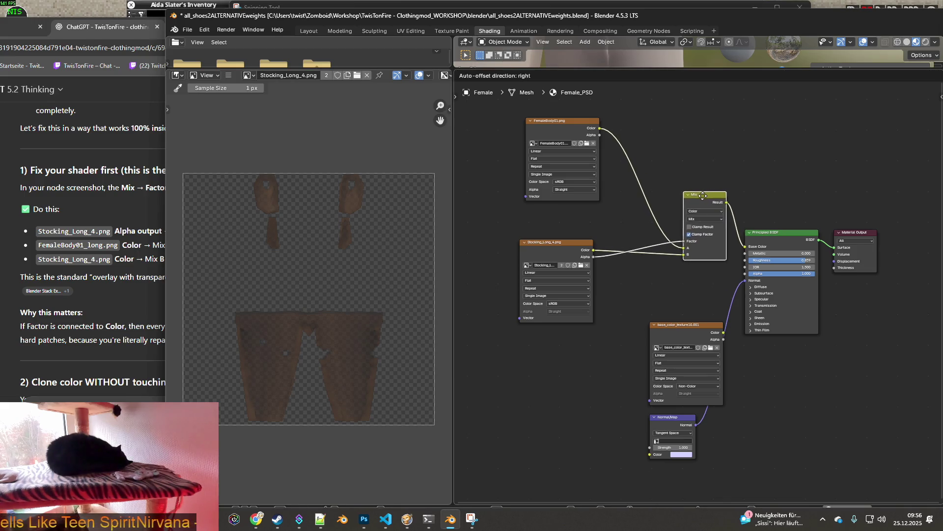
{"action": "left_click_drag", "start_coordinate": [565, 246], "coordinate": [607, 232]}
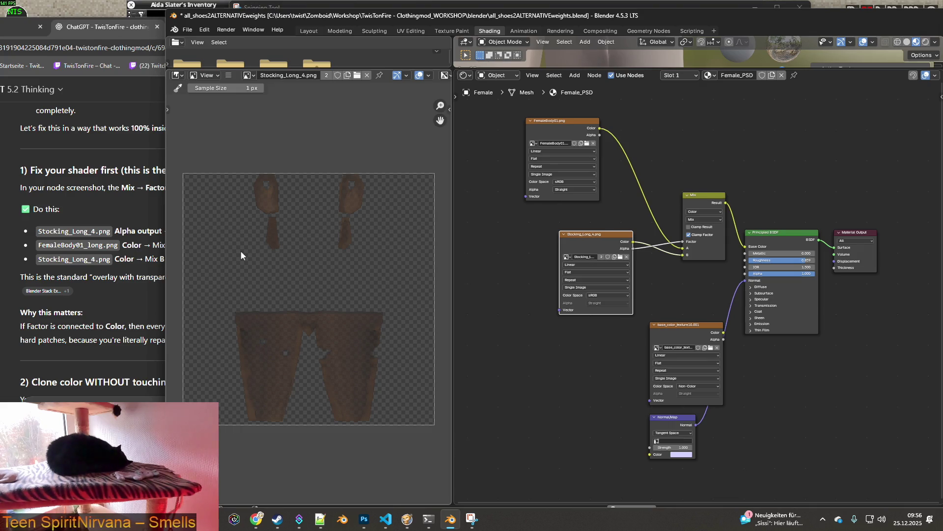
{"action": "left_click", "coordinate": [128, 275]}
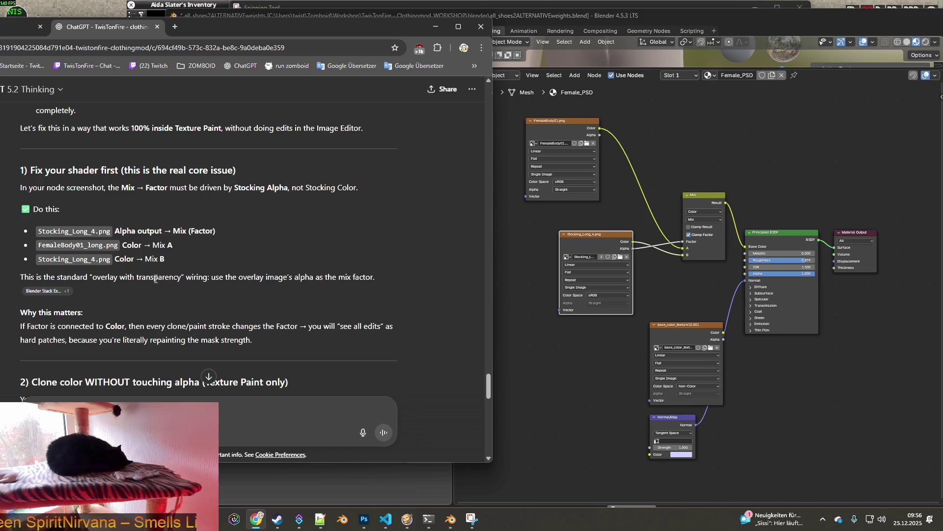
{"action": "scroll", "coordinate": [155, 278], "scroll_direction": "down", "scroll_amount": 2}
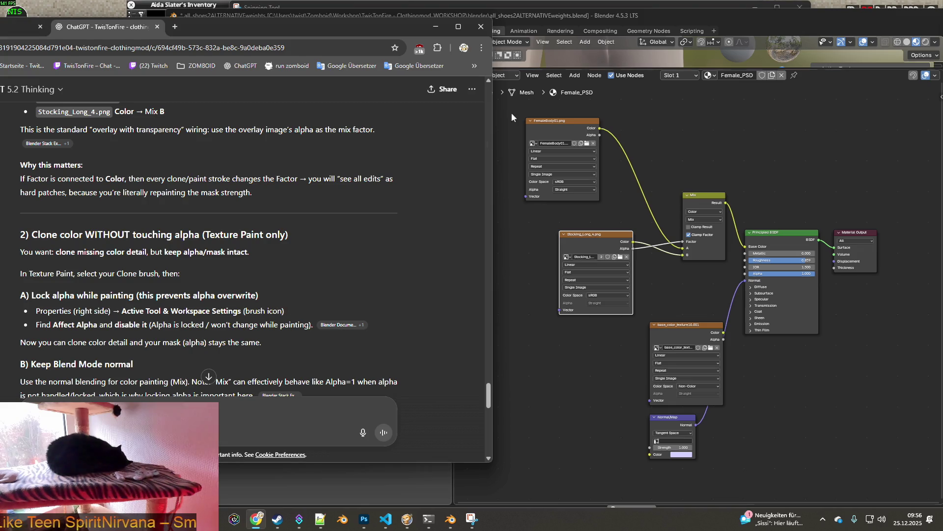
{"action": "left_click", "coordinate": [616, 22]}
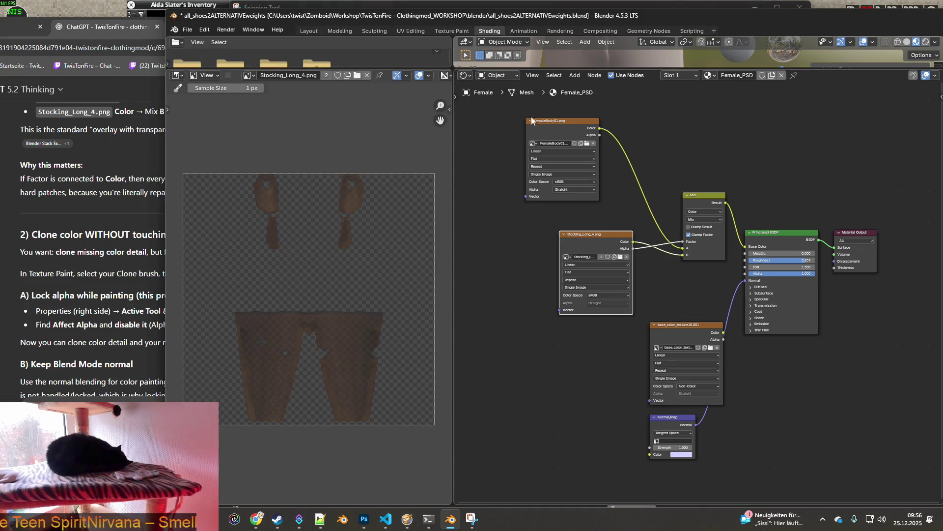
Switch to texture painting and set the Clone brush to not affect alpha.
{"action": "left_click", "coordinate": [448, 33]}
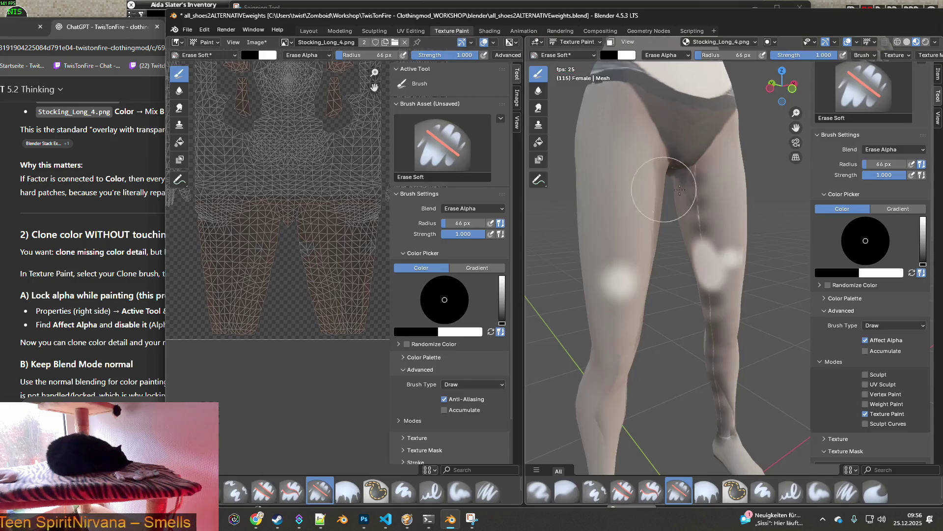
{"action": "left_click", "coordinate": [867, 341]}
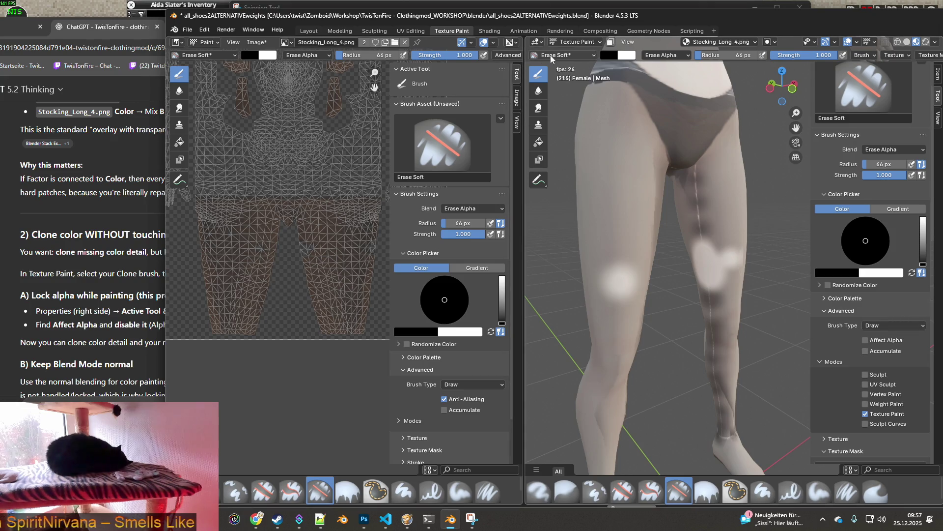
{"action": "left_click", "coordinate": [575, 55]}
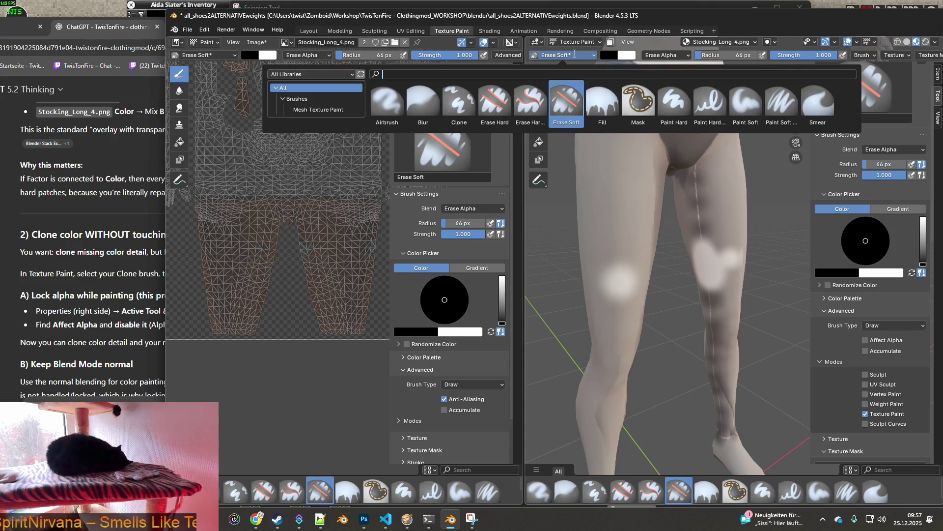
{"action": "left_click", "coordinate": [458, 104]}
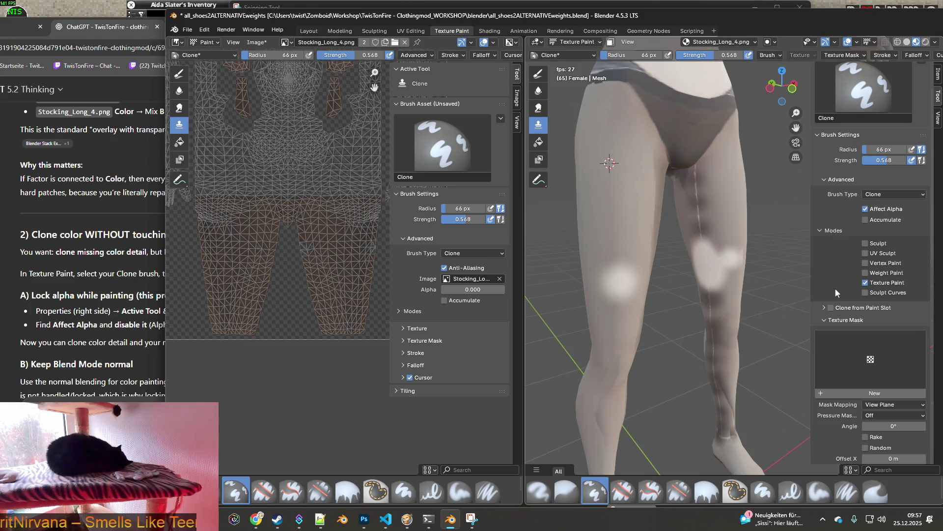
{"action": "left_click", "coordinate": [867, 209]}
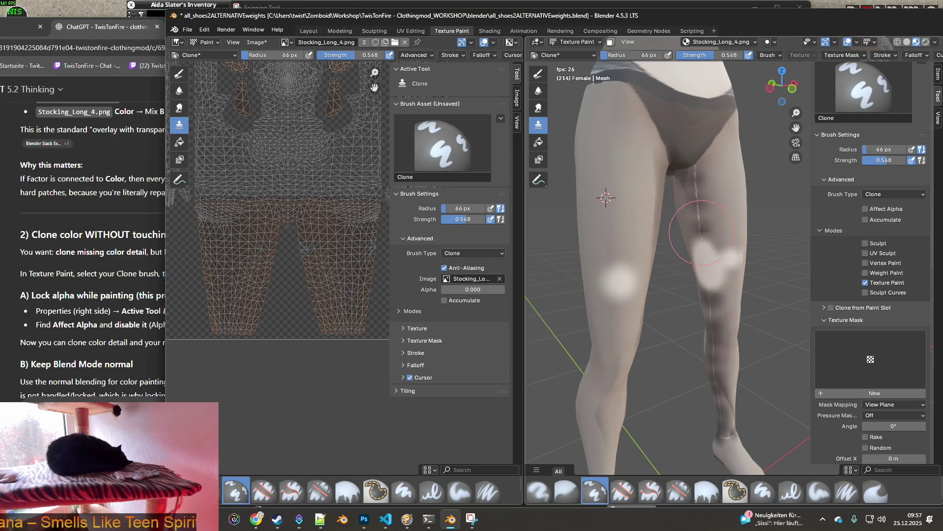
Set the clone source on the leg, brush radius to 23 px and clone image alpha to 1.0.
{"action": "middle_click_drag", "start_coordinate": [694, 243], "coordinate": [633, 254]}
{"action": "middle_click_drag", "start_coordinate": [793, 247], "coordinate": [699, 243], "text": "shift"}
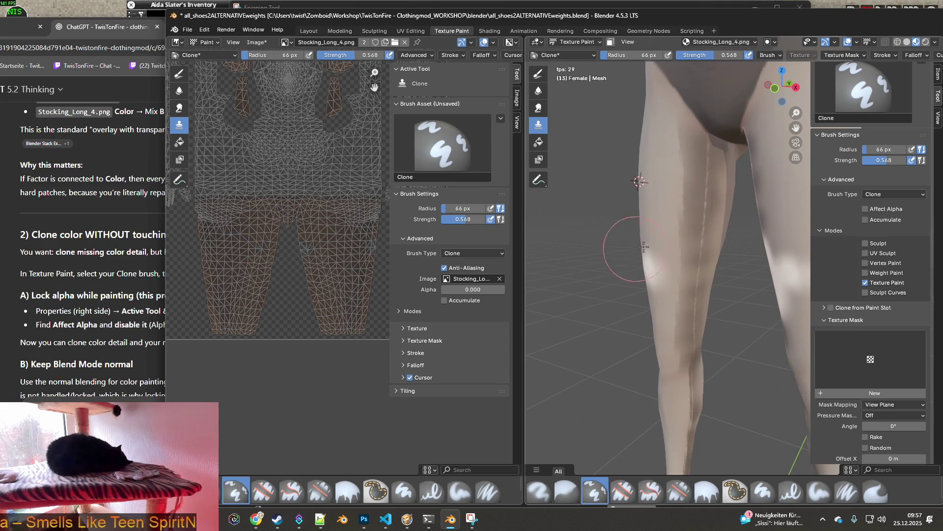
{"action": "scroll", "coordinate": [699, 241], "scroll_direction": "up", "scroll_amount": 2}
{"action": "middle_click_drag", "start_coordinate": [663, 237], "coordinate": [623, 235]}
{"action": "scroll", "coordinate": [622, 235], "scroll_direction": "up", "scroll_amount": 1}
{"action": "left_click", "coordinate": [602, 224], "text": "ctrl"}
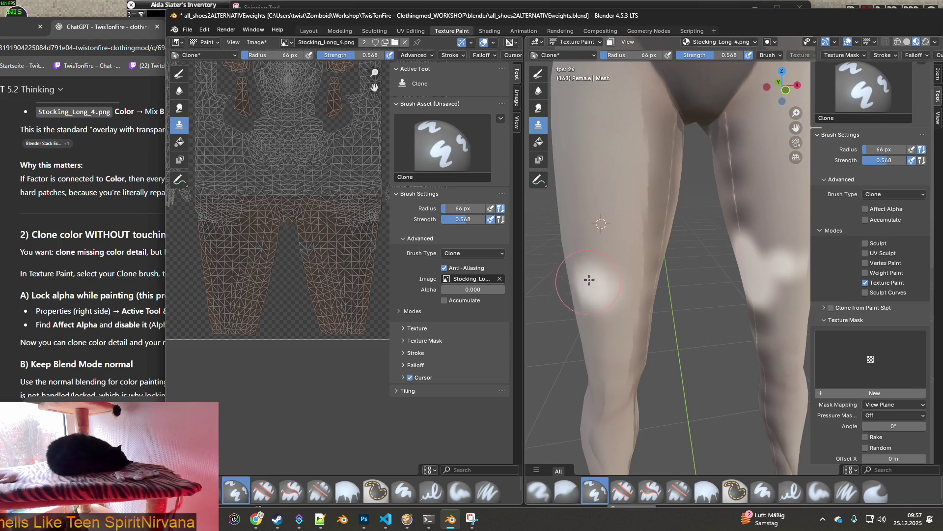
{"action": "scroll", "coordinate": [276, 339], "scroll_direction": "up", "scroll_amount": 2}
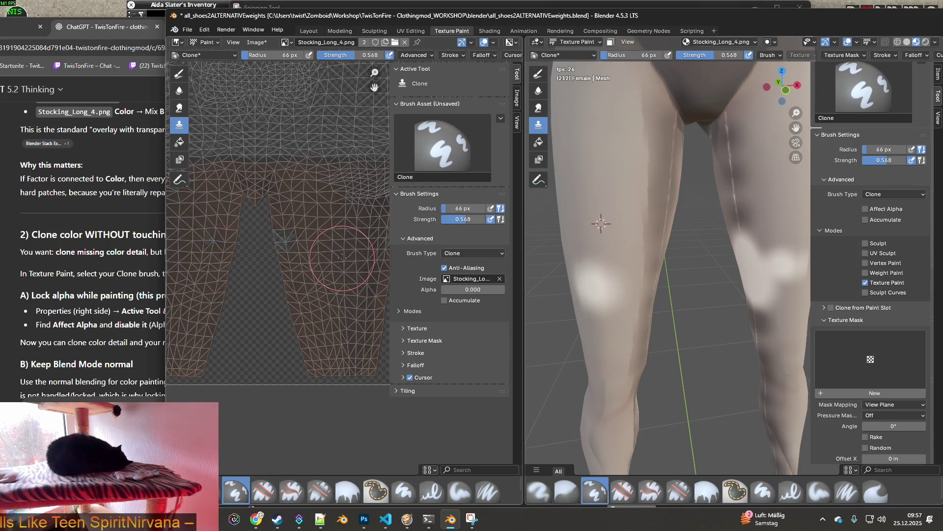
{"action": "scroll", "coordinate": [287, 222], "scroll_direction": "up", "scroll_amount": 4}
{"action": "left_click", "coordinate": [277, 56]}
{"action": "type", "text": "12"}
{"action": "key", "text": "Return"}
{"action": "left_click_drag", "start_coordinate": [276, 55], "coordinate": [299, 56]}
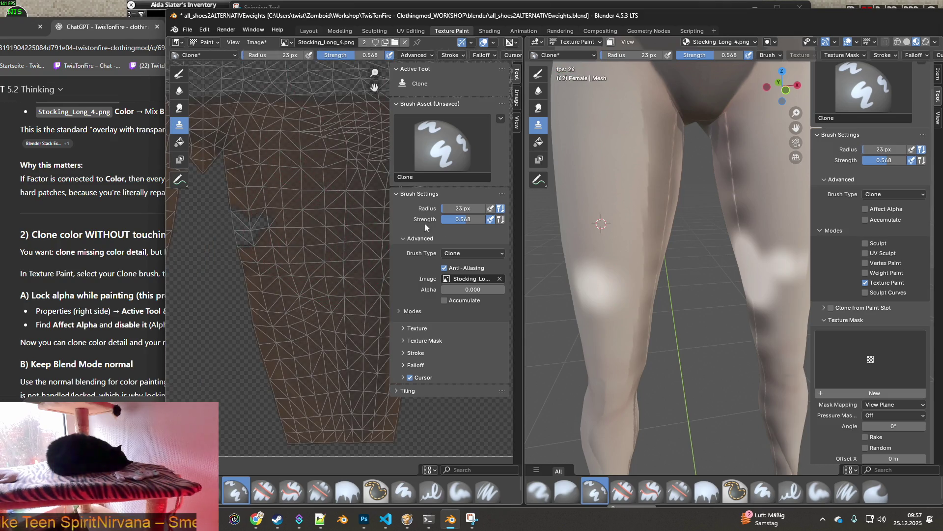
{"action": "left_click_drag", "start_coordinate": [468, 290], "coordinate": [505, 289]}
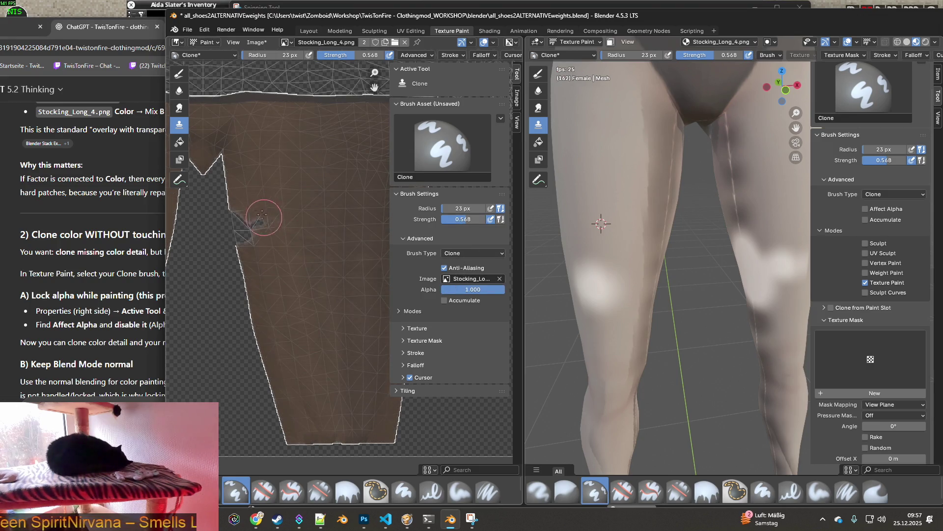
Clone over the white patch on the stocking leg, try Erase Hard, then reselect Clone.
{"action": "mouse_move", "coordinate": [249, 219]}
{"action": "left_mouse_down"}
{"action": "mouse_move", "coordinate": [256, 226]}
{"action": "mouse_move", "coordinate": [245, 221]}
{"action": "left_mouse_up"}
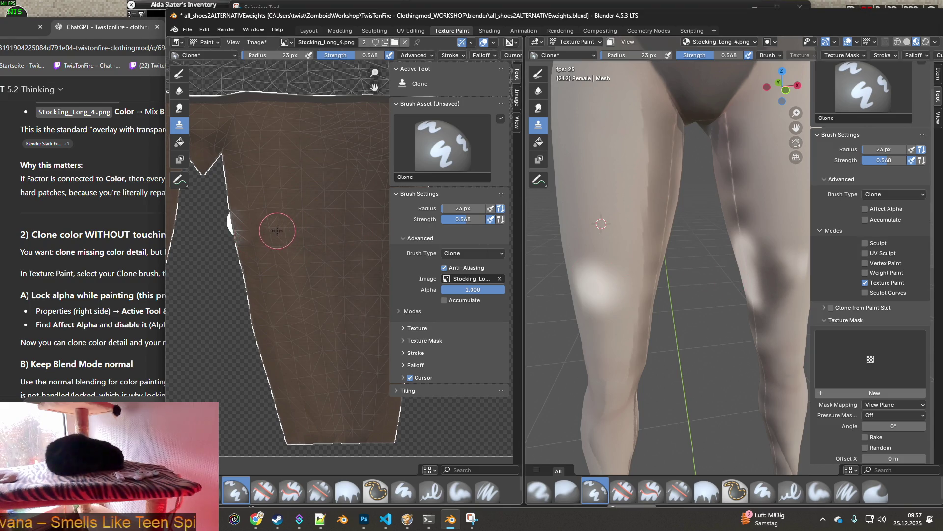
{"action": "middle_click_drag", "start_coordinate": [271, 229], "coordinate": [300, 227]}
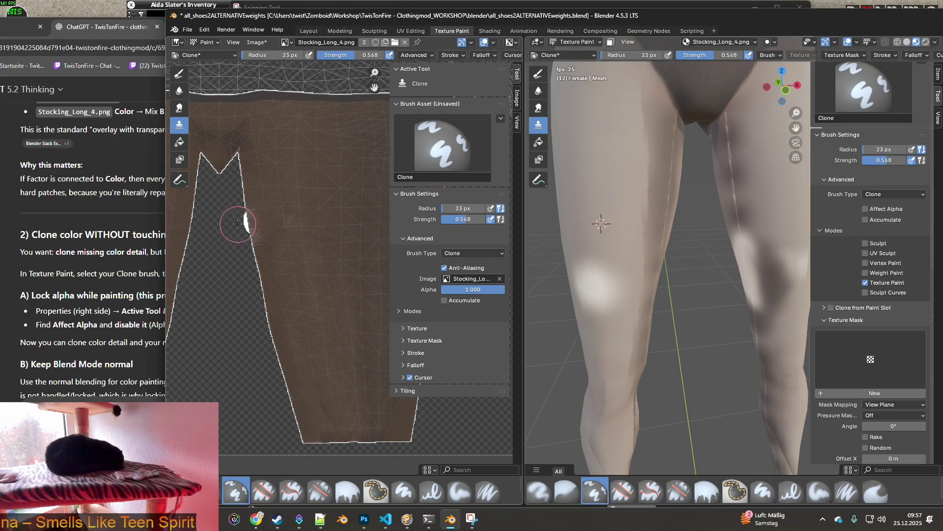
{"action": "left_click", "coordinate": [263, 490]}
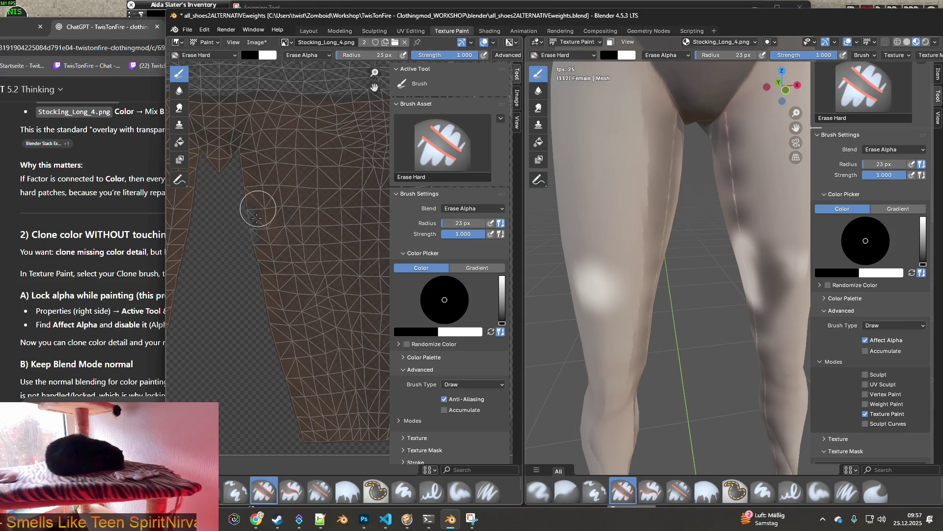
{"action": "left_click", "coordinate": [236, 490]}
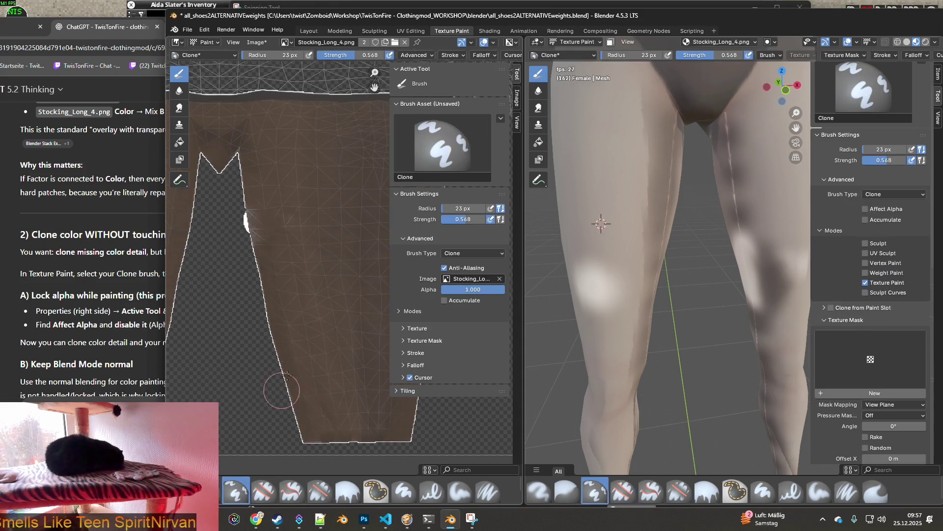
Orbit the model and pan the UV view to inspect the repaired leg and island edge.
{"action": "mouse_move", "coordinate": [628, 273]}
{"action": "middle_mouse_down"}
{"action": "mouse_move", "coordinate": [750, 276]}
{"action": "mouse_move", "coordinate": [742, 215]}
{"action": "middle_mouse_up"}
{"action": "scroll", "coordinate": [251, 265], "scroll_direction": "down", "scroll_amount": 2}
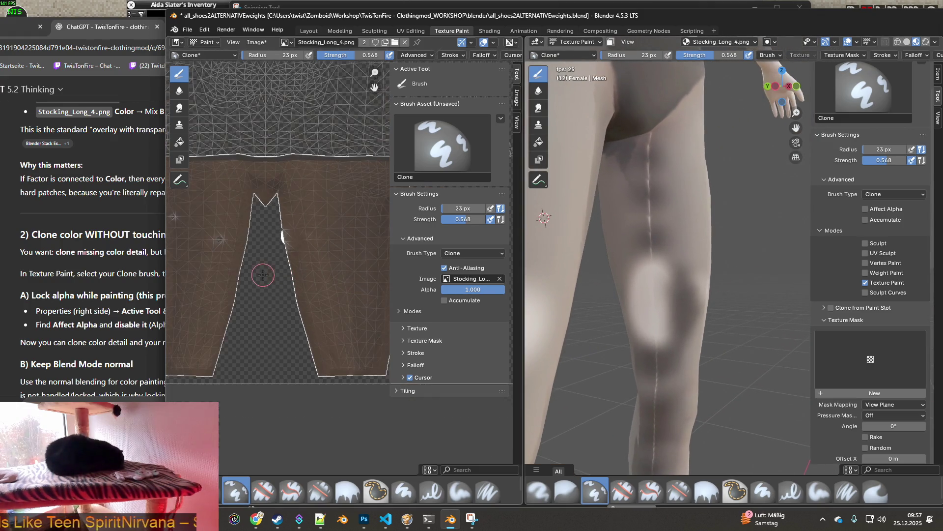
{"action": "middle_click_drag", "start_coordinate": [264, 217], "coordinate": [329, 282]}
{"action": "scroll", "coordinate": [295, 280], "scroll_direction": "up", "scroll_amount": 1}
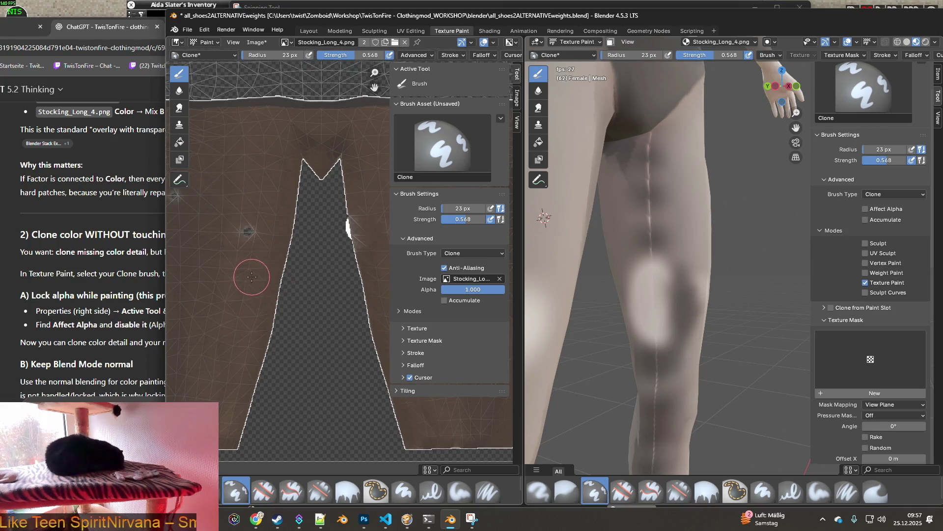
{"action": "scroll", "coordinate": [287, 271], "scroll_direction": "up", "scroll_amount": 1}
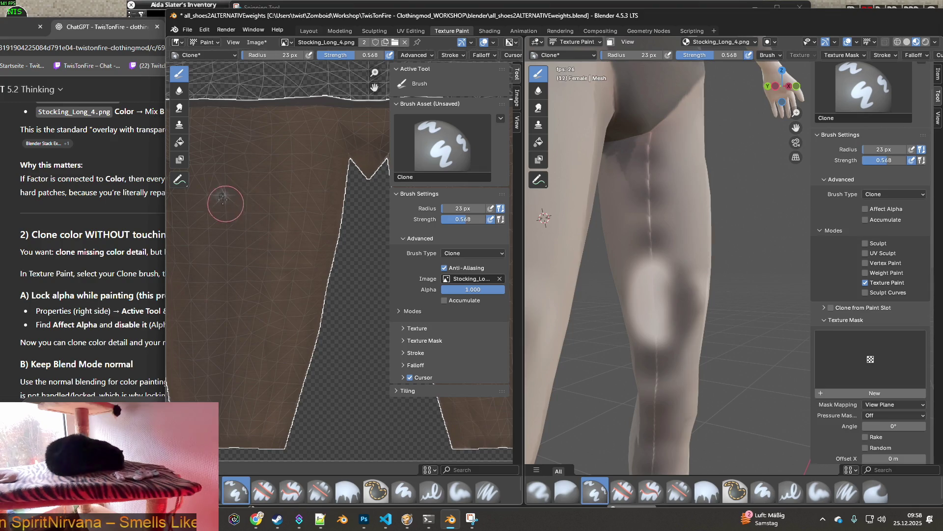
{"action": "middle_click_drag", "start_coordinate": [228, 245], "coordinate": [270, 248]}
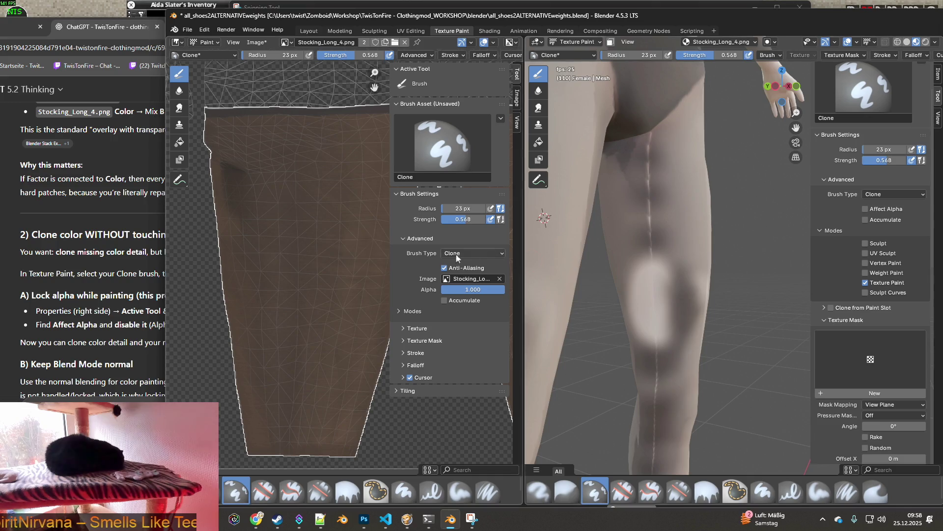
{"action": "scroll", "coordinate": [295, 252], "scroll_direction": "up", "scroll_amount": 3}
{"action": "middle_click_drag", "start_coordinate": [261, 258], "coordinate": [237, 212]}
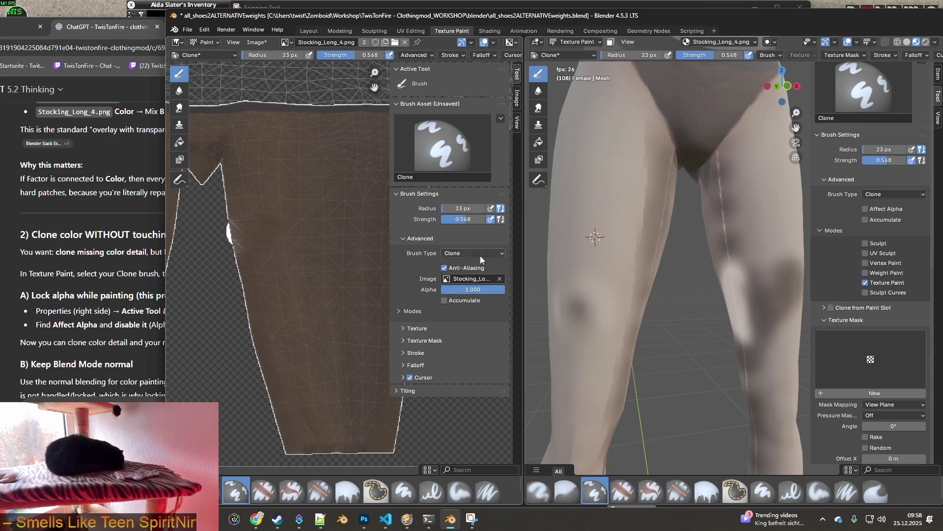
Lower and restore the clone overlay alpha, then bring the ChatGPT conversation forward.
{"action": "left_click_drag", "start_coordinate": [488, 288], "coordinate": [443, 289]}
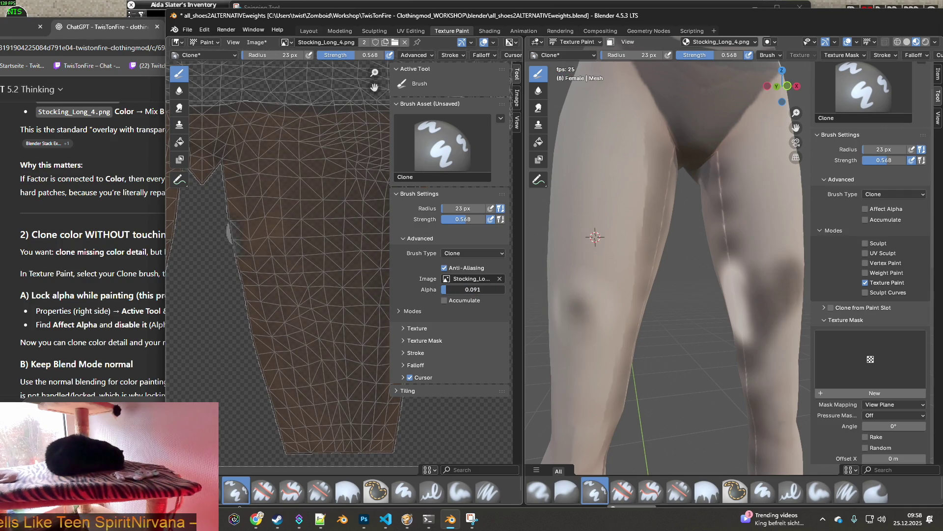
{"action": "left_click_drag", "start_coordinate": [442, 289], "coordinate": [504, 290]}
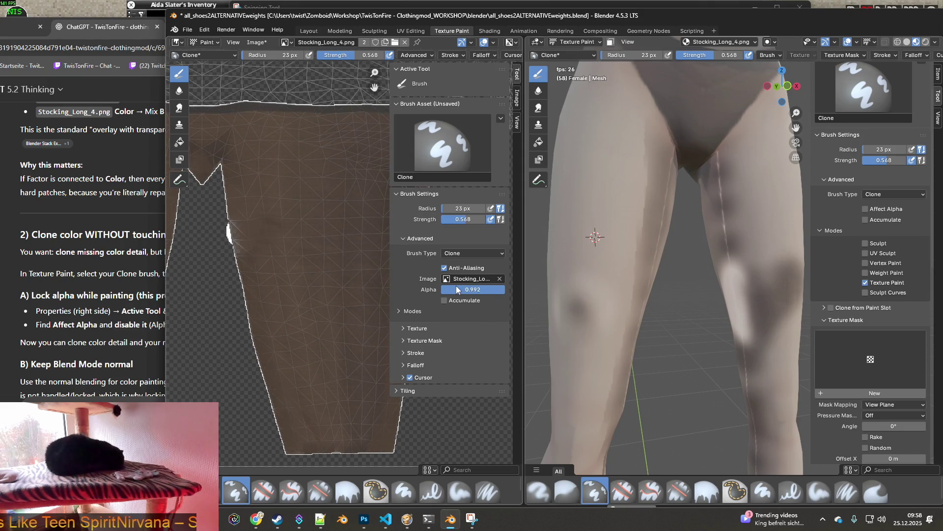
{"action": "mouse_move", "coordinate": [672, 299]}
{"action": "middle_mouse_down"}
{"action": "mouse_move", "coordinate": [682, 307]}
{"action": "mouse_move", "coordinate": [642, 327]}
{"action": "middle_mouse_up"}
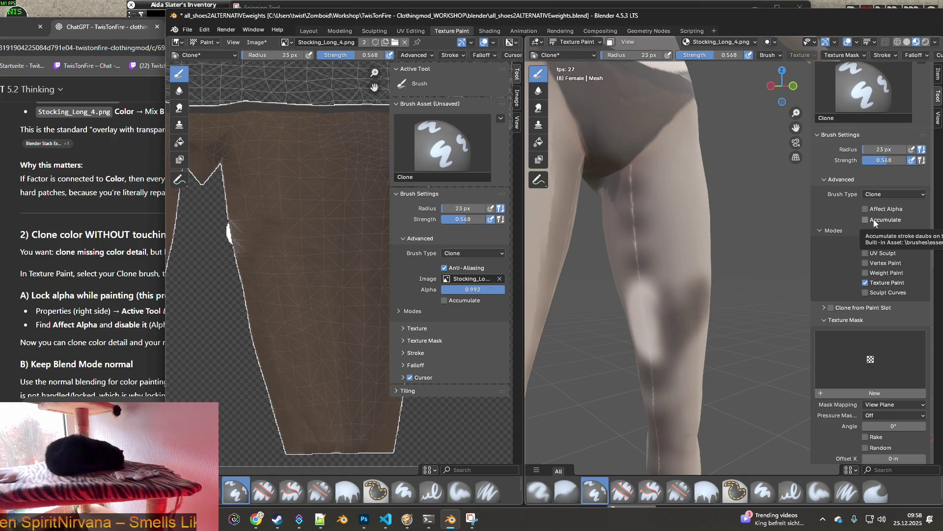
{"action": "left_click", "coordinate": [155, 299]}
{"action": "scroll", "coordinate": [190, 306], "scroll_direction": "down", "scroll_amount": 1}
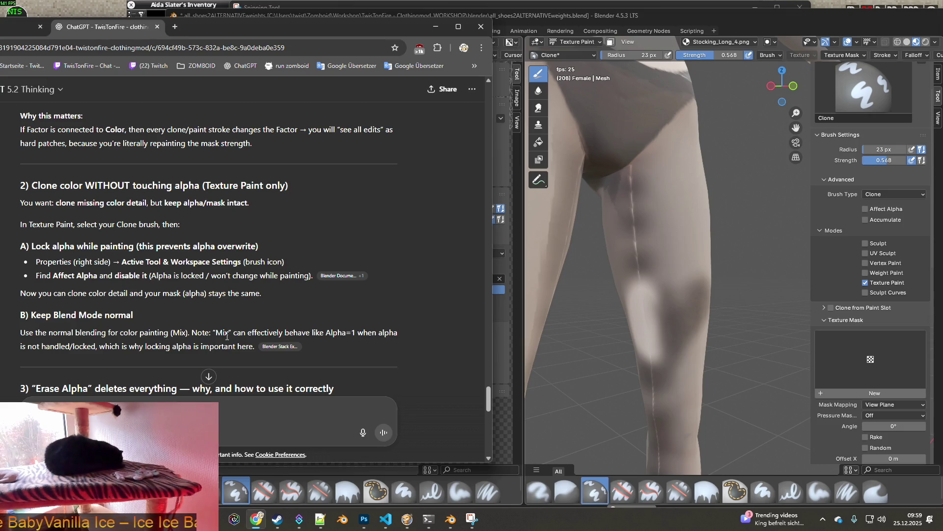
{"action": "scroll", "coordinate": [141, 343], "scroll_direction": "down", "scroll_amount": 2}
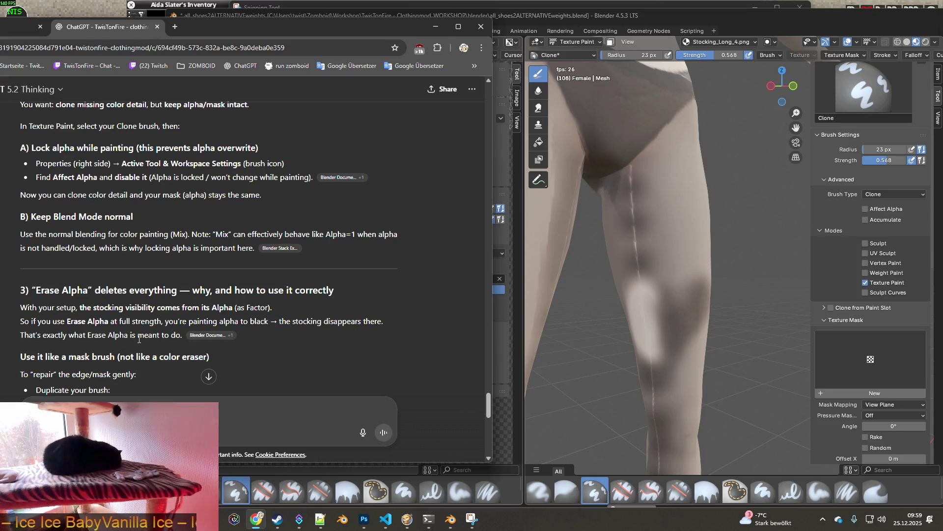
{"action": "scroll", "coordinate": [117, 343], "scroll_direction": "down", "scroll_amount": 1}
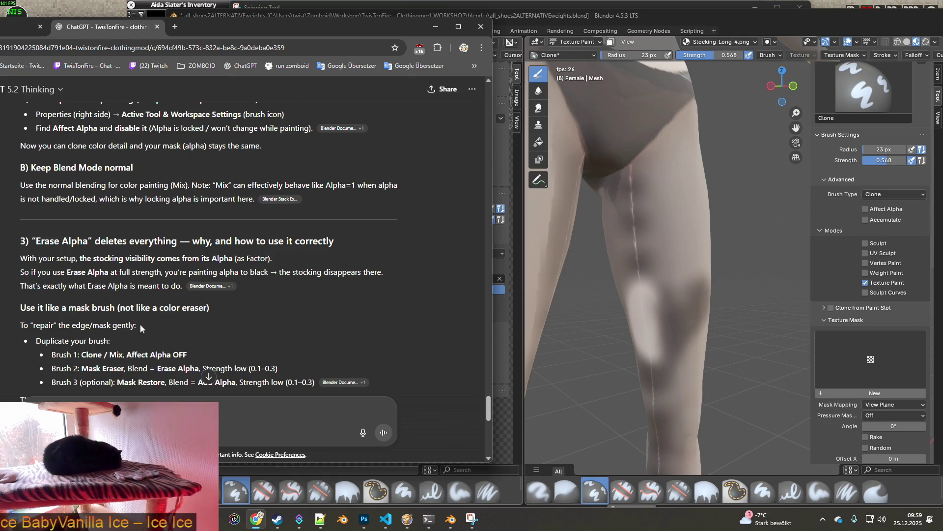
{"action": "scroll", "coordinate": [118, 302], "scroll_direction": "down", "scroll_amount": 1}
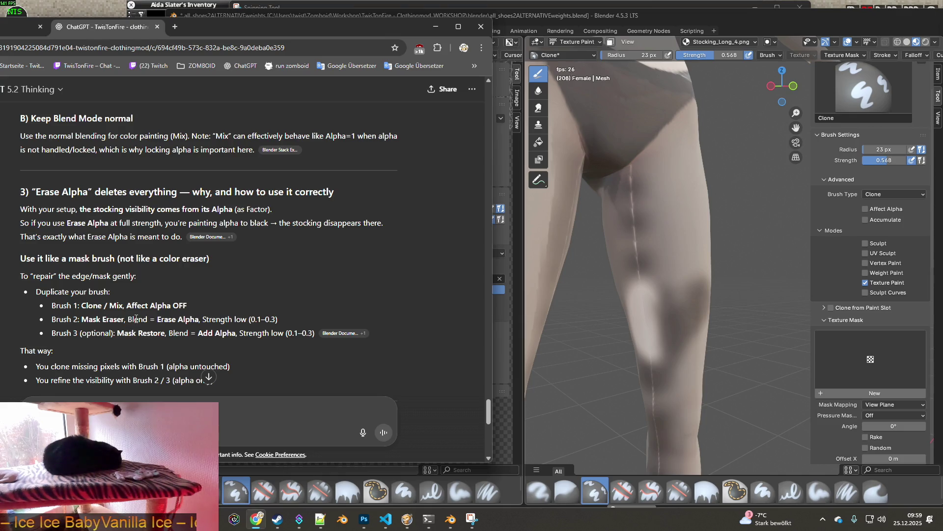
{"action": "scroll", "coordinate": [136, 318], "scroll_direction": "down", "scroll_amount": 1}
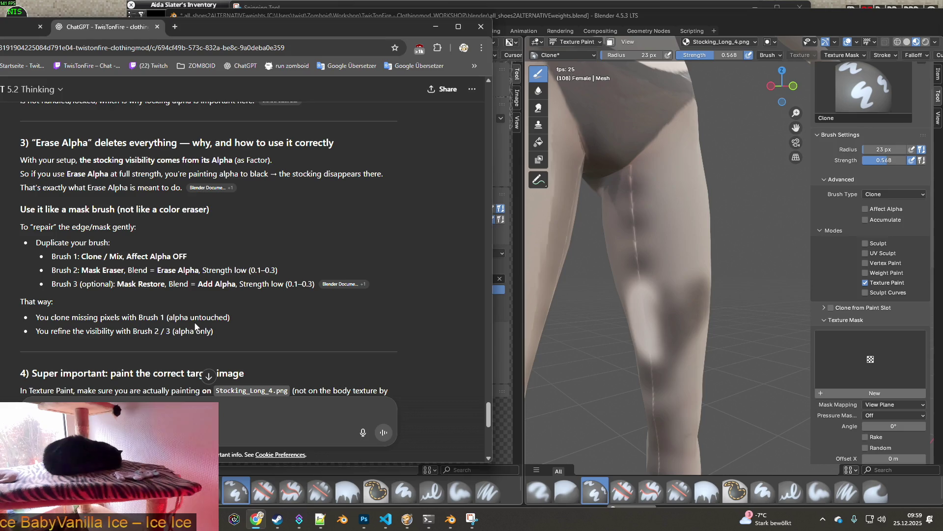
{"action": "scroll", "coordinate": [196, 325], "scroll_direction": "down", "scroll_amount": 1}
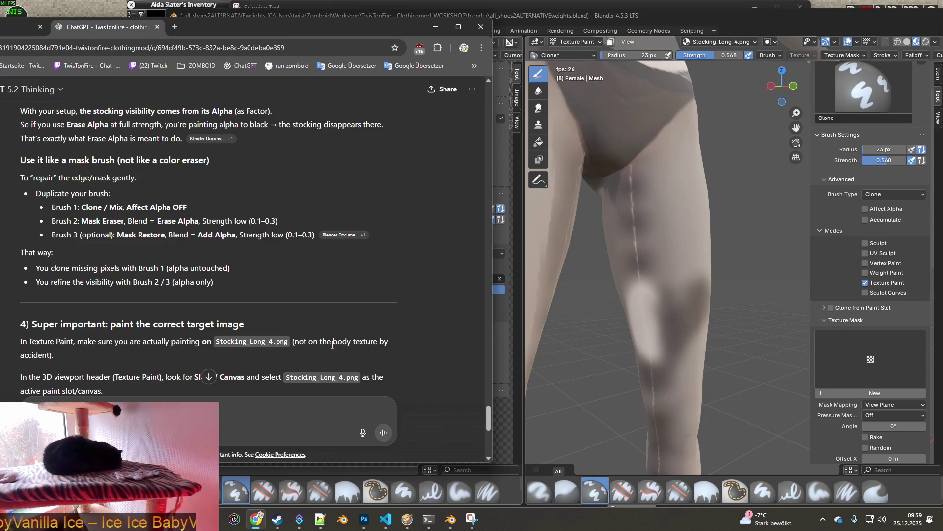
{"action": "scroll", "coordinate": [329, 333], "scroll_direction": "down", "scroll_amount": 2}
{"action": "scroll", "coordinate": [294, 310], "scroll_direction": "up", "scroll_amount": 2}
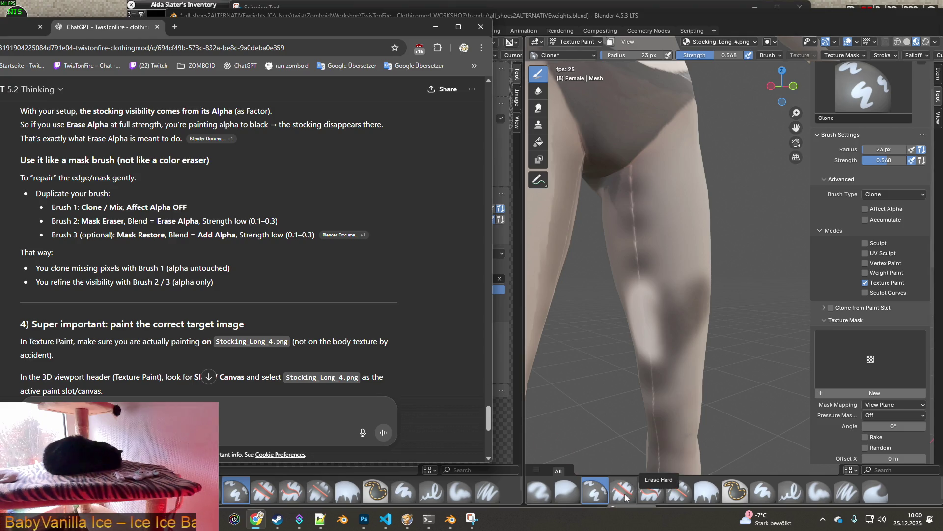
Activate the Mask brush, turn Accumulate off and set the mask value back to 1.000.
{"action": "left_click", "coordinate": [734, 491]}
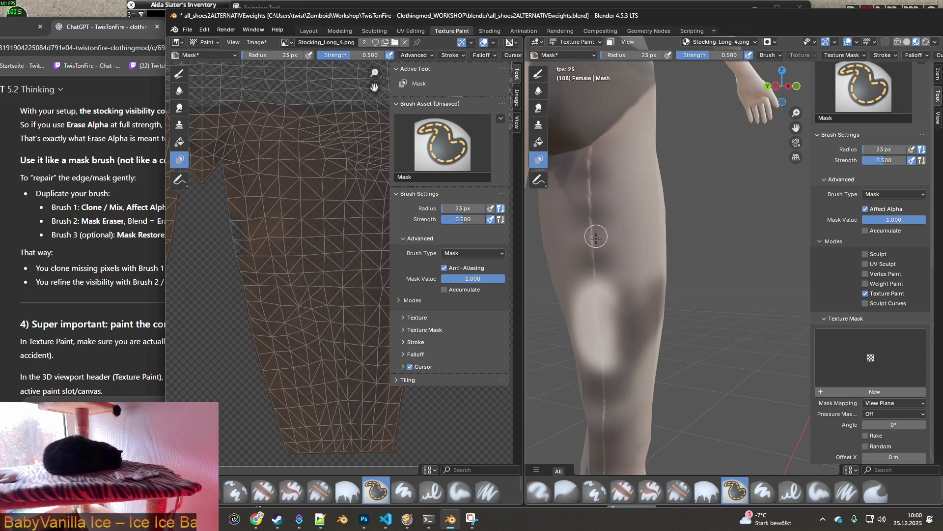
{"action": "left_click", "coordinate": [883, 194]}
{"action": "left_click_drag", "start_coordinate": [888, 222], "coordinate": [841, 221]}
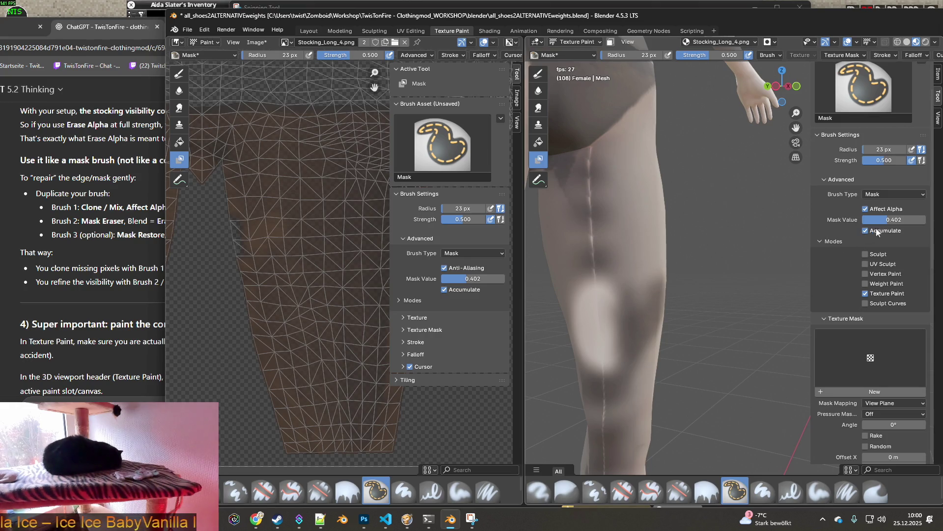
{"action": "left_click", "coordinate": [876, 231]}
{"action": "left_click_drag", "start_coordinate": [885, 219], "coordinate": [928, 220]}
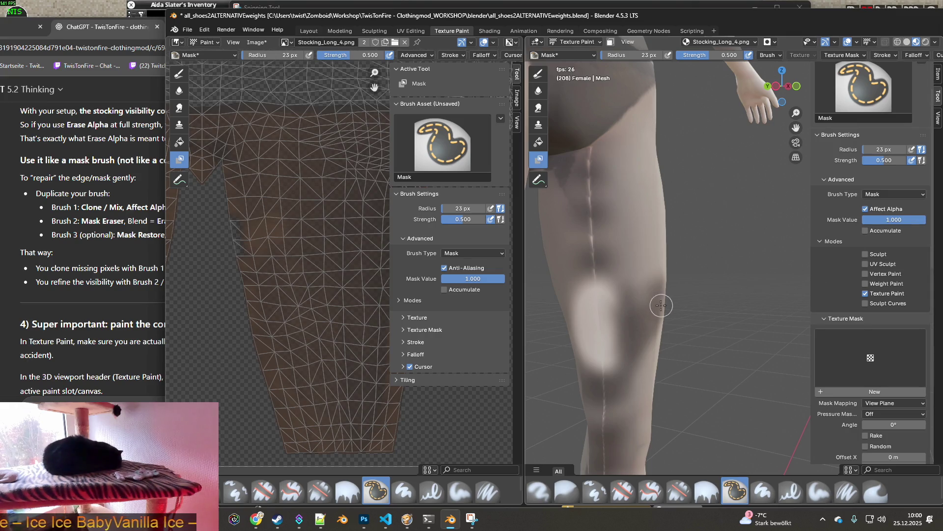
{"action": "scroll", "coordinate": [875, 338], "scroll_direction": "down", "scroll_amount": 5}
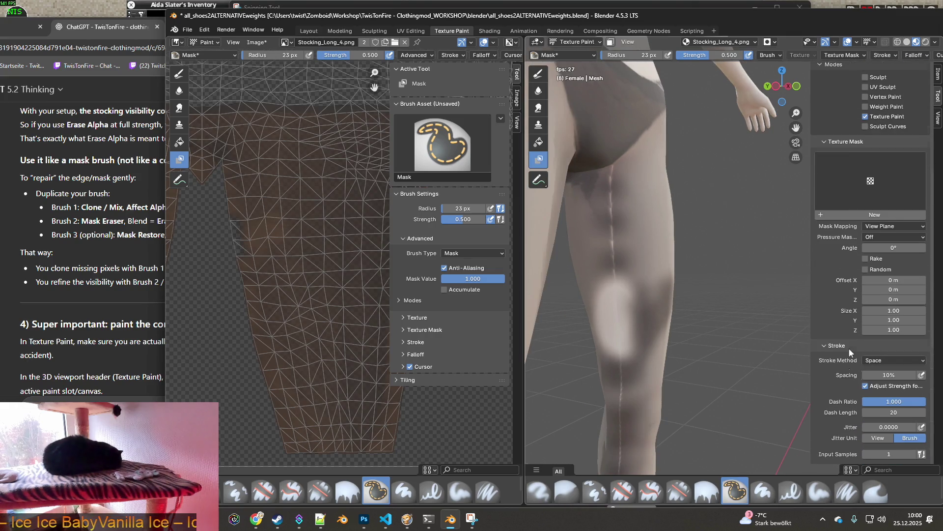
{"action": "scroll", "coordinate": [850, 349], "scroll_direction": "down", "scroll_amount": 1}
{"action": "scroll", "coordinate": [849, 352], "scroll_direction": "down", "scroll_amount": 3}
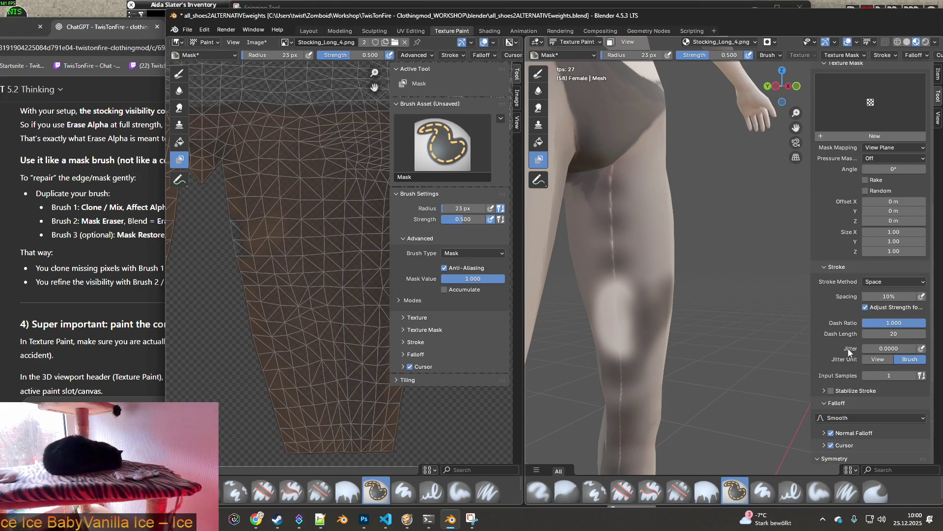
{"action": "scroll", "coordinate": [848, 351], "scroll_direction": "down", "scroll_amount": 3}
{"action": "scroll", "coordinate": [849, 351], "scroll_direction": "down", "scroll_amount": 3}
{"action": "scroll", "coordinate": [848, 351], "scroll_direction": "down", "scroll_amount": 2}
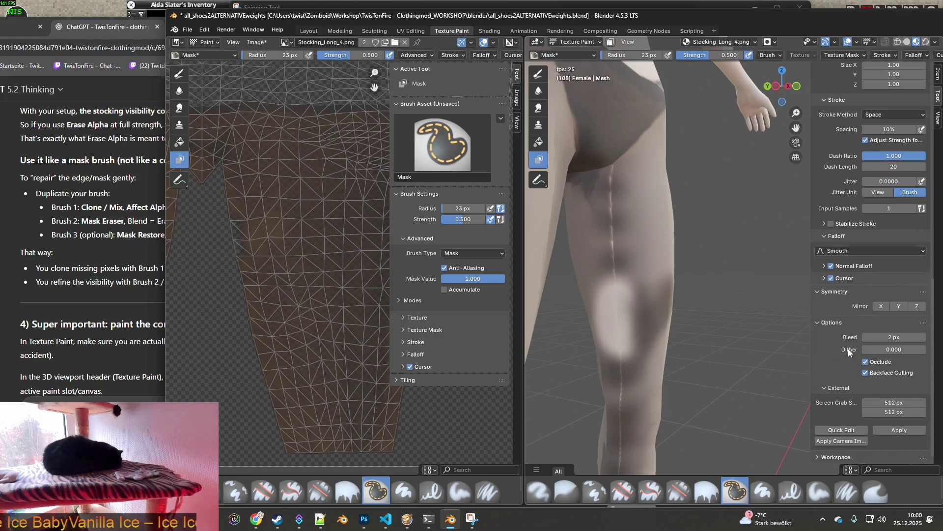
{"action": "middle_click_drag", "start_coordinate": [674, 295], "coordinate": [644, 286]}
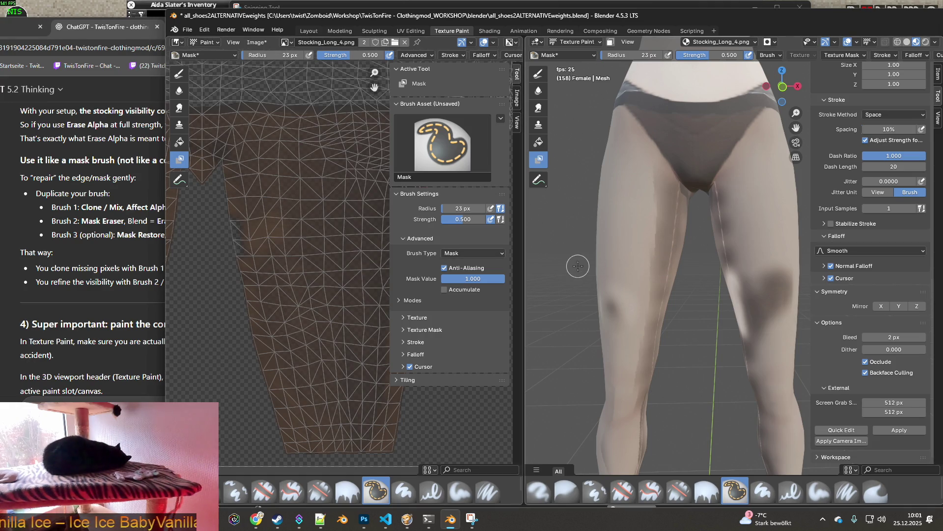
Paint several soft test mask dabs on the stocking texture in the UV editor.
{"action": "left_click", "coordinate": [591, 54]}
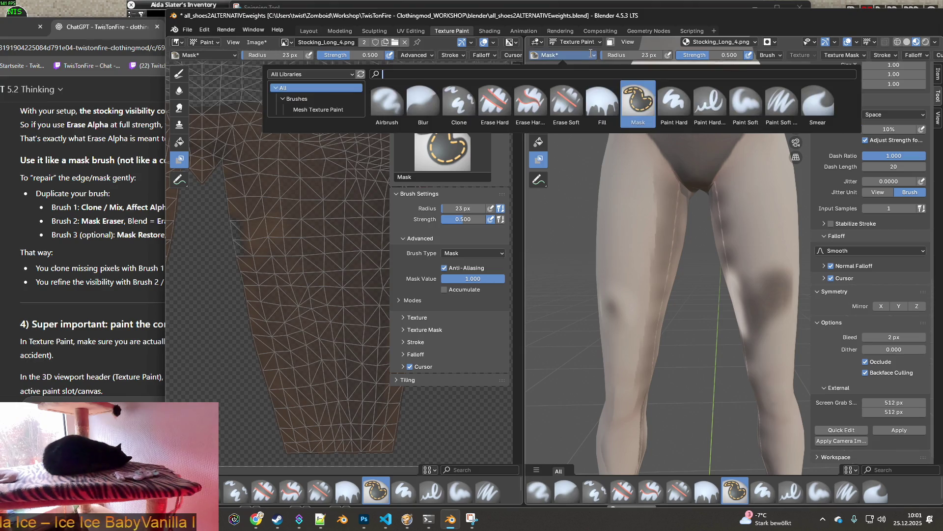
{"action": "left_click", "coordinate": [591, 56]}
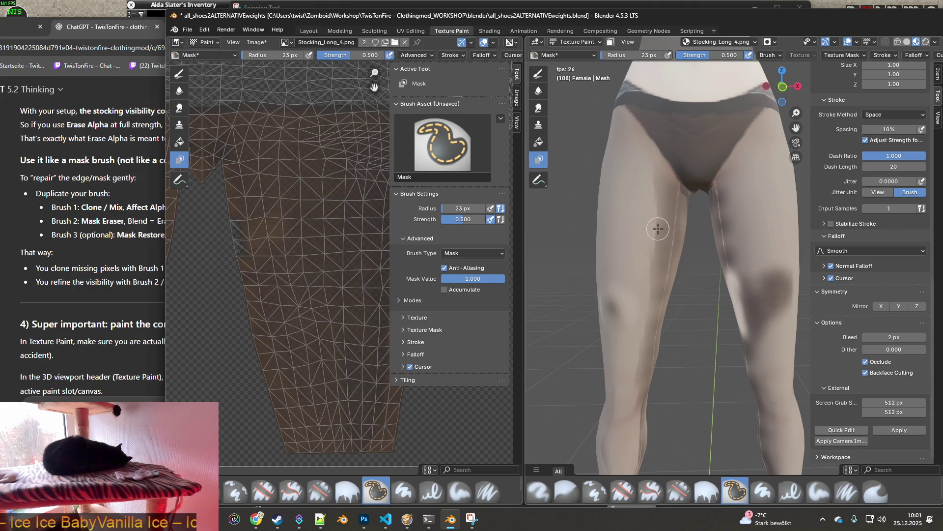
{"action": "mouse_move", "coordinate": [658, 228]}
{"action": "middle_mouse_down"}
{"action": "mouse_move", "coordinate": [652, 222]}
{"action": "mouse_move", "coordinate": [705, 236]}
{"action": "middle_mouse_up"}
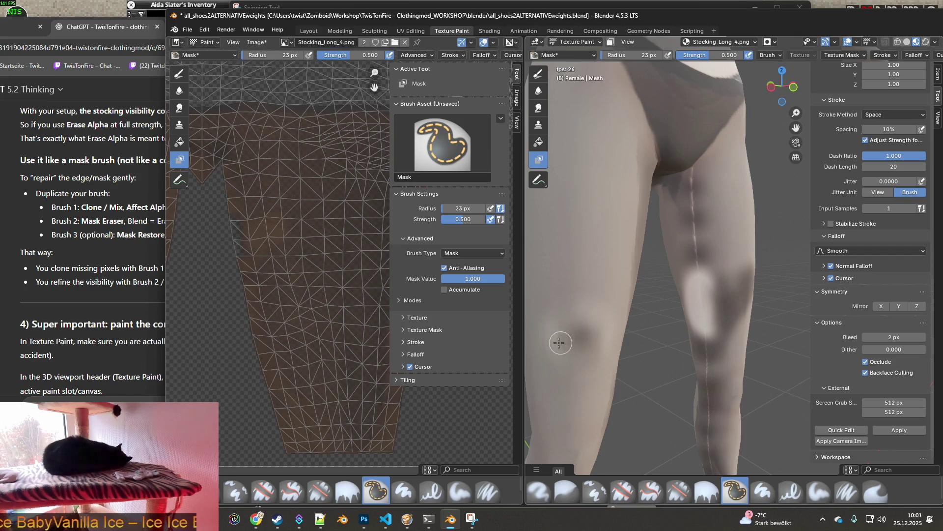
{"action": "left_click", "coordinate": [257, 250]}
{"action": "left_click", "coordinate": [297, 237]}
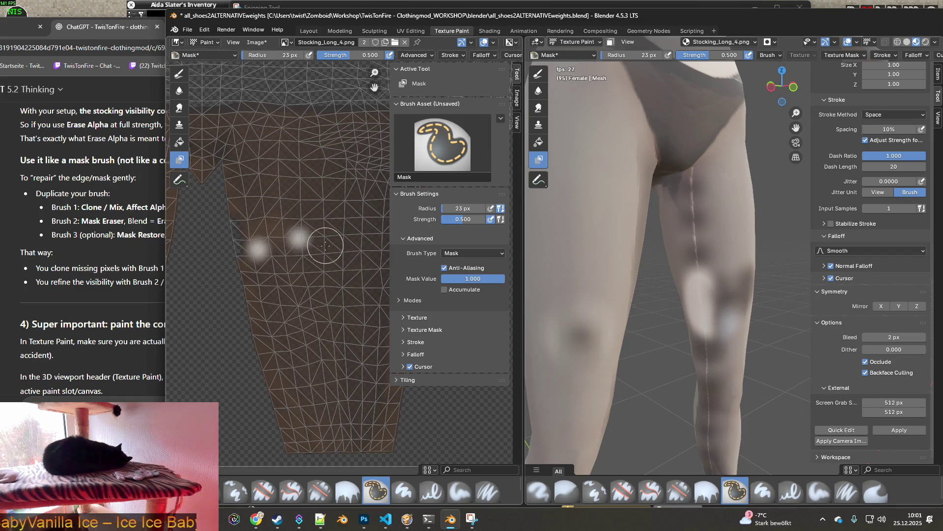
{"action": "left_click", "coordinate": [289, 219]}
{"action": "left_click", "coordinate": [327, 274]}
{"action": "left_click", "coordinate": [324, 297]}
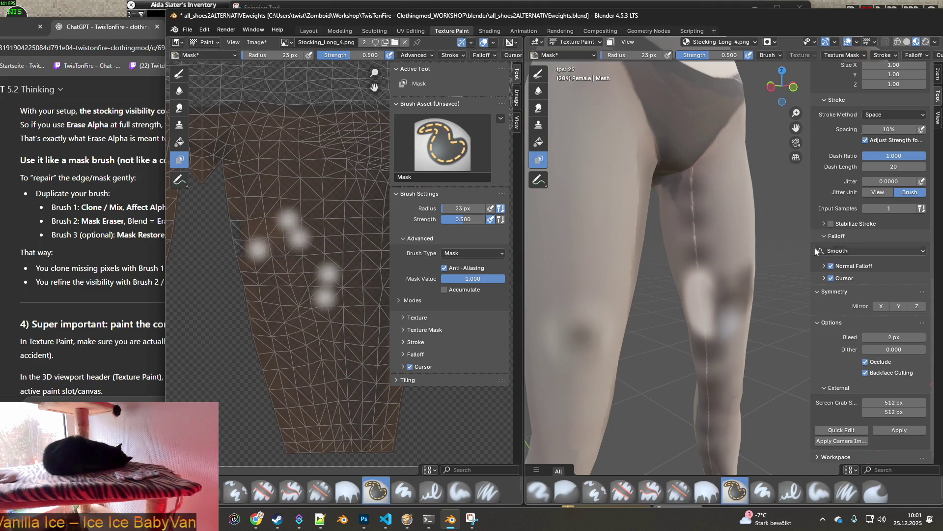
{"action": "scroll", "coordinate": [815, 250], "scroll_direction": "up", "scroll_amount": 5}
{"action": "scroll", "coordinate": [849, 249], "scroll_direction": "up", "scroll_amount": 5}
{"action": "scroll", "coordinate": [848, 248], "scroll_direction": "up", "scroll_amount": 5}
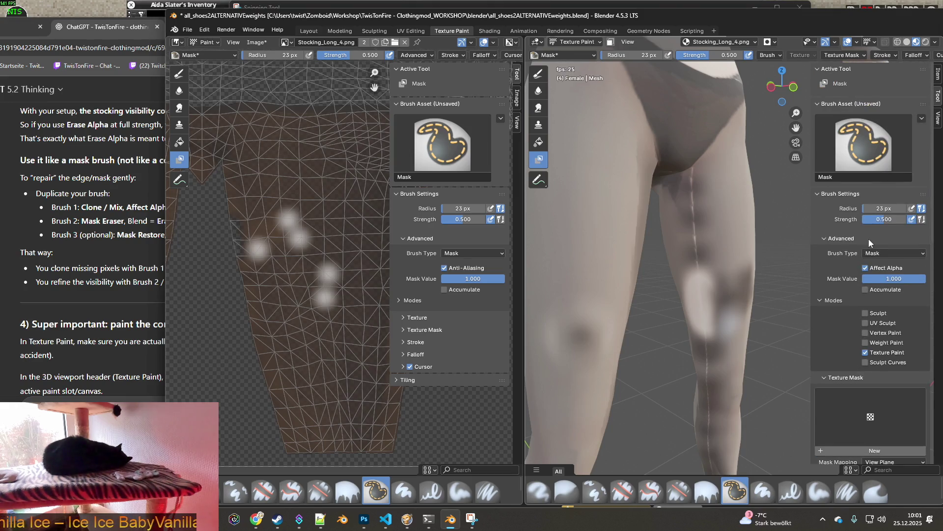
Uncheck Affect Alpha for the Mask brush and bring up the Image menu.
{"action": "left_click", "coordinate": [867, 271]}
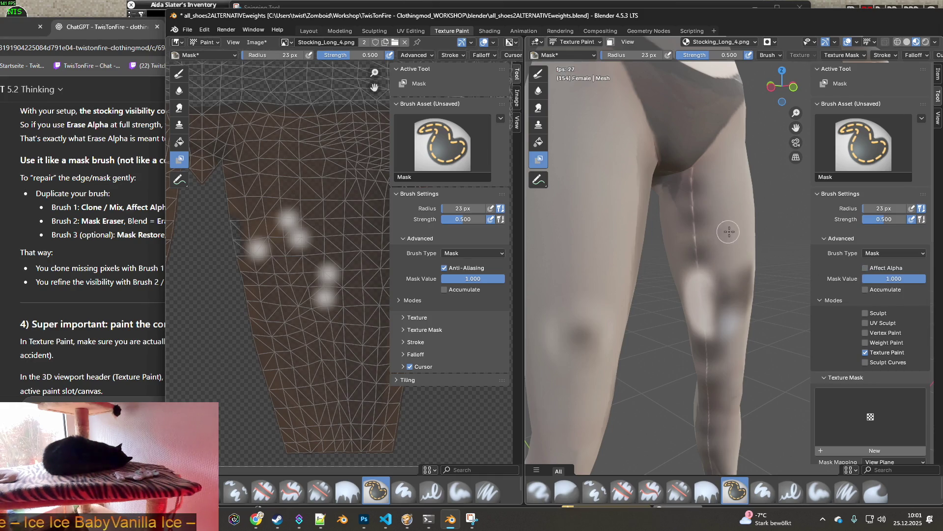
{"action": "middle_click_drag", "start_coordinate": [707, 229], "coordinate": [677, 232]}
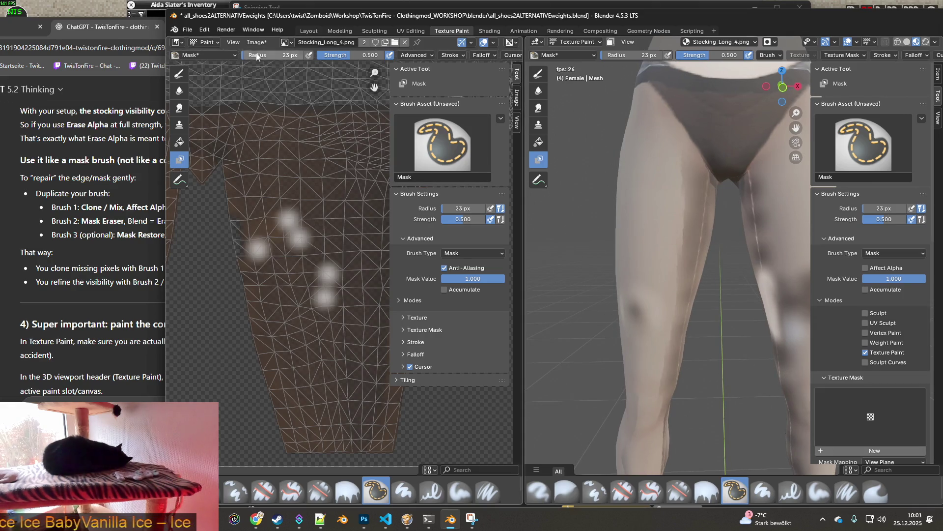
{"action": "left_click", "coordinate": [232, 35]}
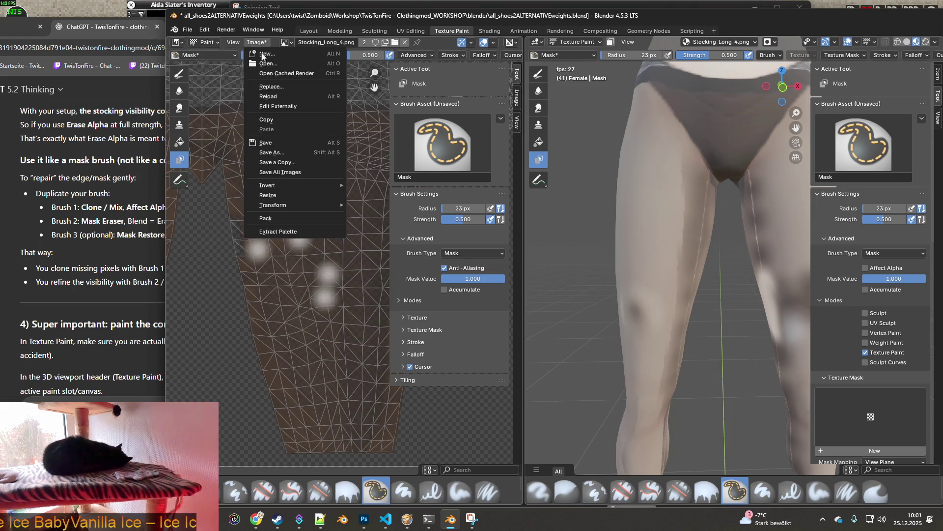
Reload Stocking_Long_4.png to discard the dabs and orbit to check the leg seam.
{"action": "left_click", "coordinate": [280, 95]}
{"action": "mouse_move", "coordinate": [656, 223]}
{"action": "middle_mouse_down"}
{"action": "mouse_move", "coordinate": [676, 242]}
{"action": "mouse_move", "coordinate": [705, 246]}
{"action": "mouse_move", "coordinate": [659, 212]}
{"action": "mouse_move", "coordinate": [674, 253]}
{"action": "middle_mouse_up"}
{"action": "scroll", "coordinate": [706, 247], "scroll_direction": "down", "scroll_amount": 3}
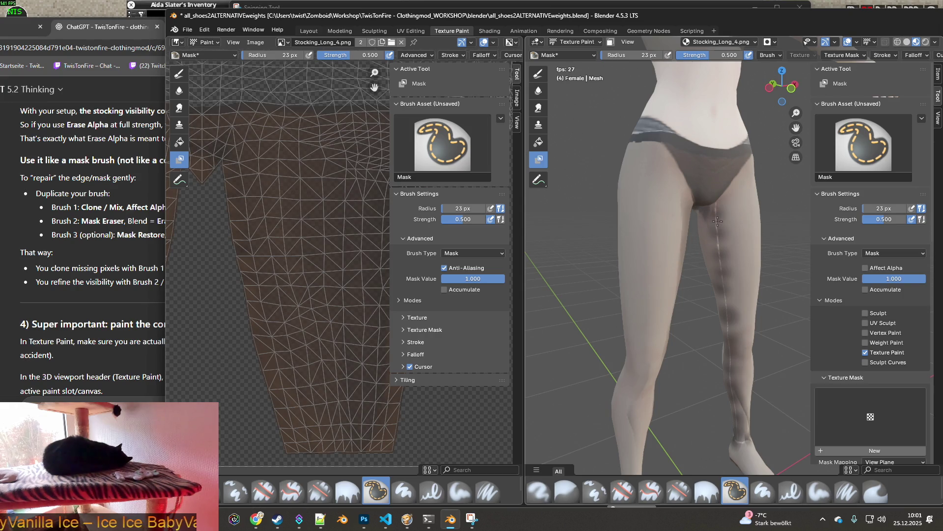
{"action": "scroll", "coordinate": [717, 222], "scroll_direction": "up", "scroll_amount": 2}
{"action": "scroll", "coordinate": [671, 236], "scroll_direction": "up", "scroll_amount": 1}
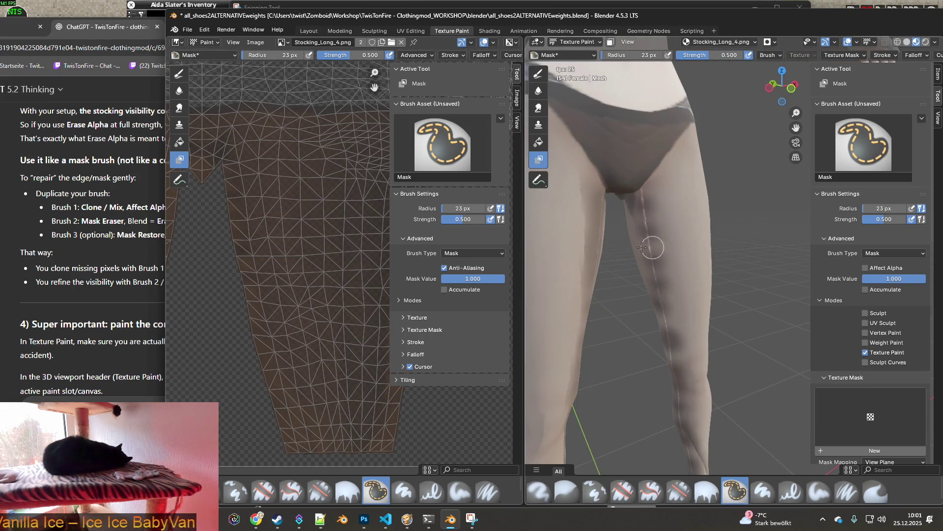
{"action": "middle_click_drag", "start_coordinate": [649, 247], "coordinate": [689, 221]}
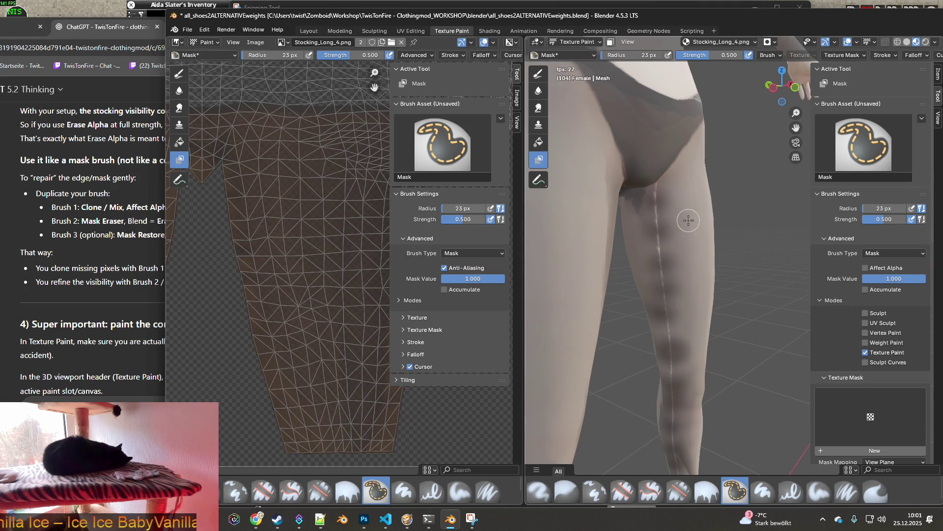
{"action": "scroll", "coordinate": [689, 220], "scroll_direction": "up", "scroll_amount": 1}
{"action": "scroll", "coordinate": [681, 224], "scroll_direction": "up", "scroll_amount": 1}
{"action": "scroll", "coordinate": [675, 226], "scroll_direction": "up", "scroll_amount": 1}
{"action": "scroll", "coordinate": [668, 229], "scroll_direction": "up", "scroll_amount": 1}
{"action": "mouse_move", "coordinate": [668, 227]}
{"action": "middle_mouse_down"}
{"action": "mouse_move", "coordinate": [573, 258]}
{"action": "mouse_move", "coordinate": [601, 180]}
{"action": "middle_mouse_up"}
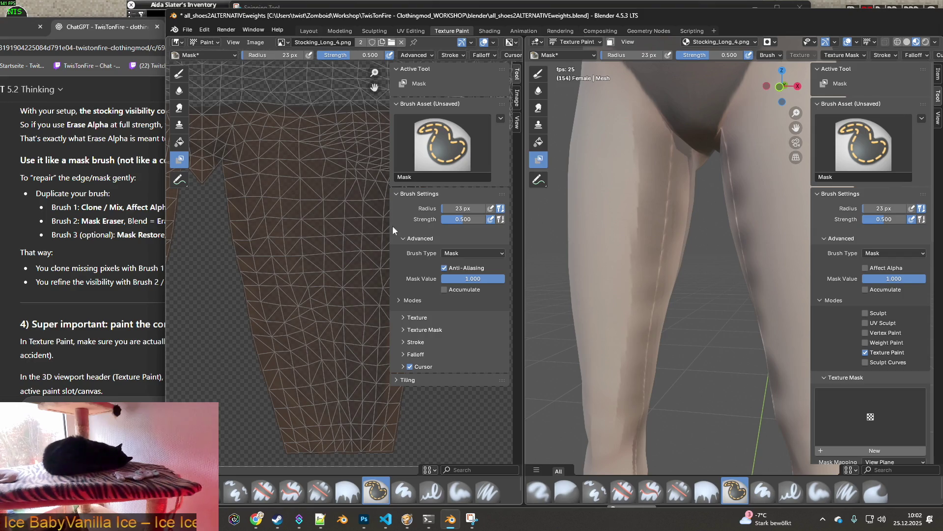
{"action": "scroll", "coordinate": [129, 257], "scroll_direction": "down", "scroll_amount": 5}
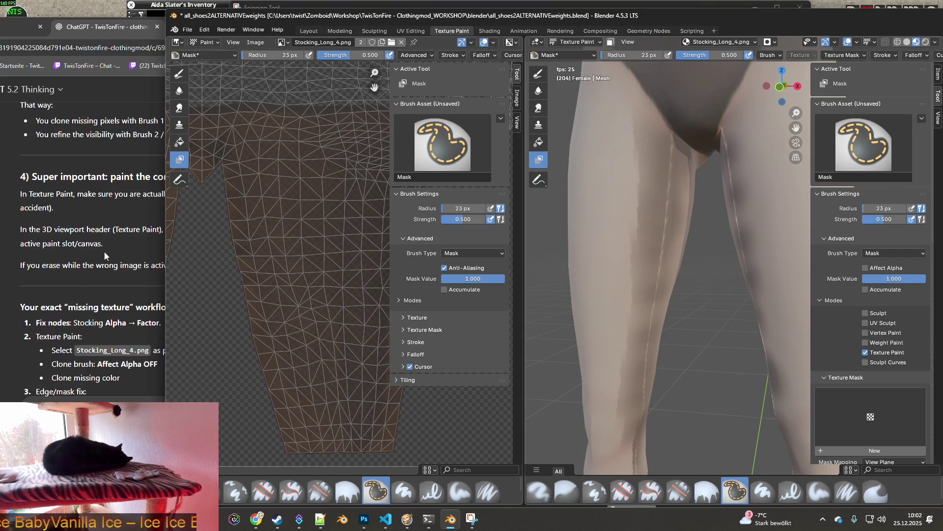
Select ChatGPT's 'Brush 1: Clone / Mix, Affect Alpha OFF' line, then return to Blender.
{"action": "left_click", "coordinate": [109, 205]}
{"action": "scroll", "coordinate": [147, 233], "scroll_direction": "up", "scroll_amount": 5}
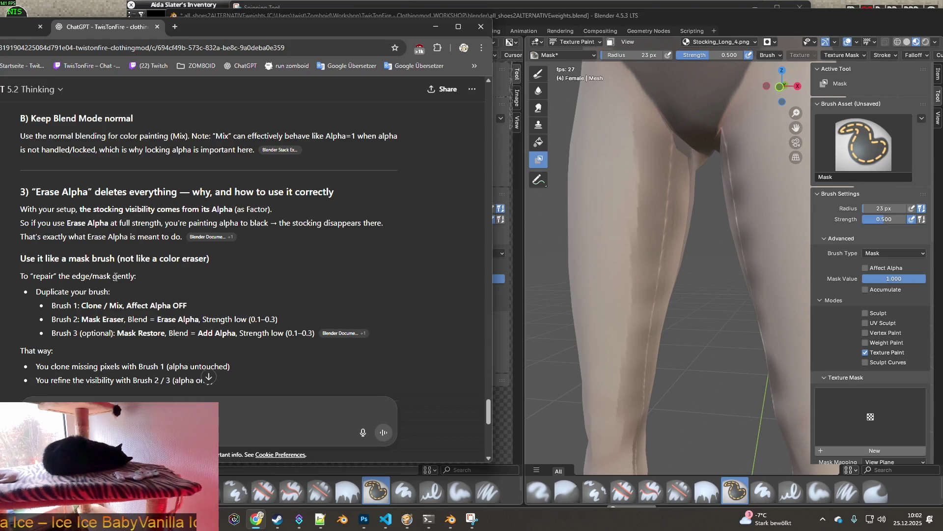
{"action": "left_click_drag", "start_coordinate": [190, 306], "coordinate": [53, 308]}
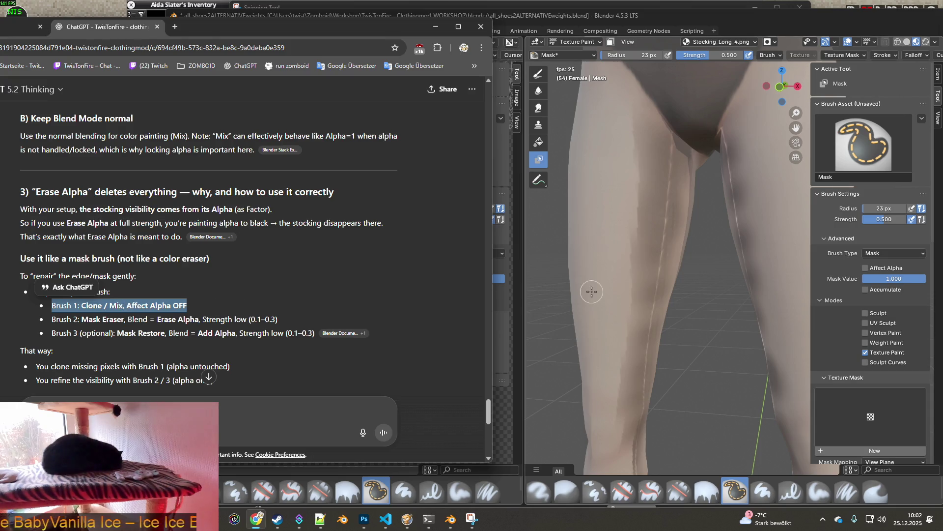
{"action": "left_click", "coordinate": [653, 284]}
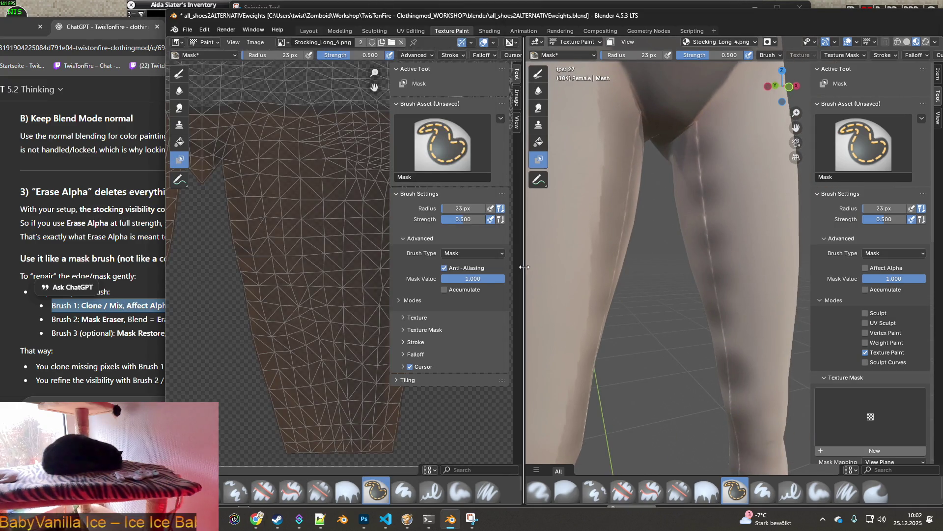
Widen the 3D view and compare the legs under Solid and Material Preview shading.
{"action": "left_click_drag", "start_coordinate": [522, 271], "coordinate": [333, 275]}
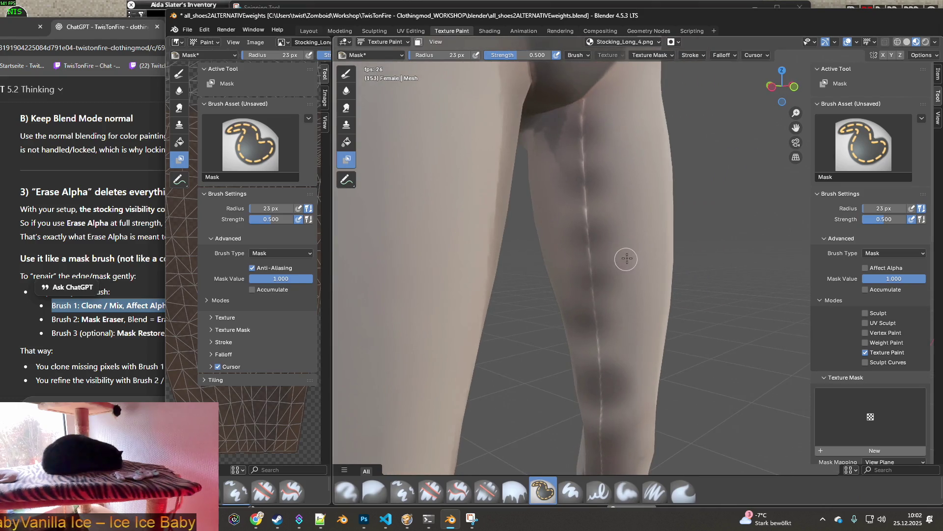
{"action": "scroll", "coordinate": [563, 276], "scroll_direction": "down", "scroll_amount": 3}
{"action": "middle_click_drag", "start_coordinate": [563, 274], "coordinate": [585, 260]}
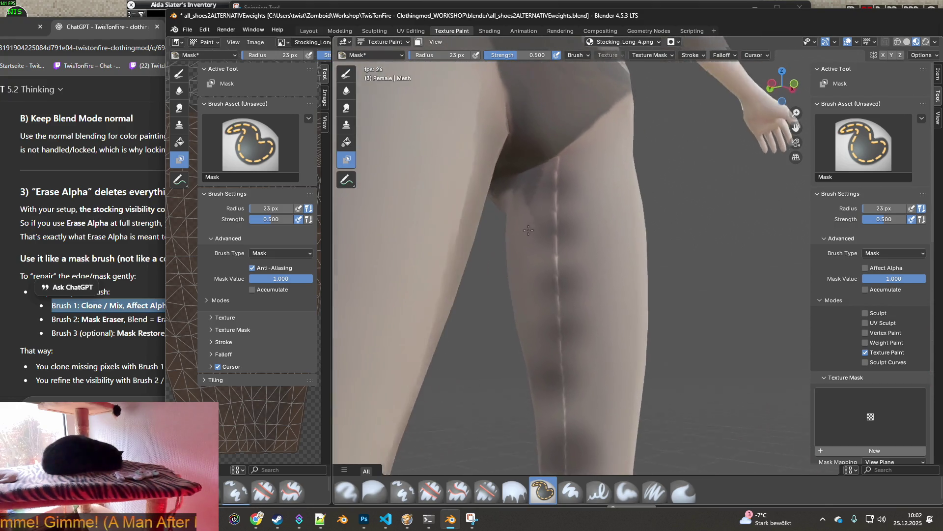
{"action": "mouse_move", "coordinate": [526, 248]}
{"action": "middle_mouse_down"}
{"action": "mouse_move", "coordinate": [448, 275]}
{"action": "mouse_move", "coordinate": [558, 275]}
{"action": "middle_mouse_up"}
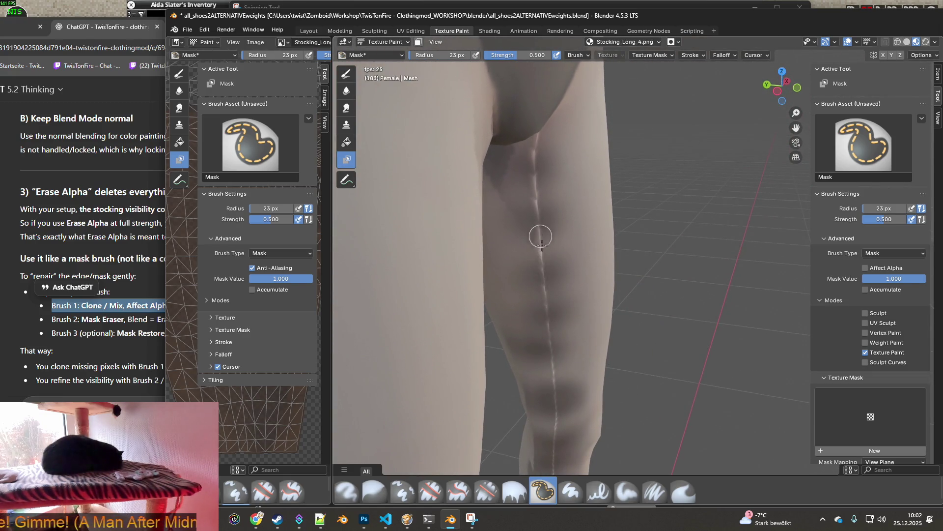
{"action": "scroll", "coordinate": [530, 243], "scroll_direction": "up", "scroll_amount": 3}
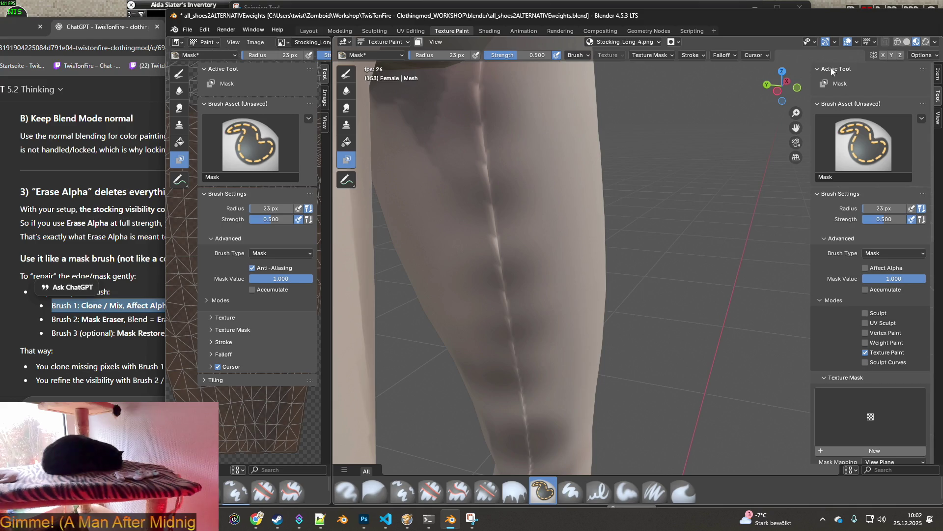
{"action": "left_click", "coordinate": [907, 41]}
{"action": "middle_click_drag", "start_coordinate": [583, 186], "coordinate": [624, 225]}
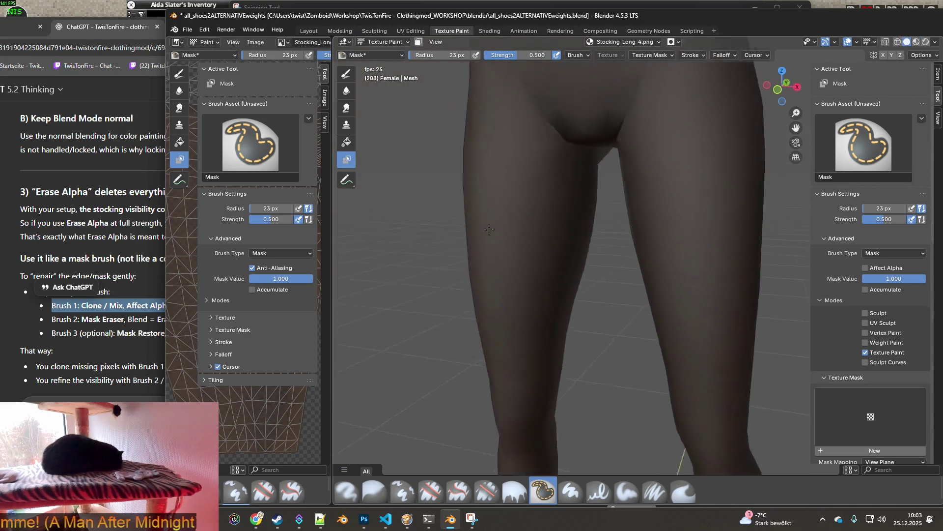
{"action": "scroll", "coordinate": [623, 225], "scroll_direction": "down", "scroll_amount": 3}
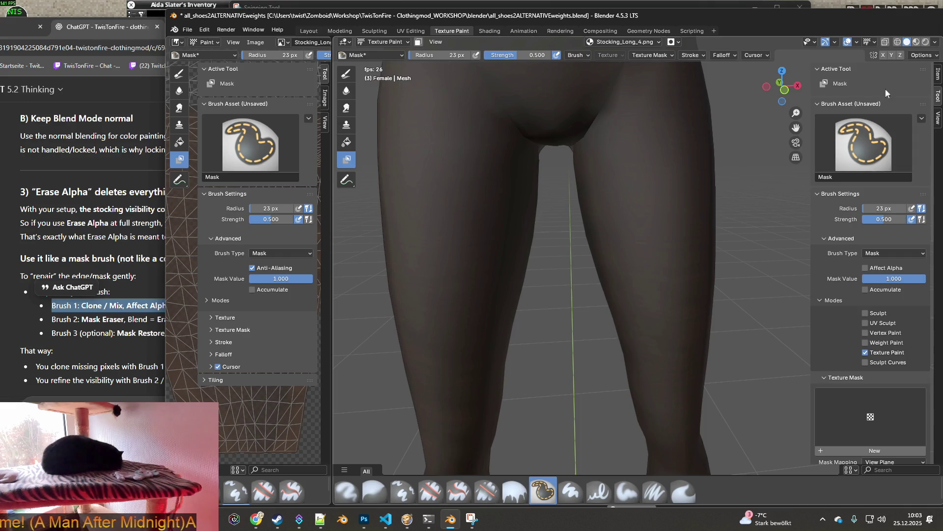
{"action": "left_click", "coordinate": [918, 42]}
Orbit to angled close-ups toggling the dark stocking shading, then switch to the Shading workspace.
{"action": "mouse_move", "coordinate": [639, 217]}
{"action": "middle_mouse_down"}
{"action": "mouse_move", "coordinate": [573, 217]}
{"action": "mouse_move", "coordinate": [671, 181]}
{"action": "middle_mouse_up"}
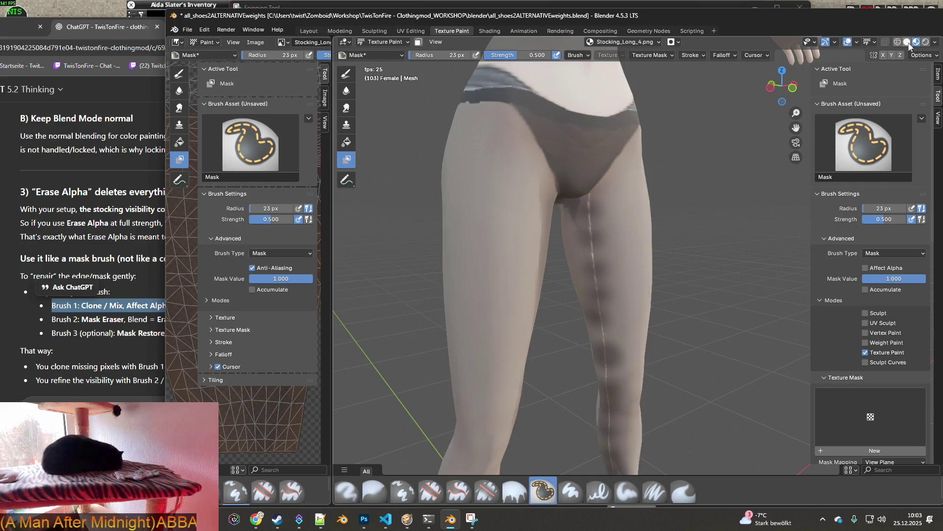
{"action": "left_click", "coordinate": [908, 43]}
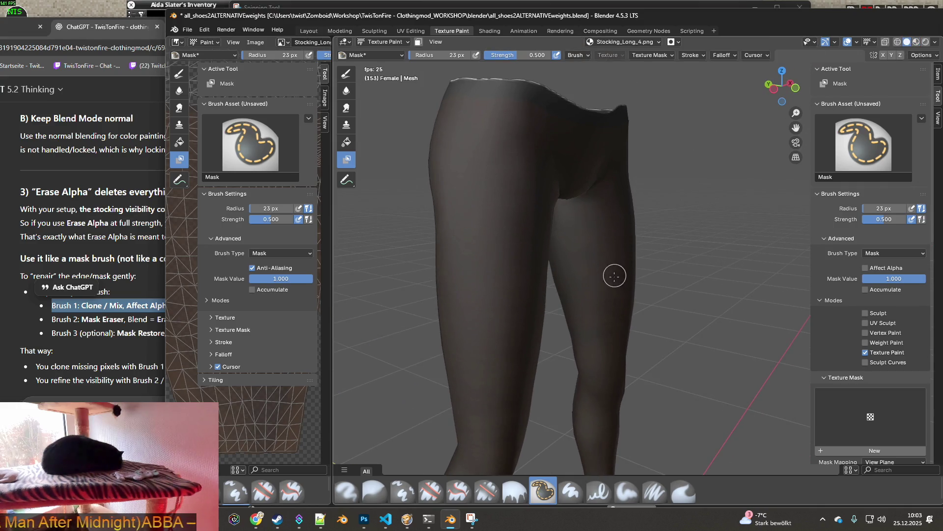
{"action": "scroll", "coordinate": [621, 235], "scroll_direction": "up", "scroll_amount": 2}
{"action": "scroll", "coordinate": [591, 232], "scroll_direction": "up", "scroll_amount": 2}
{"action": "mouse_move", "coordinate": [556, 189]}
{"action": "middle_mouse_down"}
{"action": "mouse_move", "coordinate": [582, 185]}
{"action": "mouse_move", "coordinate": [493, 214]}
{"action": "mouse_move", "coordinate": [731, 205]}
{"action": "middle_mouse_up"}
{"action": "scroll", "coordinate": [560, 195], "scroll_direction": "down", "scroll_amount": 3}
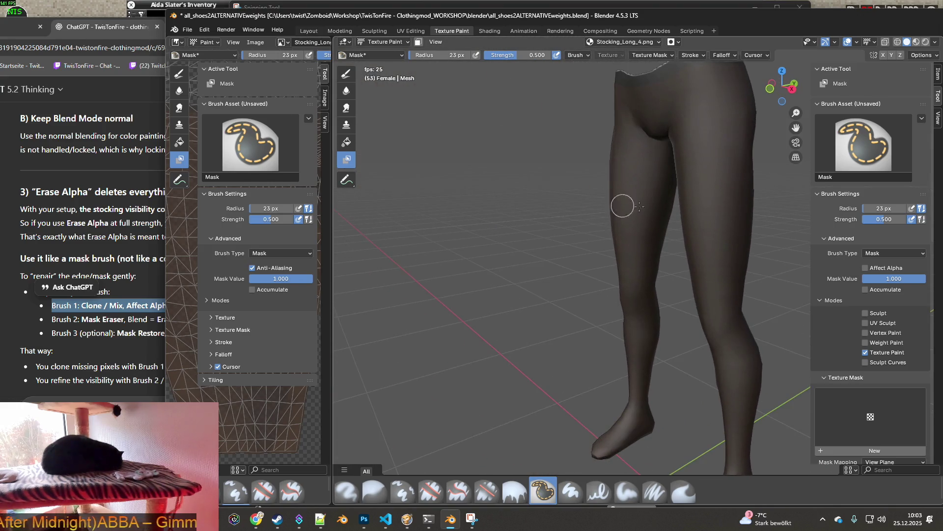
{"action": "mouse_move", "coordinate": [730, 205]}
{"action": "middle_mouse_down"}
{"action": "mouse_move", "coordinate": [627, 225]}
{"action": "mouse_move", "coordinate": [672, 212]}
{"action": "mouse_move", "coordinate": [502, 213]}
{"action": "middle_mouse_up"}
{"action": "left_click", "coordinate": [908, 46]}
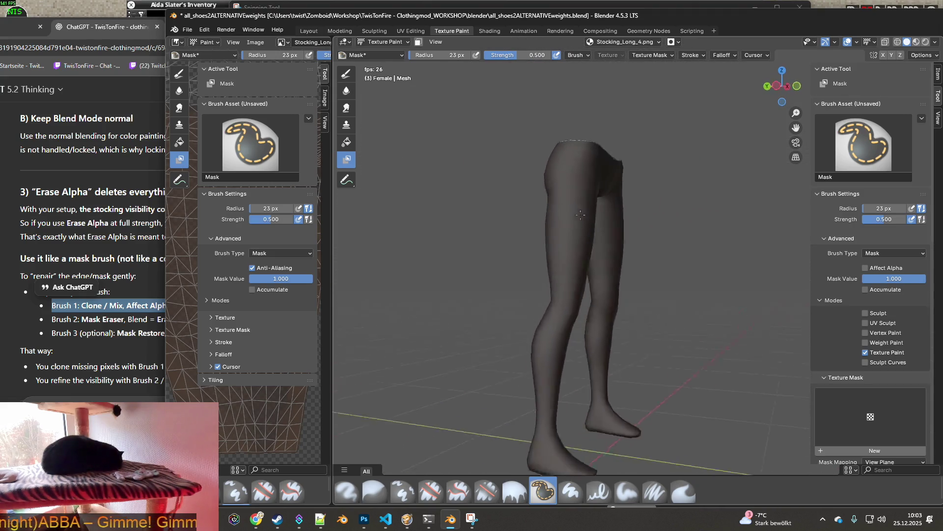
{"action": "left_click", "coordinate": [489, 31]}
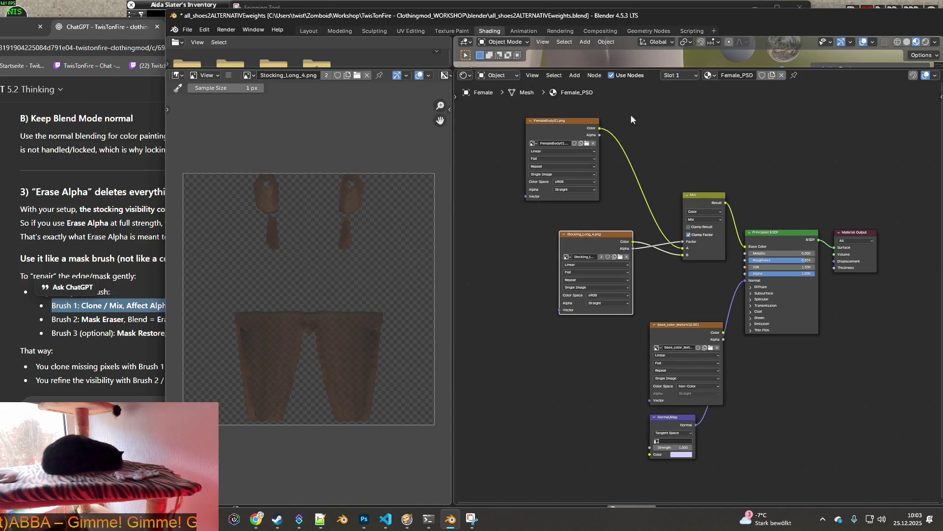
Resize the editors and pan the node graph to reveal the normal map nodes.
{"action": "left_click_drag", "start_coordinate": [636, 68], "coordinate": [653, 398]}
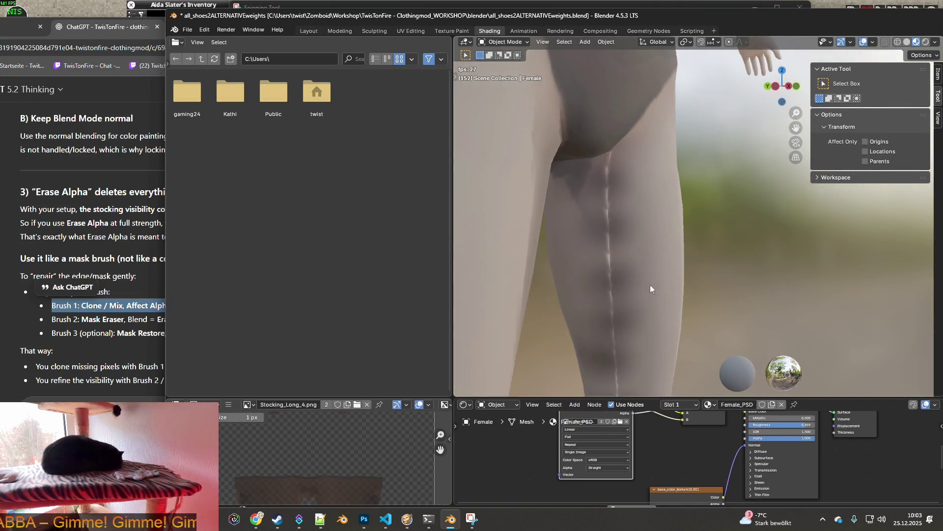
{"action": "scroll", "coordinate": [666, 223], "scroll_direction": "down", "scroll_amount": 3}
{"action": "mouse_move", "coordinate": [634, 222]}
{"action": "middle_mouse_down"}
{"action": "mouse_move", "coordinate": [675, 219]}
{"action": "mouse_move", "coordinate": [605, 200]}
{"action": "middle_mouse_up"}
{"action": "scroll", "coordinate": [671, 202], "scroll_direction": "up", "scroll_amount": 3}
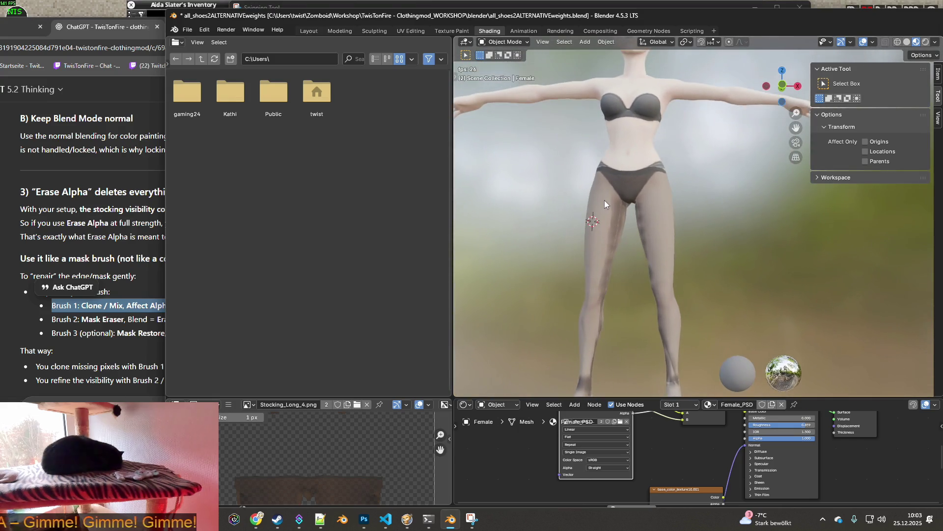
{"action": "mouse_move", "coordinate": [720, 446]}
{"action": "middle_mouse_down"}
{"action": "mouse_move", "coordinate": [639, 458]}
{"action": "mouse_move", "coordinate": [656, 453]}
{"action": "middle_mouse_up"}
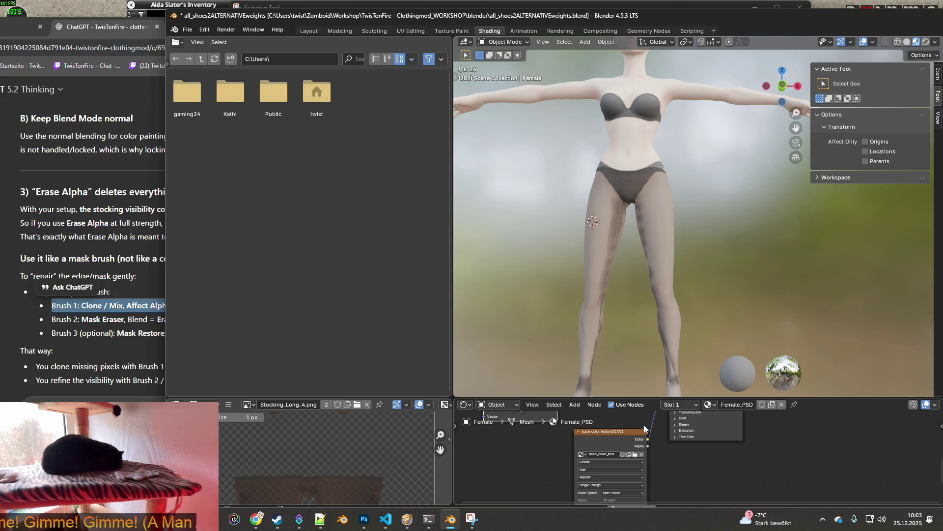
{"action": "left_click_drag", "start_coordinate": [643, 399], "coordinate": [643, 160]}
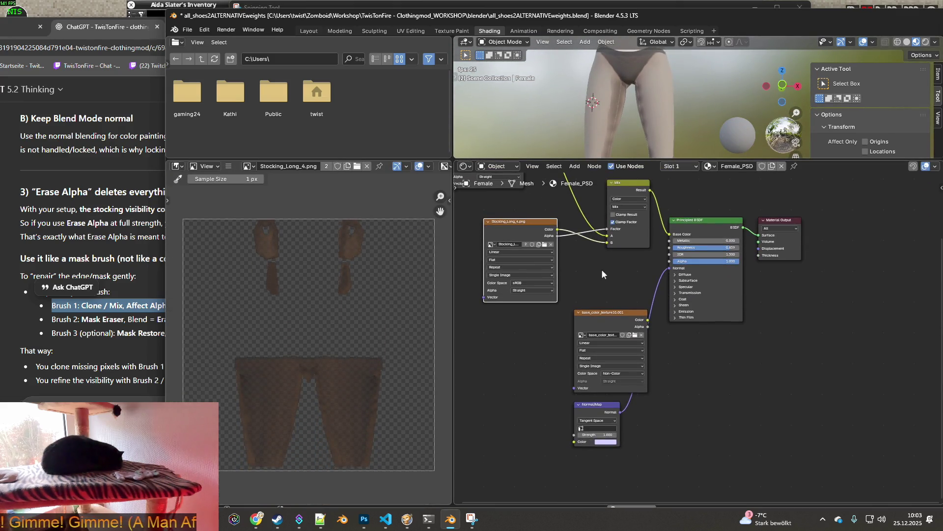
{"action": "left_click_drag", "start_coordinate": [603, 314], "coordinate": [566, 341]}
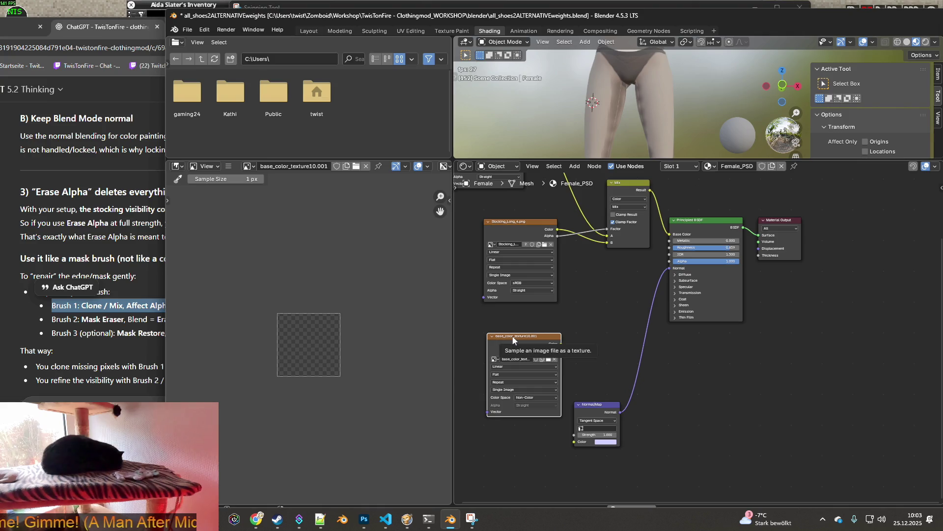
{"action": "middle_click_drag", "start_coordinate": [520, 338], "coordinate": [632, 415]}
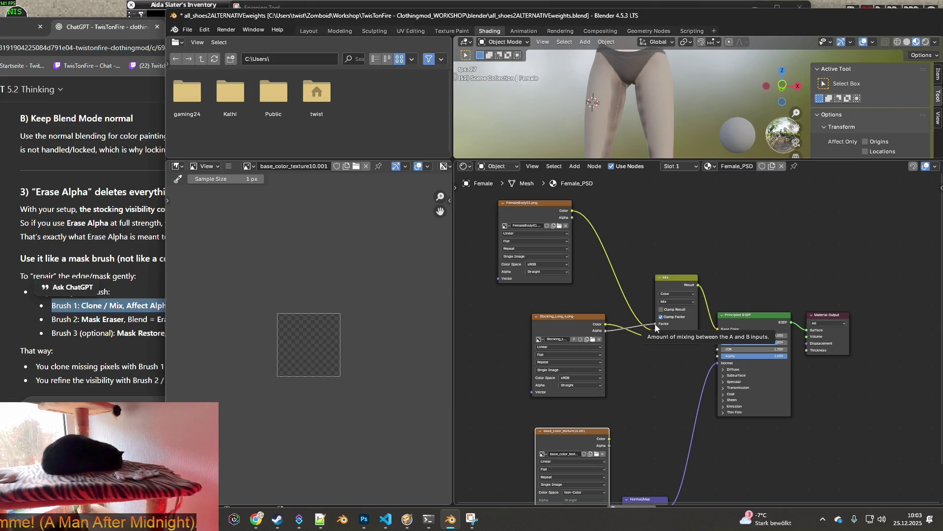
Link the stocking colour and alpha straight to the Principled BSDF and cut the Normal Map link.
{"action": "left_click_drag", "start_coordinate": [656, 325], "coordinate": [713, 357]}
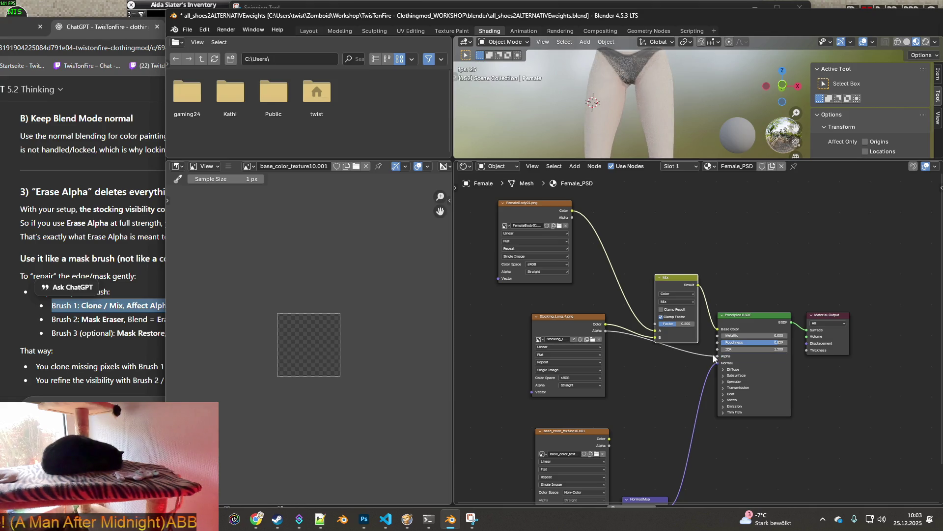
{"action": "left_click_drag", "start_coordinate": [684, 286], "coordinate": [701, 235]}
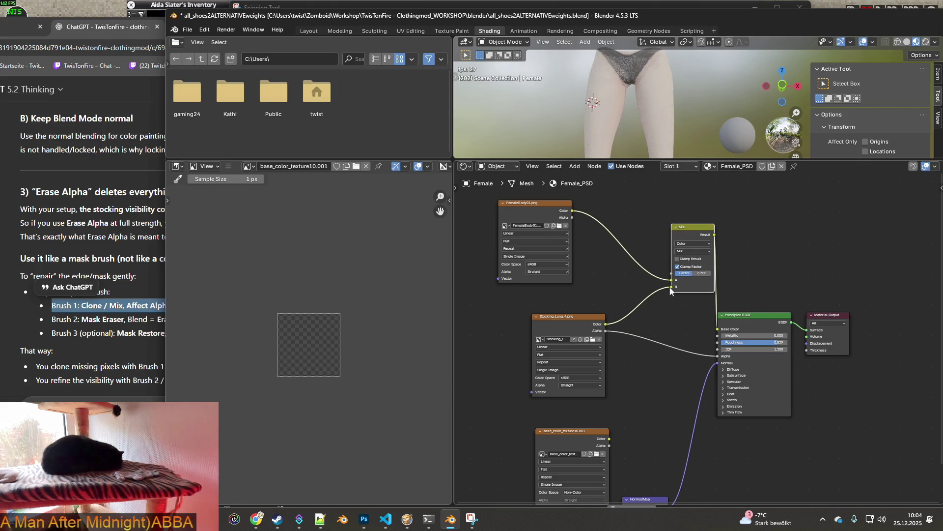
{"action": "left_click_drag", "start_coordinate": [718, 334], "coordinate": [718, 329]}
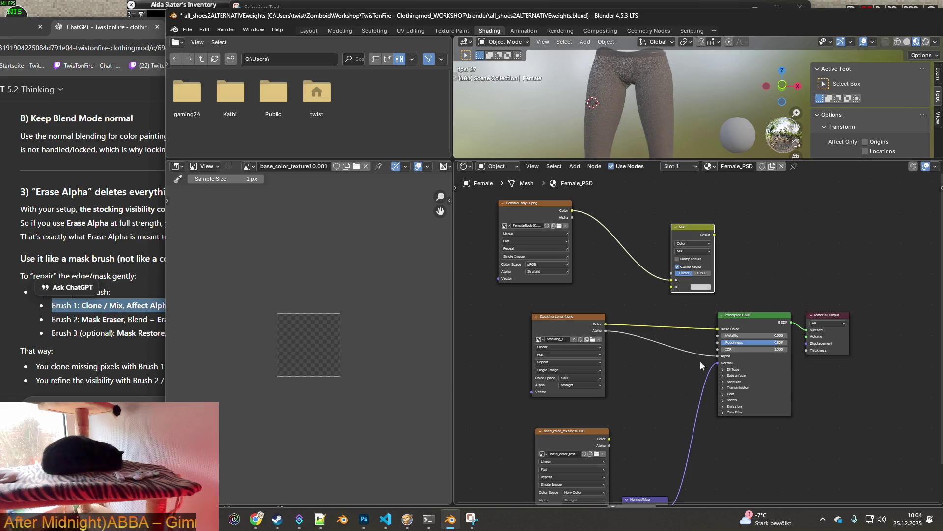
{"action": "left_click_drag", "start_coordinate": [717, 362], "coordinate": [679, 378]}
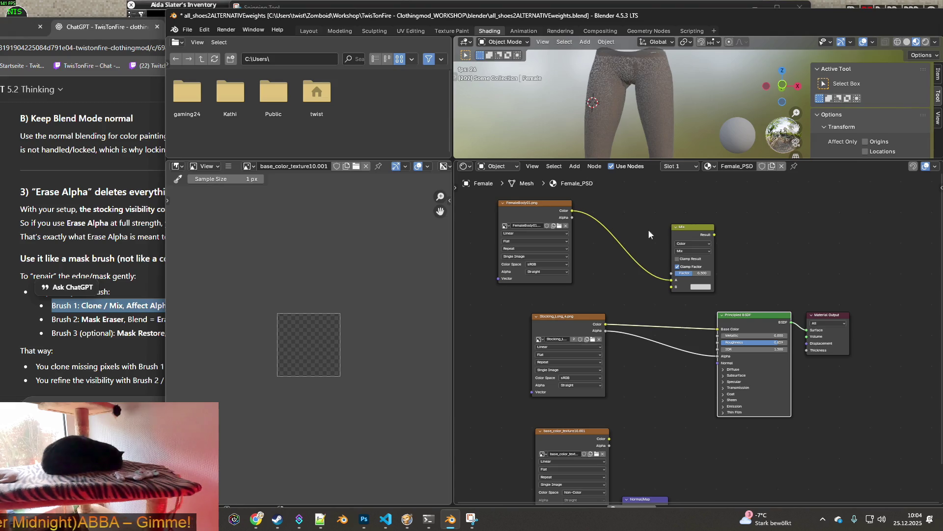
{"action": "mouse_move", "coordinate": [646, 116]}
{"action": "middle_mouse_down"}
{"action": "mouse_move", "coordinate": [617, 100]}
{"action": "mouse_move", "coordinate": [635, 159]}
{"action": "middle_mouse_up"}
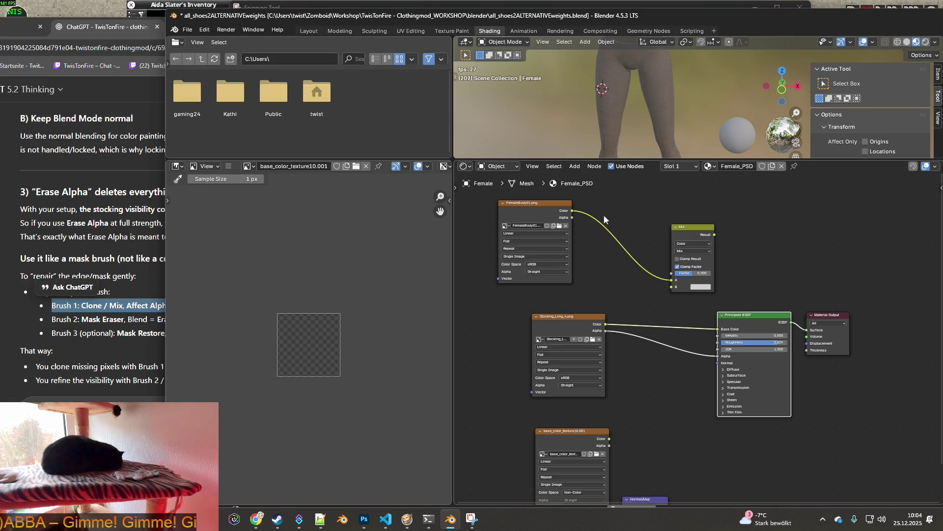
{"action": "middle_click_drag", "start_coordinate": [609, 113], "coordinate": [677, 99]}
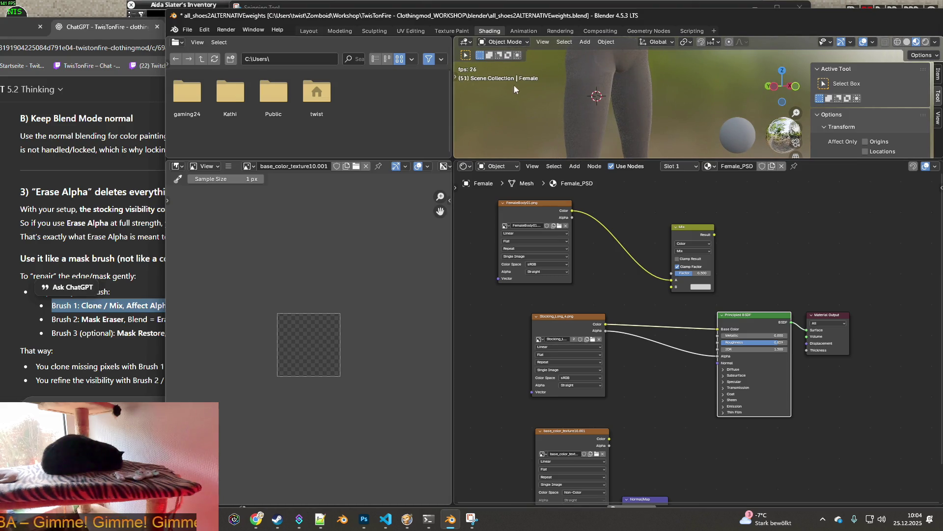
{"action": "left_click", "coordinate": [518, 45]}
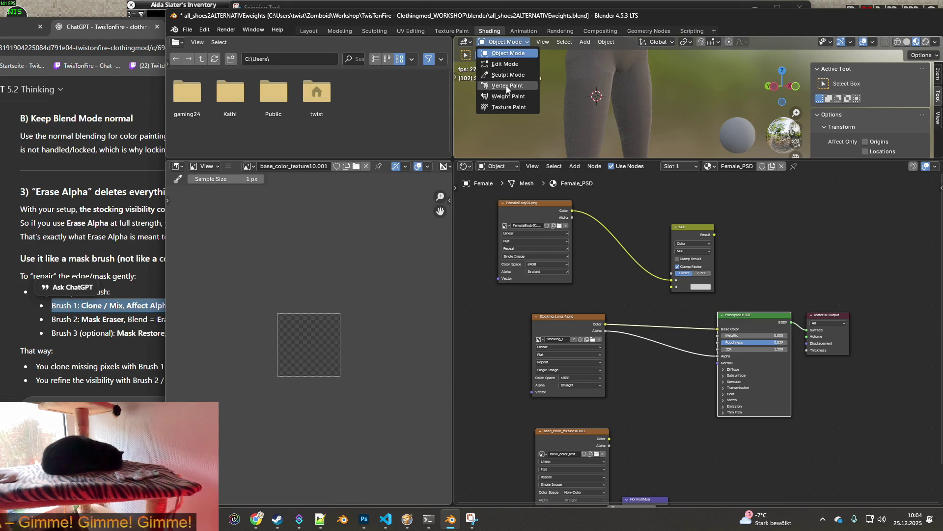
Put the female model into Texture Paint mode in the Texture Paint workspace and frame it front-on.
{"action": "left_click", "coordinate": [509, 107]}
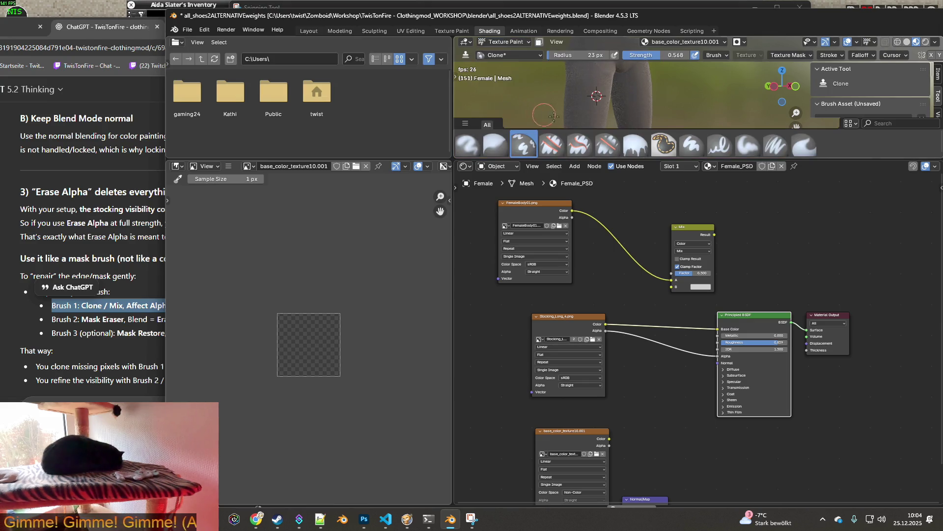
{"action": "left_click", "coordinate": [454, 30]}
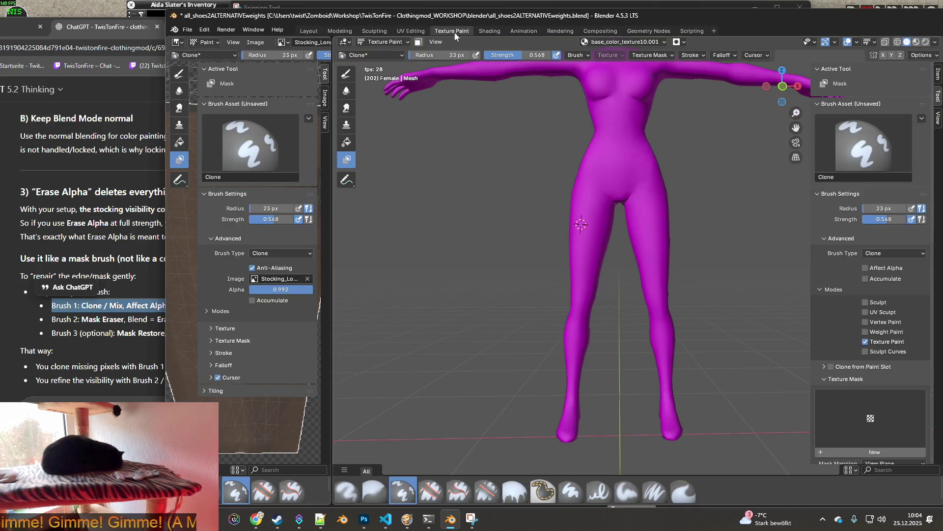
{"action": "middle_click_drag", "start_coordinate": [612, 181], "coordinate": [768, 115]}
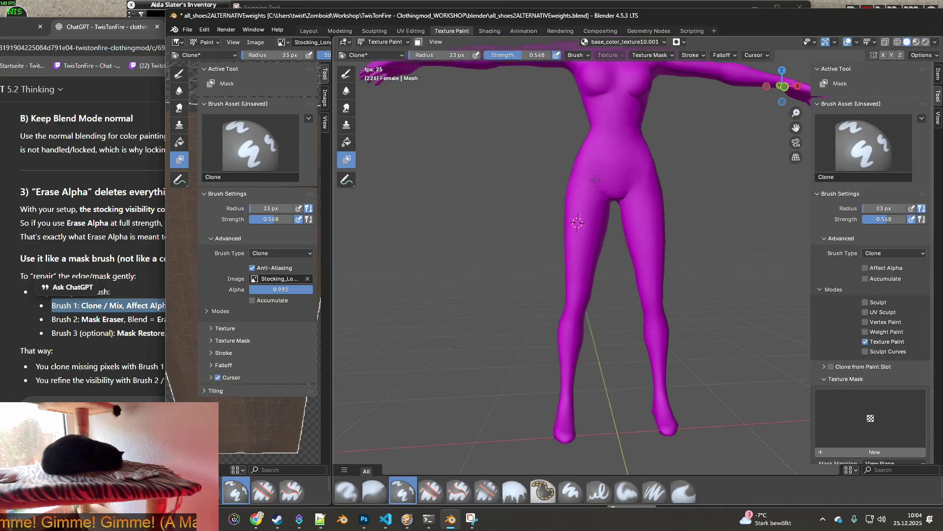
{"action": "left_click", "coordinate": [916, 41]}
{"action": "left_click", "coordinate": [908, 43]}
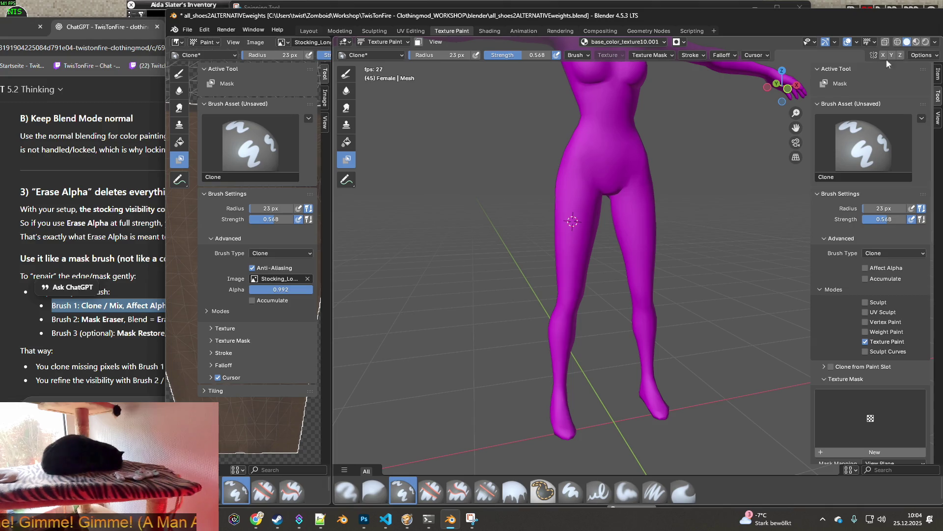
{"action": "key", "text": "KP_1"}
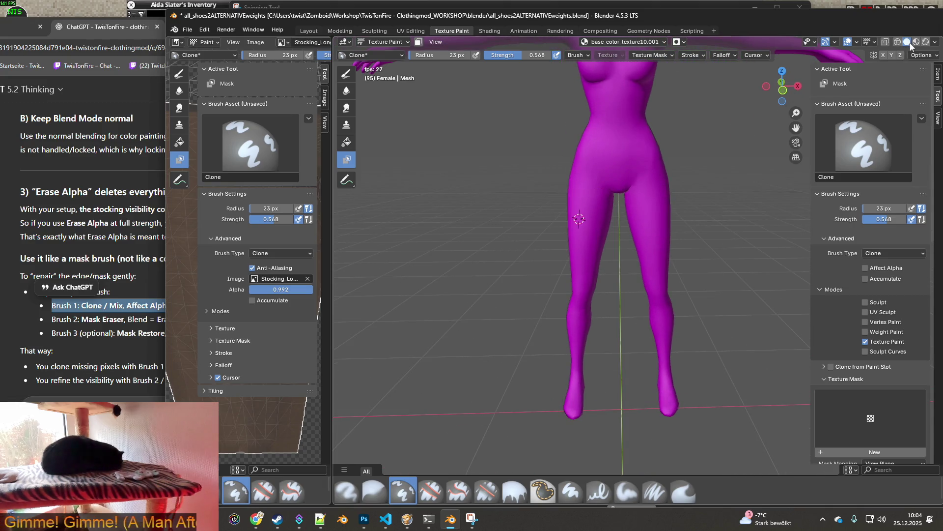
Switch viewport shading to Material Preview on the stocking legs and bring up the paint image list.
{"action": "left_click", "coordinate": [908, 43]}
{"action": "mouse_move", "coordinate": [634, 221]}
{"action": "middle_mouse_down"}
{"action": "mouse_move", "coordinate": [577, 172]}
{"action": "mouse_move", "coordinate": [517, 181]}
{"action": "mouse_move", "coordinate": [599, 183]}
{"action": "mouse_move", "coordinate": [508, 196]}
{"action": "mouse_move", "coordinate": [596, 189]}
{"action": "mouse_move", "coordinate": [587, 193]}
{"action": "mouse_move", "coordinate": [648, 228]}
{"action": "middle_mouse_up"}
{"action": "scroll", "coordinate": [574, 172], "scroll_direction": "up", "scroll_amount": 2}
{"action": "scroll", "coordinate": [583, 177], "scroll_direction": "up", "scroll_amount": 2}
{"action": "scroll", "coordinate": [597, 187], "scroll_direction": "up", "scroll_amount": 2}
{"action": "scroll", "coordinate": [611, 196], "scroll_direction": "up", "scroll_amount": 1}
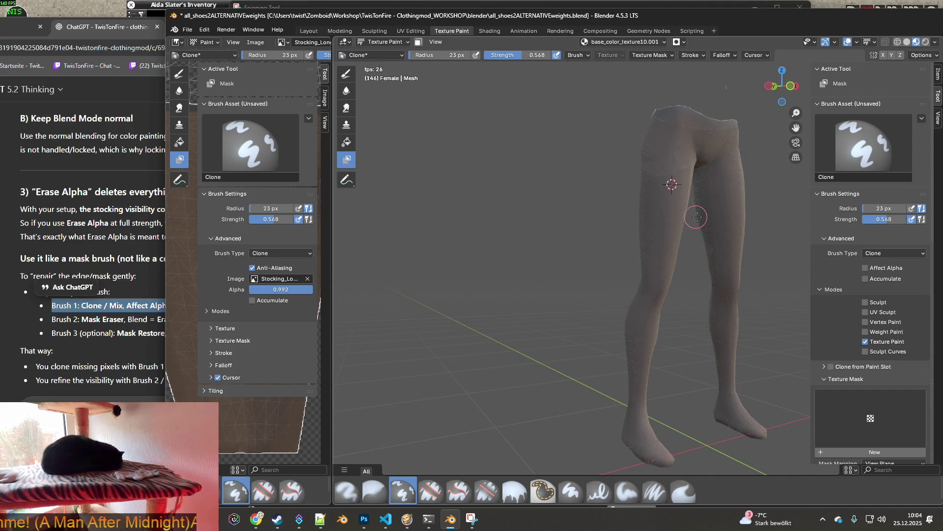
{"action": "scroll", "coordinate": [695, 217], "scroll_direction": "up", "scroll_amount": 2}
{"action": "scroll", "coordinate": [596, 231], "scroll_direction": "up", "scroll_amount": 2}
{"action": "scroll", "coordinate": [558, 225], "scroll_direction": "up", "scroll_amount": 1}
{"action": "scroll", "coordinate": [564, 217], "scroll_direction": "up", "scroll_amount": 1}
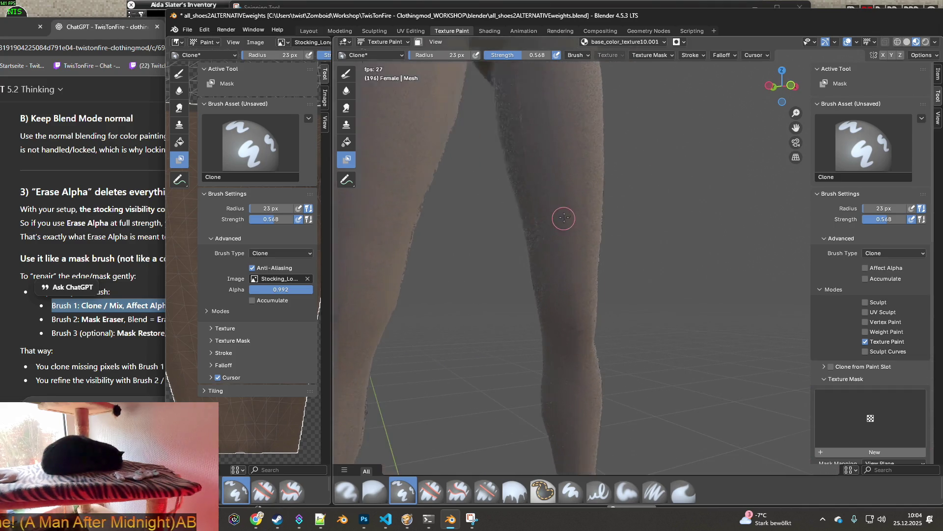
{"action": "scroll", "coordinate": [583, 206], "scroll_direction": "up", "scroll_amount": 1}
{"action": "scroll", "coordinate": [602, 196], "scroll_direction": "down", "scroll_amount": 1}
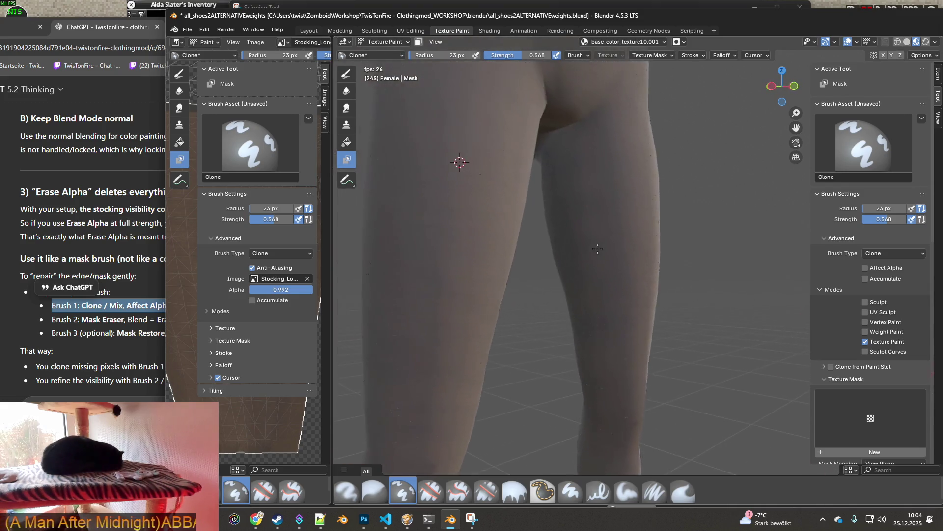
{"action": "left_click", "coordinate": [915, 42]}
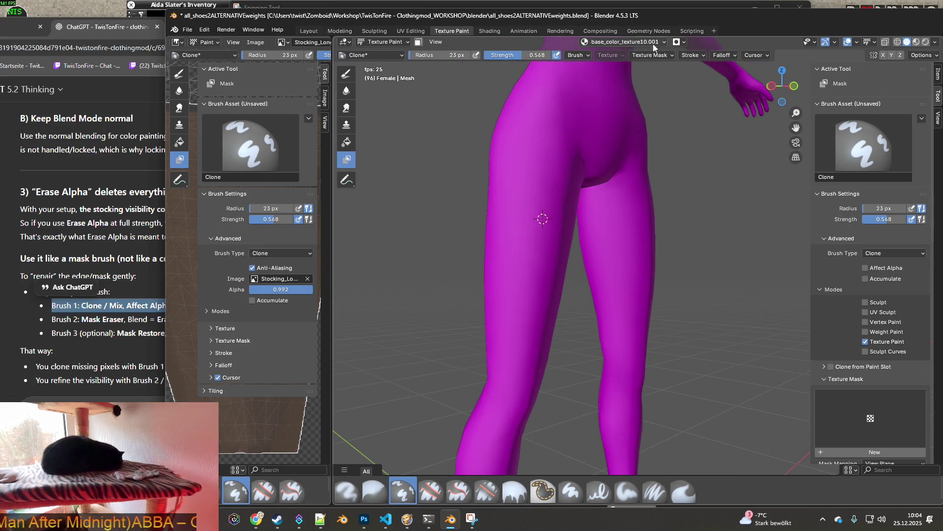
{"action": "left_click", "coordinate": [653, 47]}
Make Stocking_Long_4.png the active paint image and set the clone source on the thigh.
{"action": "left_click", "coordinate": [616, 96]}
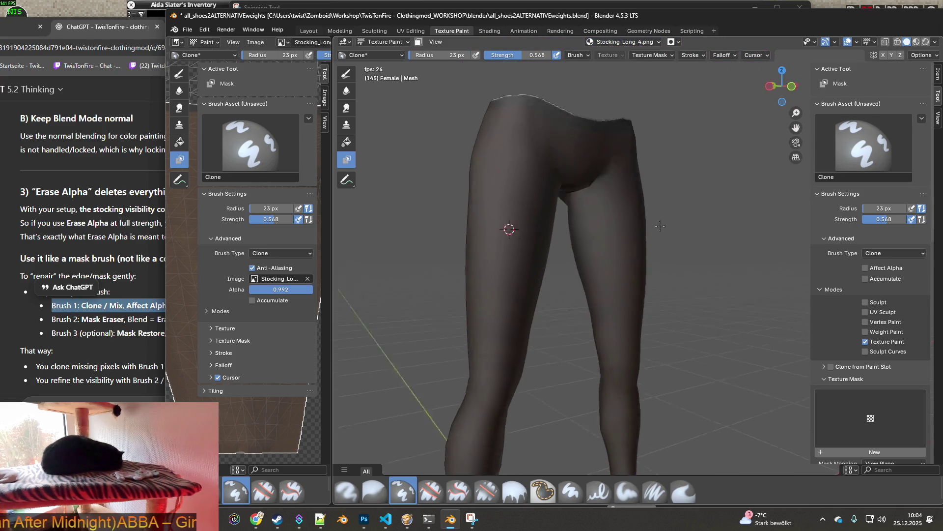
{"action": "mouse_move", "coordinate": [665, 226]}
{"action": "middle_mouse_down"}
{"action": "mouse_move", "coordinate": [689, 230]}
{"action": "mouse_move", "coordinate": [697, 179]}
{"action": "mouse_move", "coordinate": [503, 229]}
{"action": "middle_mouse_up"}
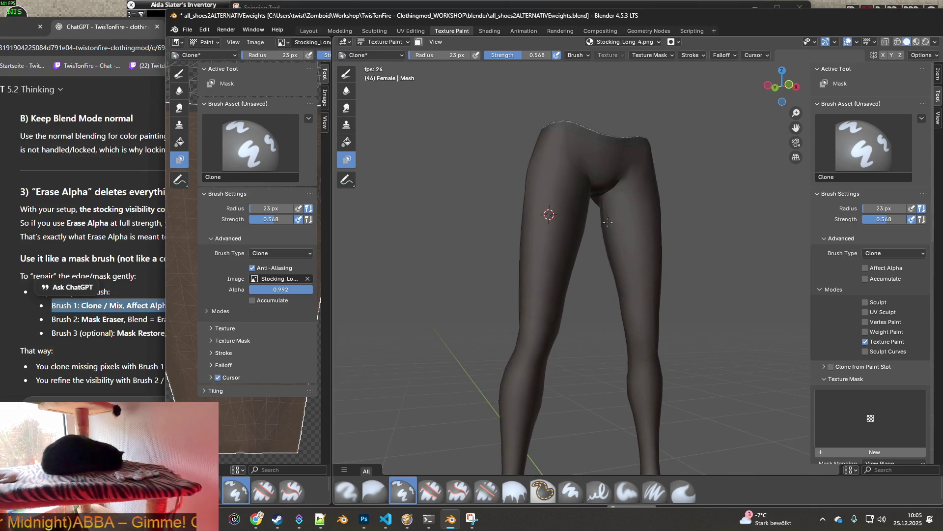
{"action": "middle_click_drag", "start_coordinate": [503, 229], "coordinate": [617, 236]}
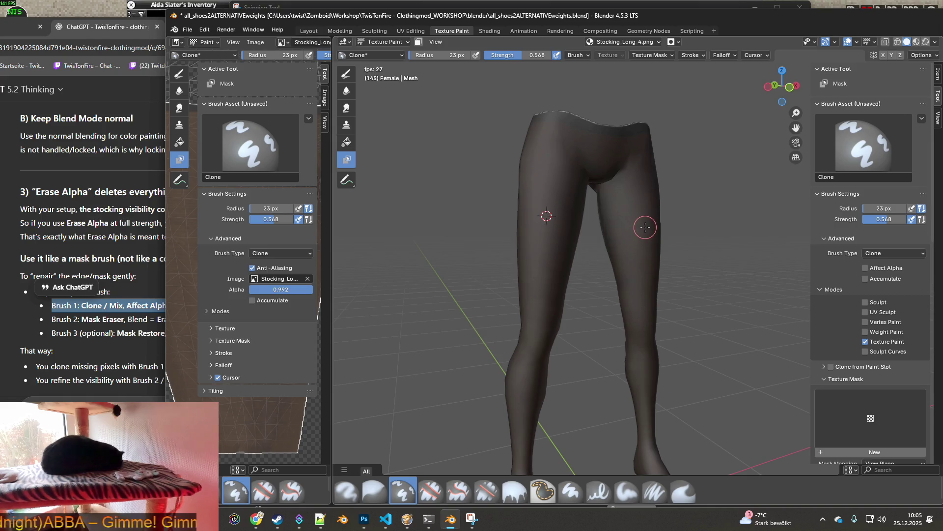
{"action": "mouse_move", "coordinate": [651, 225]}
{"action": "middle_mouse_down"}
{"action": "mouse_move", "coordinate": [737, 238]}
{"action": "mouse_move", "coordinate": [543, 217]}
{"action": "mouse_move", "coordinate": [585, 218]}
{"action": "mouse_move", "coordinate": [557, 217]}
{"action": "middle_mouse_up"}
{"action": "scroll", "coordinate": [557, 218], "scroll_direction": "up", "scroll_amount": 3}
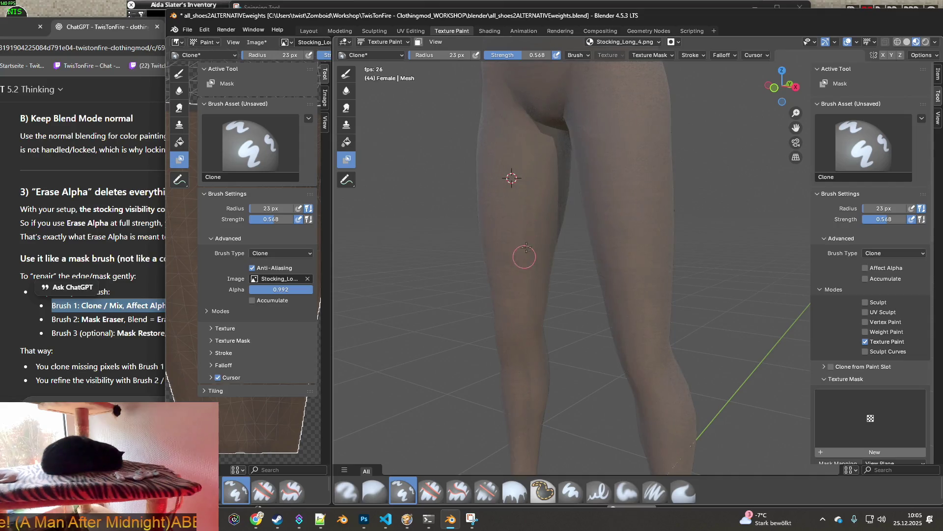
{"action": "left_click", "coordinate": [505, 160], "text": "ctrl"}
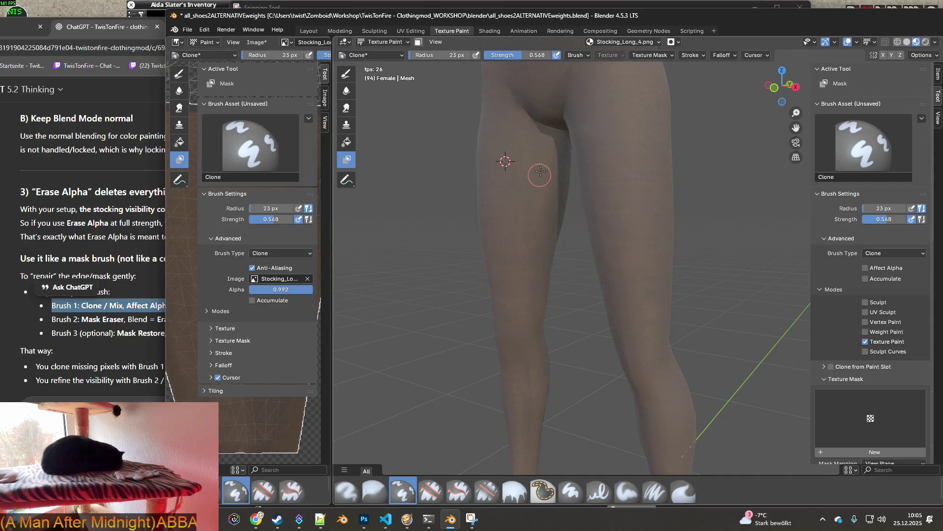
{"action": "scroll", "coordinate": [558, 238], "scroll_direction": "up", "scroll_amount": 1}
{"action": "left_click", "coordinate": [557, 219], "text": "ctrl"}
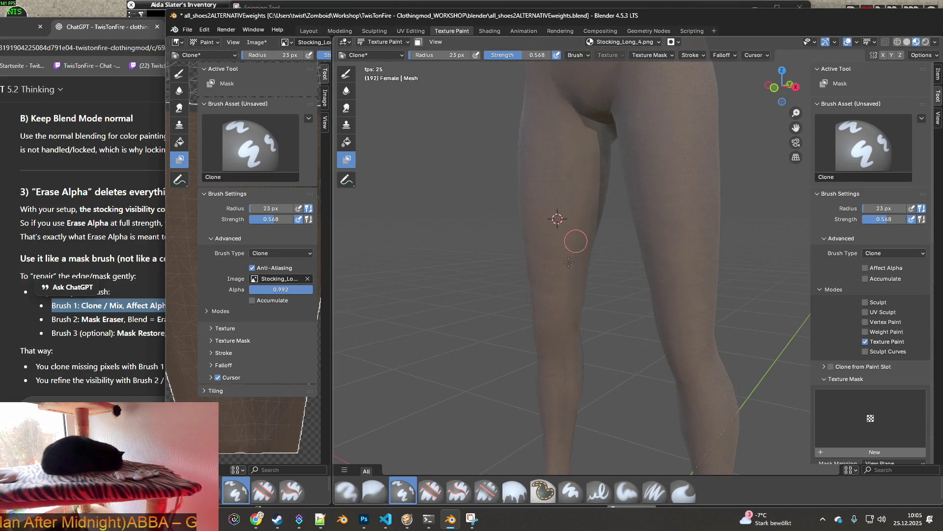
Orbit around the legs and set a new clone source point on the other side.
{"action": "middle_click_drag", "start_coordinate": [577, 240], "coordinate": [611, 255]}
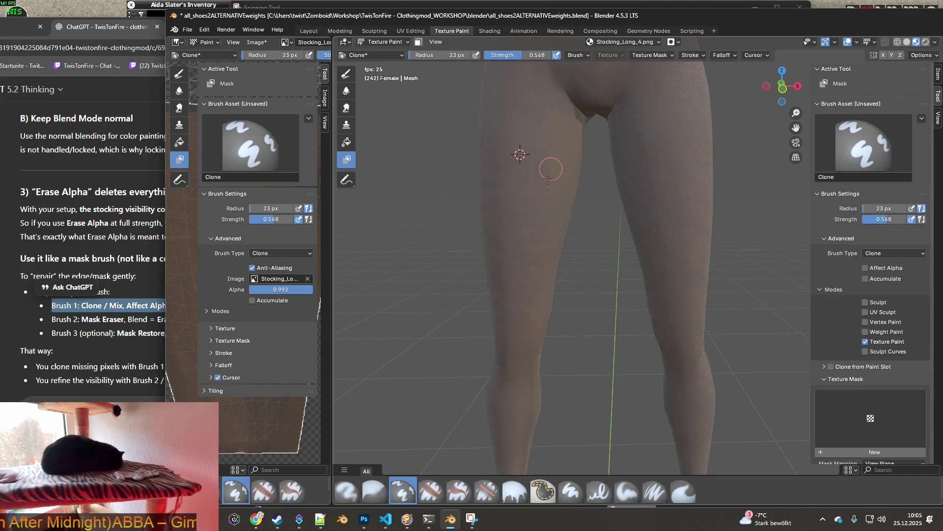
{"action": "middle_click_drag", "start_coordinate": [590, 197], "coordinate": [581, 158]}
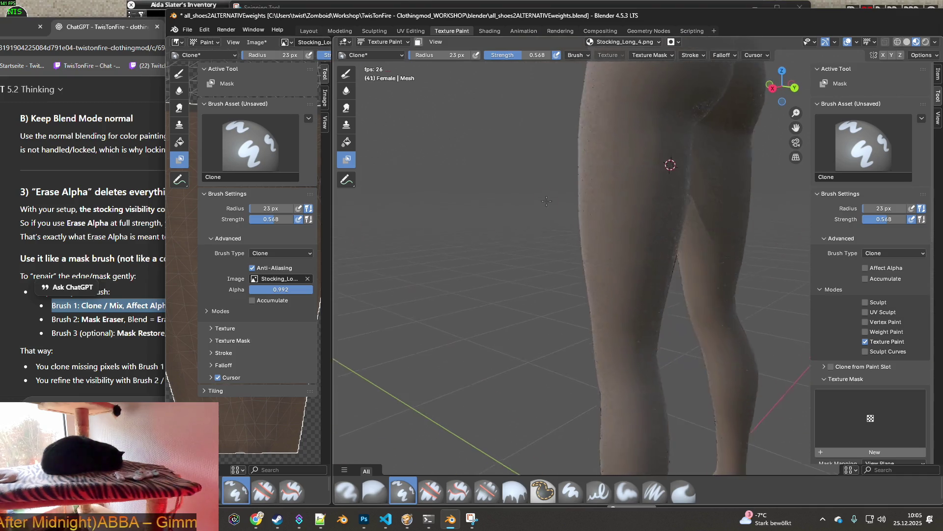
{"action": "middle_click_drag", "start_coordinate": [593, 198], "coordinate": [704, 203]}
{"action": "mouse_move", "coordinate": [716, 240]}
{"action": "middle_mouse_down"}
{"action": "mouse_move", "coordinate": [643, 296]}
{"action": "mouse_move", "coordinate": [577, 312]}
{"action": "mouse_move", "coordinate": [634, 252]}
{"action": "mouse_move", "coordinate": [633, 211]}
{"action": "middle_mouse_up"}
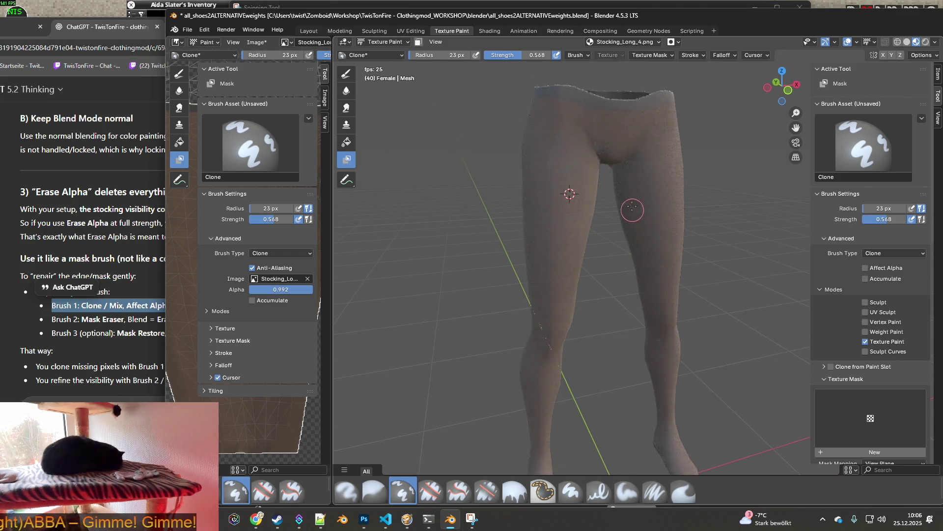
{"action": "scroll", "coordinate": [641, 220], "scroll_direction": "up", "scroll_amount": 2}
{"action": "scroll", "coordinate": [645, 222], "scroll_direction": "up", "scroll_amount": 2}
{"action": "scroll", "coordinate": [649, 224], "scroll_direction": "up", "scroll_amount": 2}
{"action": "left_click", "coordinate": [652, 225], "text": "ctrl"}
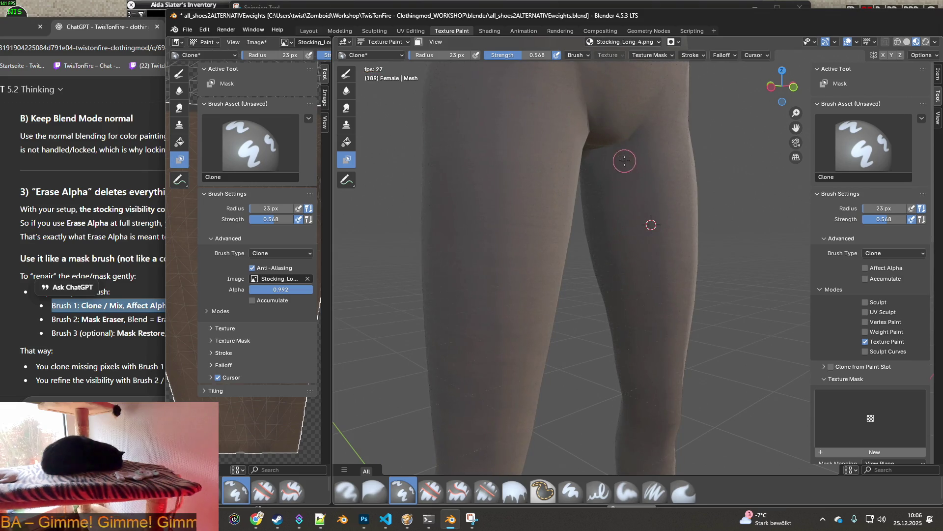
Reset the clone source on the leg and widen the texture image editor to show the whole stocking texture.
{"action": "middle_click_drag", "start_coordinate": [627, 246], "coordinate": [547, 290]}
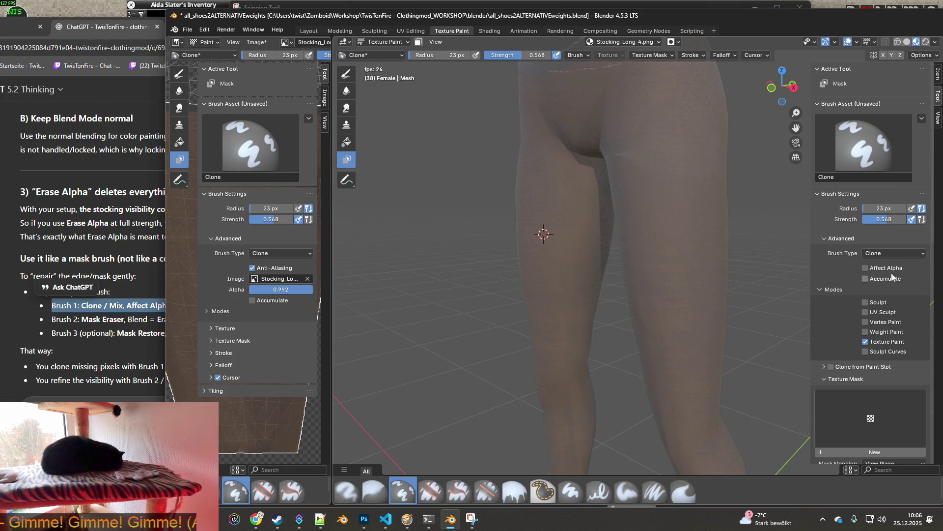
{"action": "mouse_move", "coordinate": [776, 268]}
{"action": "middle_mouse_down"}
{"action": "mouse_move", "coordinate": [616, 228]}
{"action": "mouse_move", "coordinate": [564, 231]}
{"action": "mouse_move", "coordinate": [617, 228]}
{"action": "mouse_move", "coordinate": [648, 202]}
{"action": "mouse_move", "coordinate": [716, 200]}
{"action": "mouse_move", "coordinate": [543, 201]}
{"action": "middle_mouse_up"}
{"action": "scroll", "coordinate": [564, 230], "scroll_direction": "up", "scroll_amount": 3}
{"action": "scroll", "coordinate": [581, 188], "scroll_direction": "down", "scroll_amount": 5}
{"action": "scroll", "coordinate": [565, 238], "scroll_direction": "up", "scroll_amount": 3}
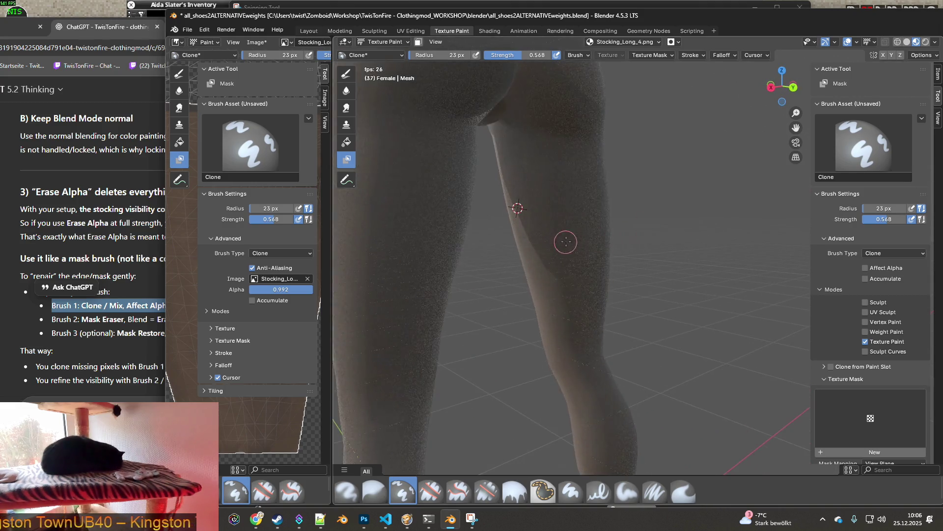
{"action": "scroll", "coordinate": [580, 215], "scroll_direction": "up", "scroll_amount": 2}
{"action": "left_click", "coordinate": [537, 170], "text": "ctrl"}
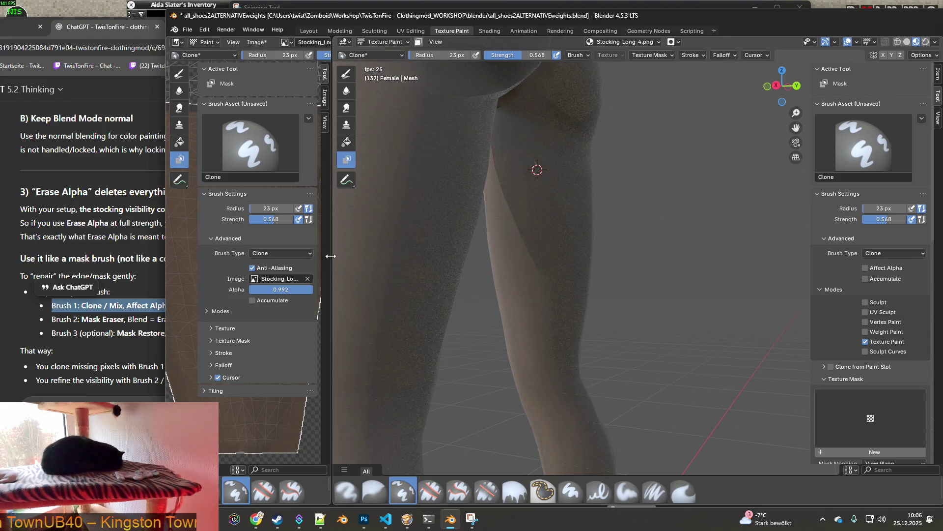
{"action": "left_click_drag", "start_coordinate": [331, 255], "coordinate": [661, 256]}
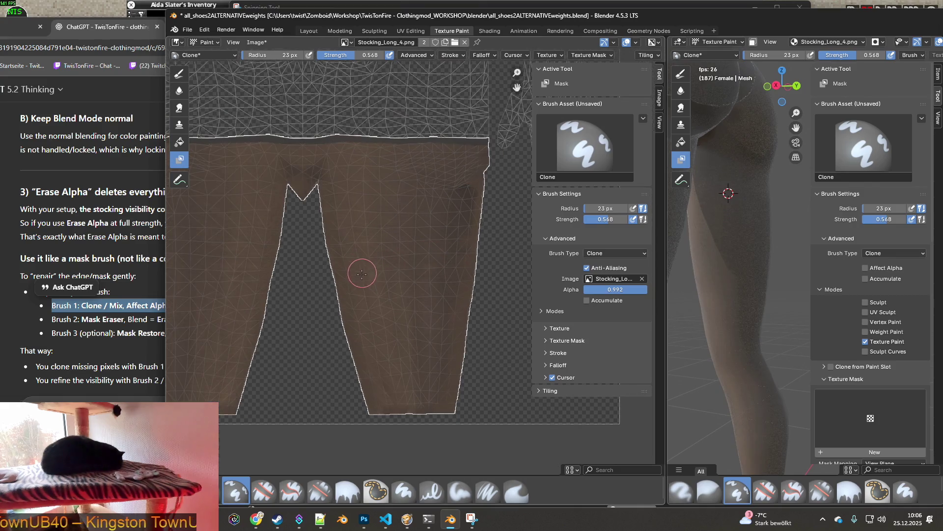
{"action": "scroll", "coordinate": [362, 273], "scroll_direction": "down", "scroll_amount": 1}
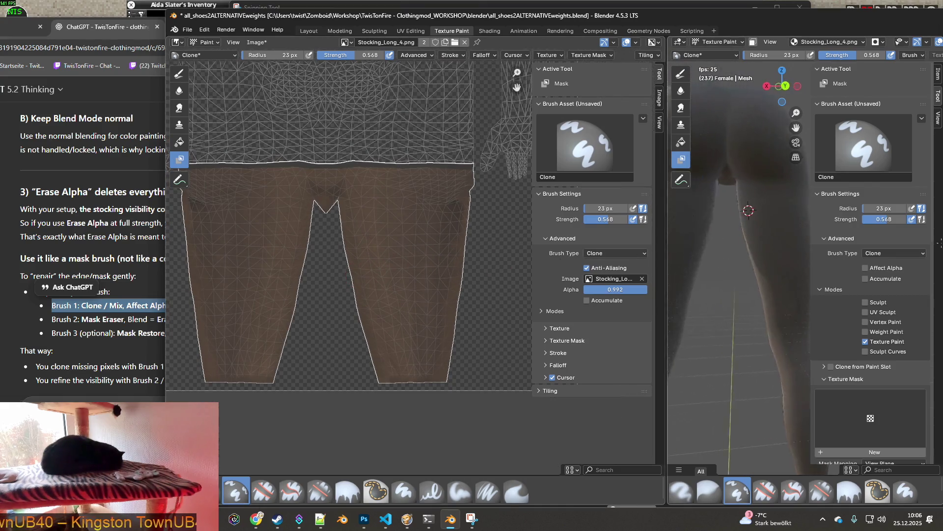
Save the repaired Stocking_Long_4.png texture from the image editor.
{"action": "left_click", "coordinate": [256, 42]}
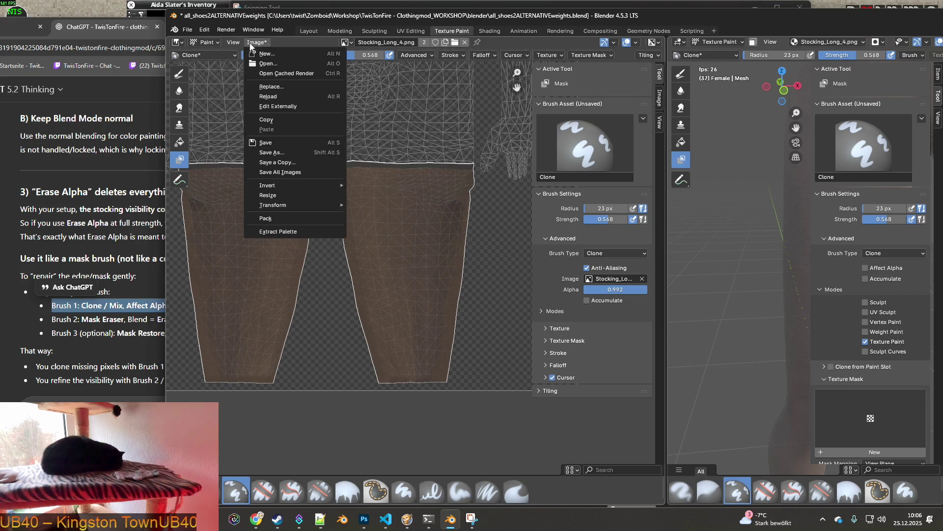
{"action": "left_click", "coordinate": [269, 143]}
Switch to the running Project Zomboid session and quit it to the desktop.
{"action": "left_click", "coordinate": [419, 520]}
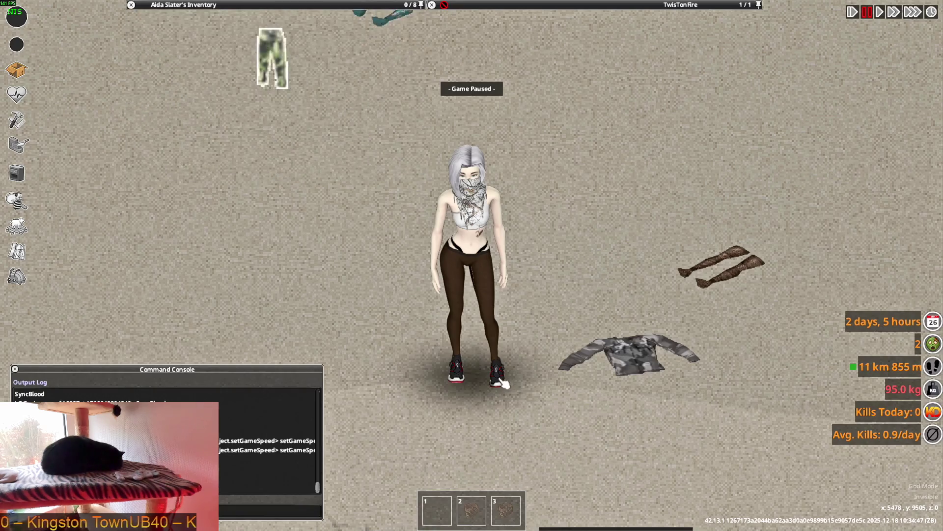
{"action": "key", "text": "space"}
{"action": "key", "text": "d"}
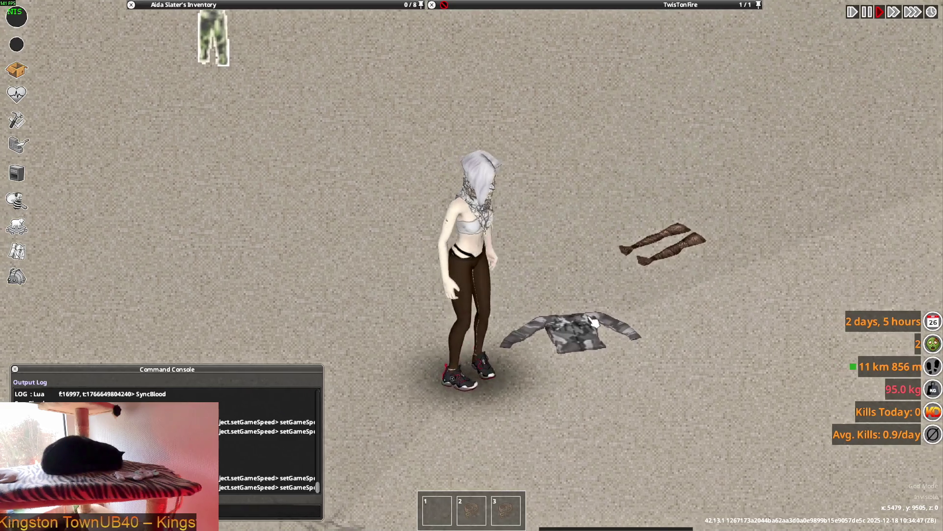
{"action": "key", "text": "Escape"}
{"action": "left_click", "coordinate": [177, 381]}
{"action": "left_click", "coordinate": [450, 285]}
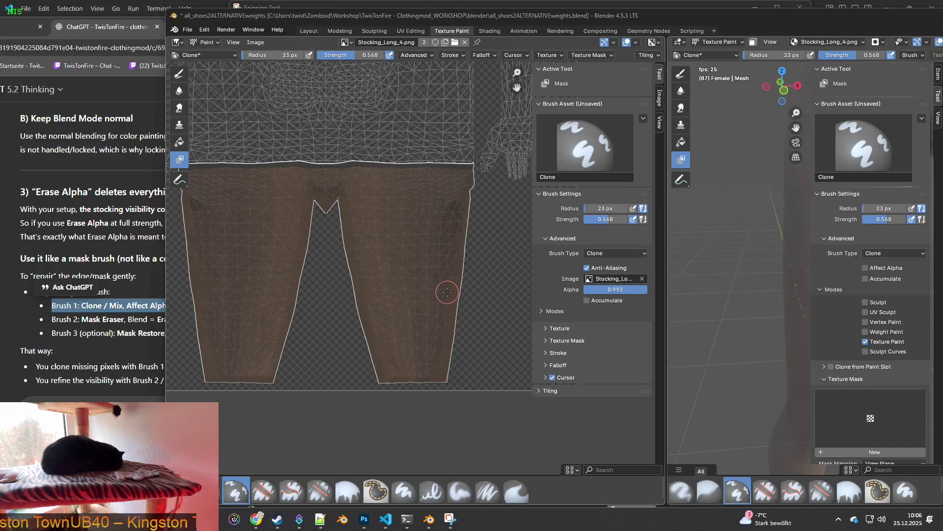
Launch Project Zomboid from the Steam library and confirm the launch options.
{"action": "left_click", "coordinate": [276, 520]}
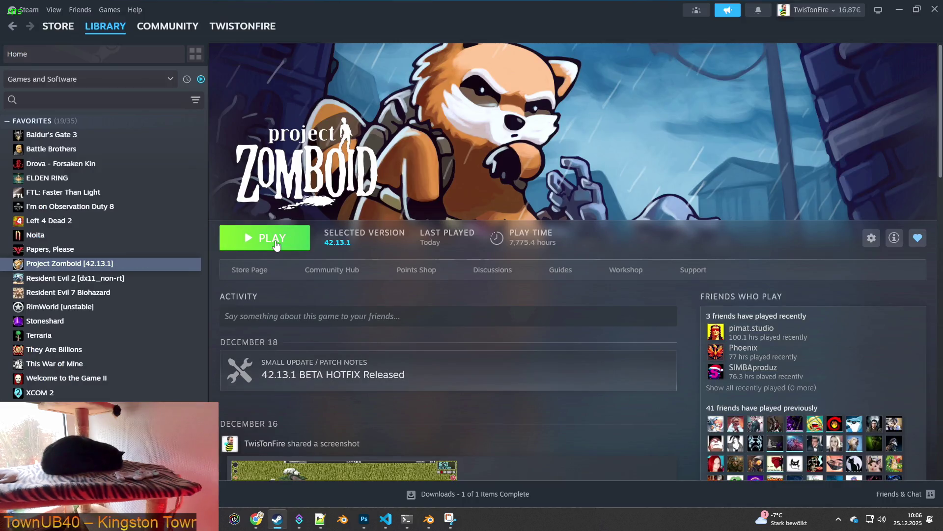
{"action": "left_click", "coordinate": [277, 239]}
{"action": "left_click", "coordinate": [500, 354]}
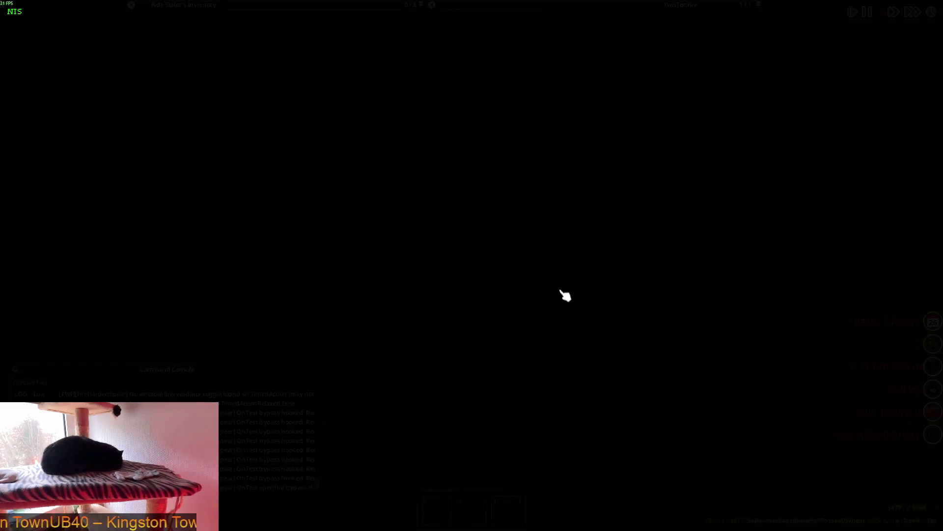
{"action": "scroll", "coordinate": [549, 294], "scroll_direction": "up", "scroll_amount": 4}
Walk the character briefly, then bring up the debug menu's Items List viewer.
{"action": "key", "text": "s"}
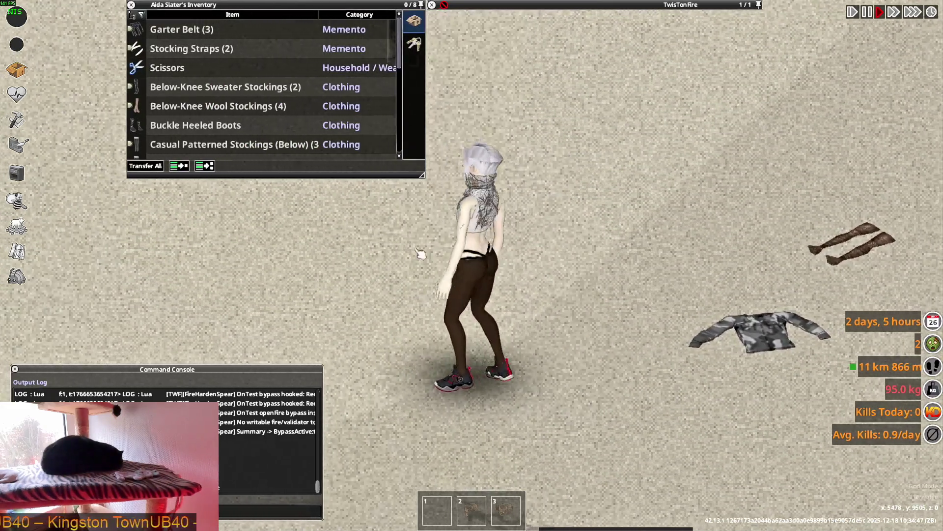
{"action": "scroll", "coordinate": [226, 124], "scroll_direction": "down", "scroll_amount": 3}
{"action": "scroll", "coordinate": [230, 123], "scroll_direction": "down", "scroll_amount": 2}
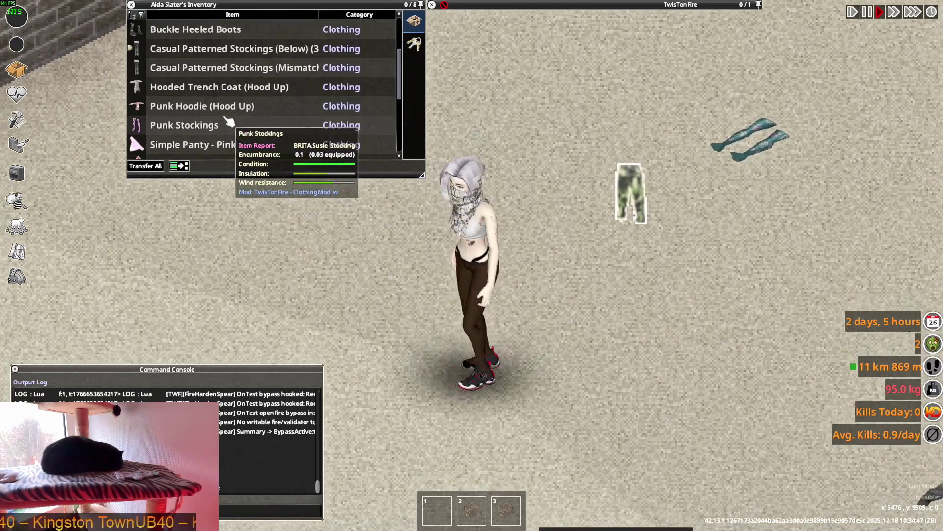
{"action": "scroll", "coordinate": [230, 124], "scroll_direction": "up", "scroll_amount": 3}
{"action": "scroll", "coordinate": [236, 118], "scroll_direction": "up", "scroll_amount": 1}
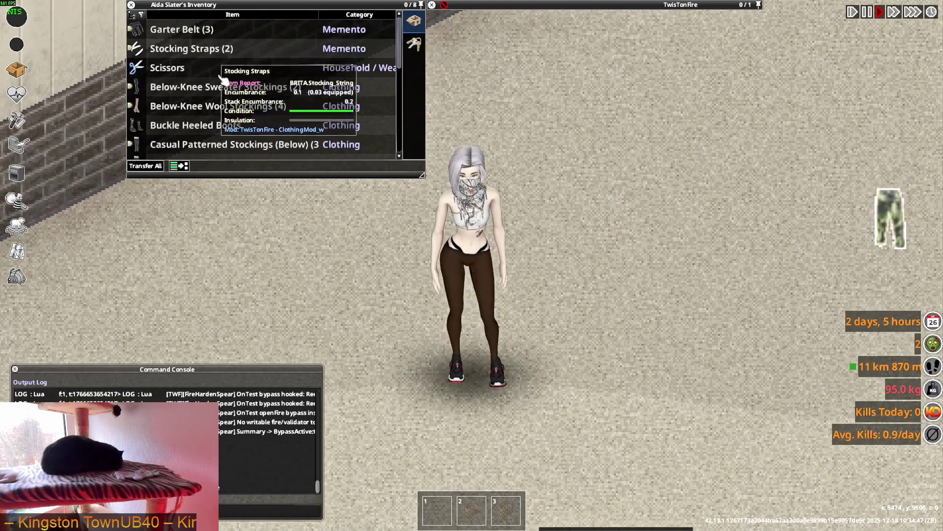
{"action": "scroll", "coordinate": [218, 96], "scroll_direction": "down", "scroll_amount": 3}
{"action": "scroll", "coordinate": [218, 126], "scroll_direction": "down", "scroll_amount": 3}
{"action": "scroll", "coordinate": [201, 126], "scroll_direction": "down", "scroll_amount": 2}
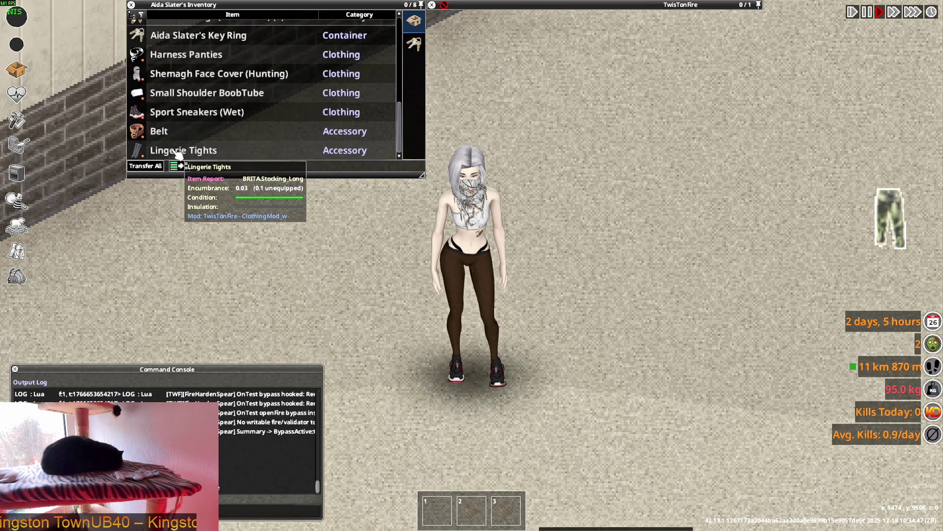
{"action": "left_click", "coordinate": [16, 276]}
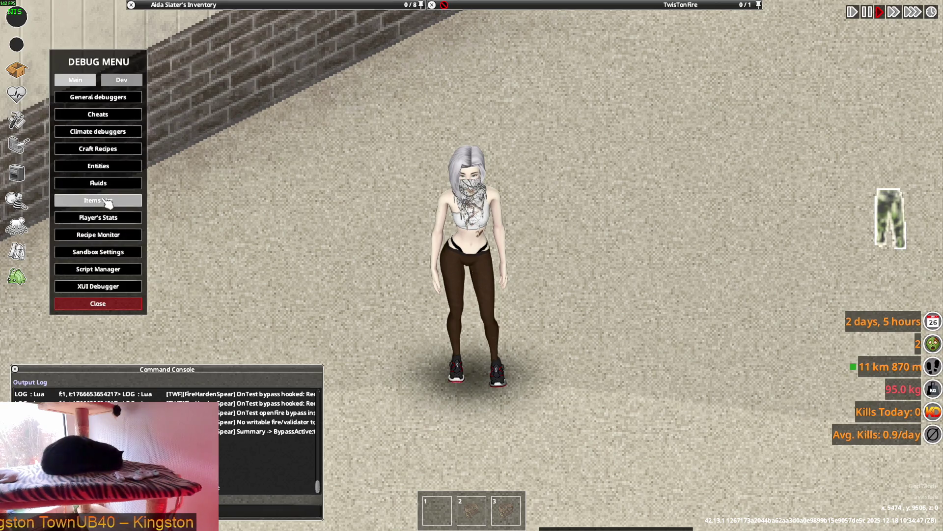
{"action": "scroll", "coordinate": [211, 128], "scroll_direction": "up", "scroll_amount": 2}
{"action": "scroll", "coordinate": [211, 129], "scroll_direction": "up", "scroll_amount": 2}
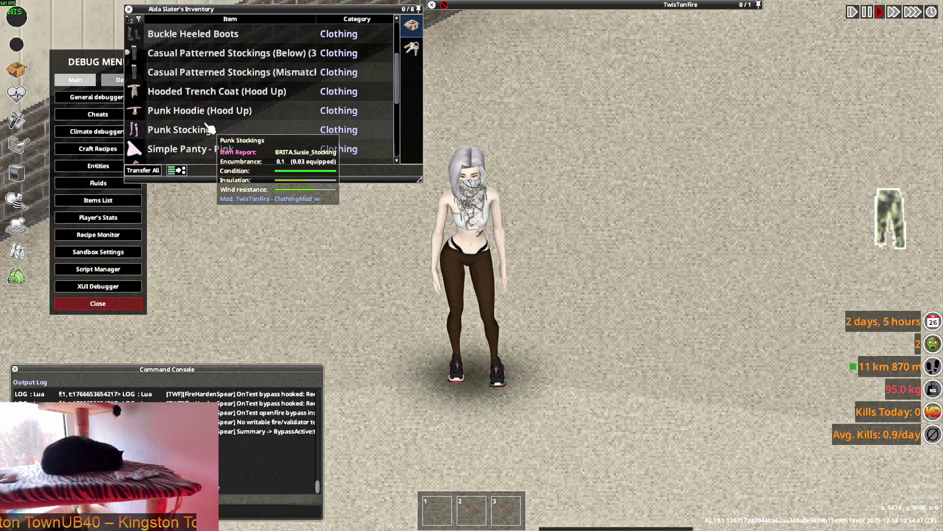
{"action": "scroll", "coordinate": [211, 129], "scroll_direction": "up", "scroll_amount": 2}
{"action": "scroll", "coordinate": [211, 122], "scroll_direction": "up", "scroll_amount": 1}
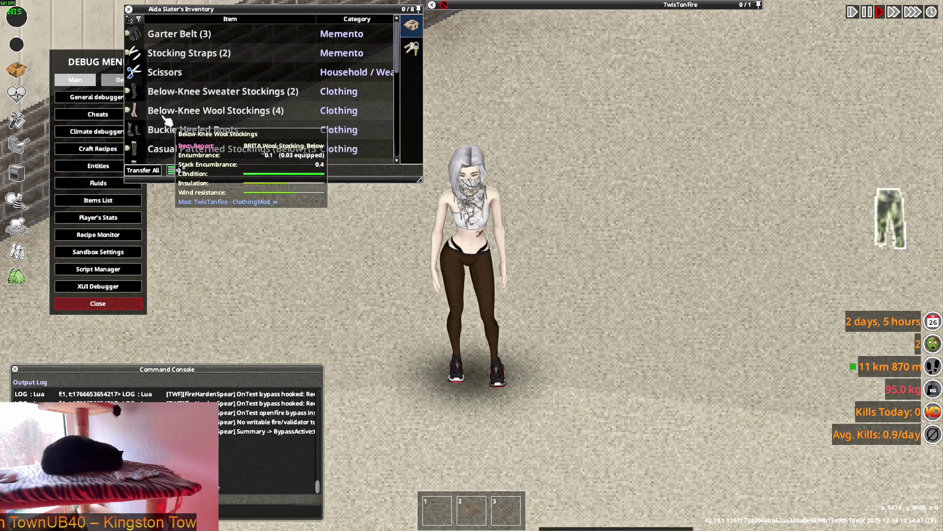
{"action": "scroll", "coordinate": [198, 102], "scroll_direction": "down", "scroll_amount": 2}
{"action": "scroll", "coordinate": [198, 102], "scroll_direction": "down", "scroll_amount": 1}
{"action": "scroll", "coordinate": [198, 102], "scroll_direction": "down", "scroll_amount": 2}
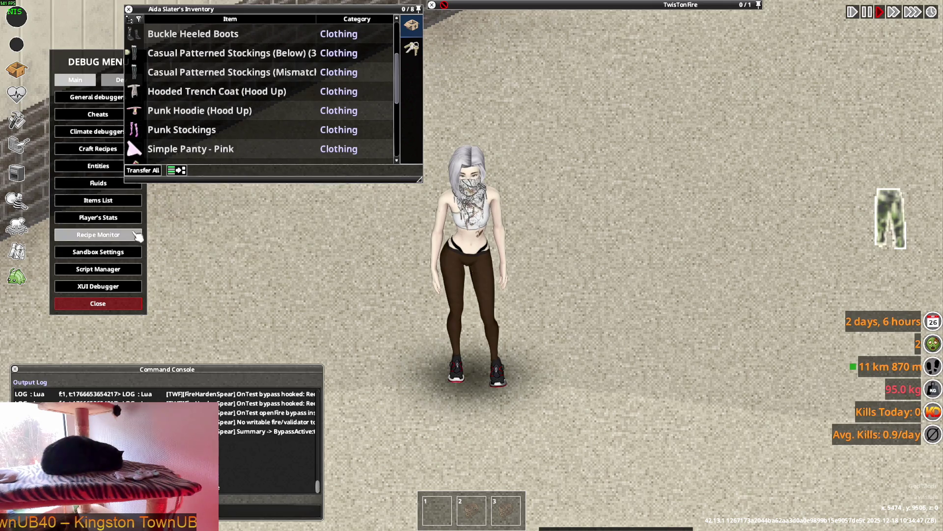
{"action": "left_click", "coordinate": [120, 204]}
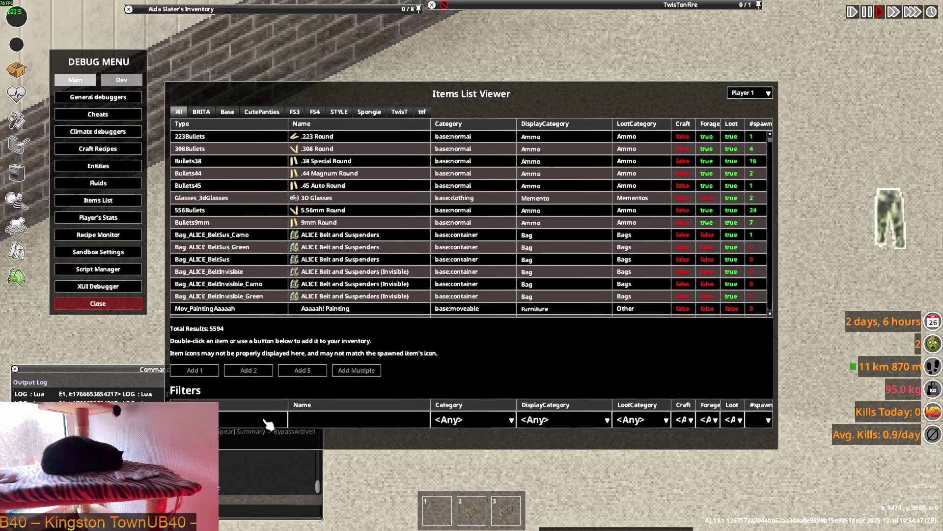
{"action": "type", "text": "stoc"}
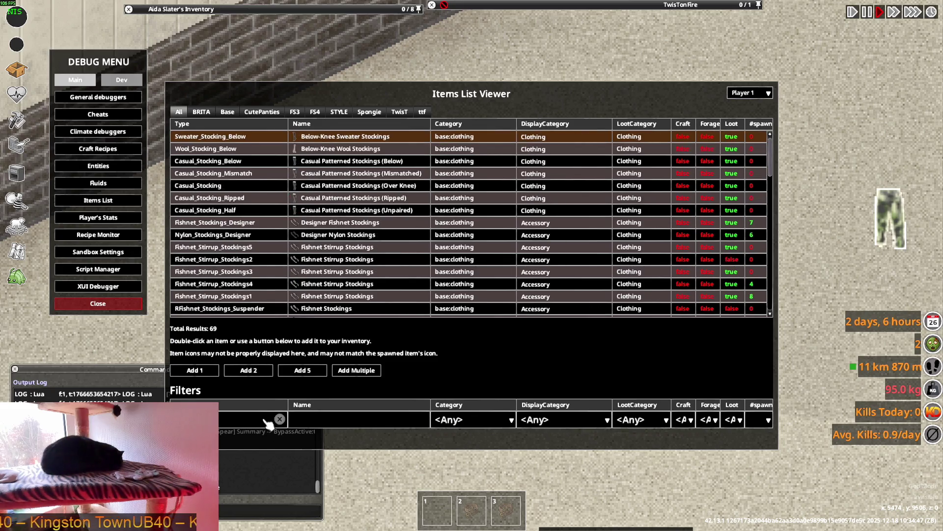
{"action": "type", "text": "king_l"}
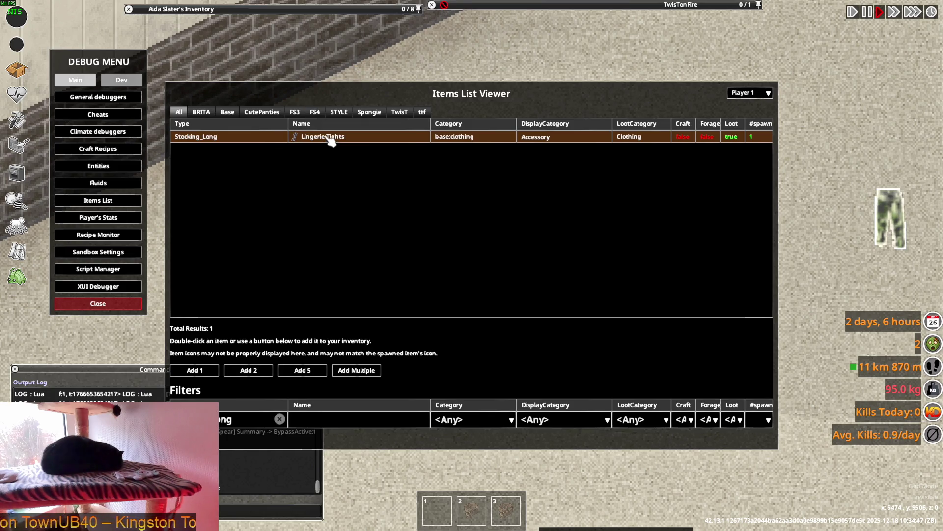
Close the Items List viewer after filtering it to Lingerie Tights (Stocking_Long).
{"action": "key", "text": "Escape"}
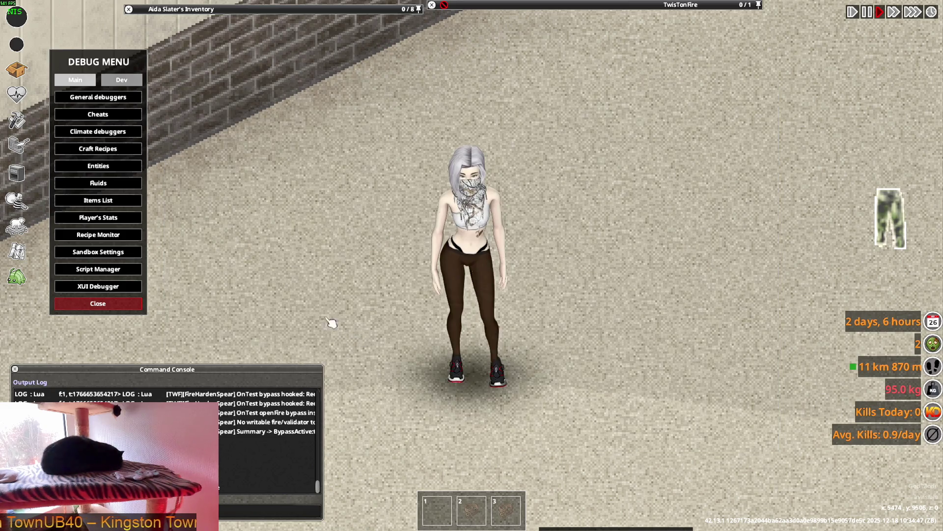
{"action": "scroll", "coordinate": [253, 79], "scroll_direction": "up", "scroll_amount": 3}
{"action": "scroll", "coordinate": [221, 83], "scroll_direction": "up", "scroll_amount": 2}
{"action": "scroll", "coordinate": [255, 112], "scroll_direction": "down", "scroll_amount": 6}
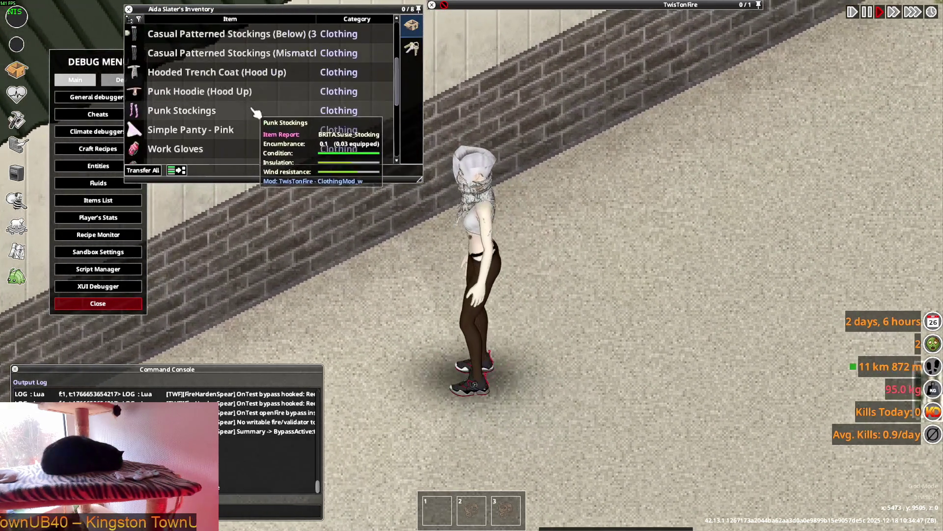
{"action": "scroll", "coordinate": [254, 112], "scroll_direction": "down", "scroll_amount": 3}
{"action": "scroll", "coordinate": [229, 114], "scroll_direction": "down", "scroll_amount": 4}
{"action": "scroll", "coordinate": [208, 115], "scroll_direction": "down", "scroll_amount": 2}
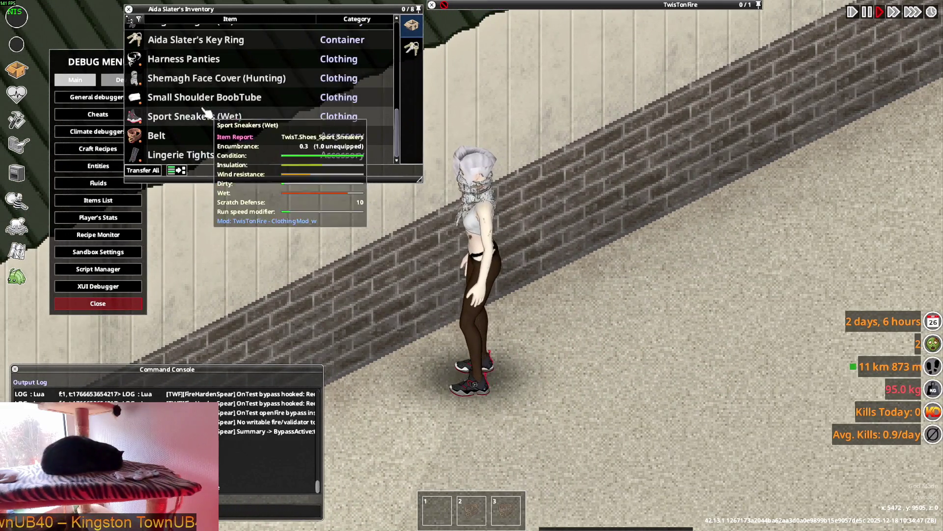
Drop and unequip the worn items, then wear a pair of Lingerie Tights from the inventory.
{"action": "mouse_move", "coordinate": [181, 154]}
{"action": "left_mouse_down"}
{"action": "mouse_move", "coordinate": [549, 375]}
{"action": "mouse_move", "coordinate": [560, 372]}
{"action": "left_mouse_up"}
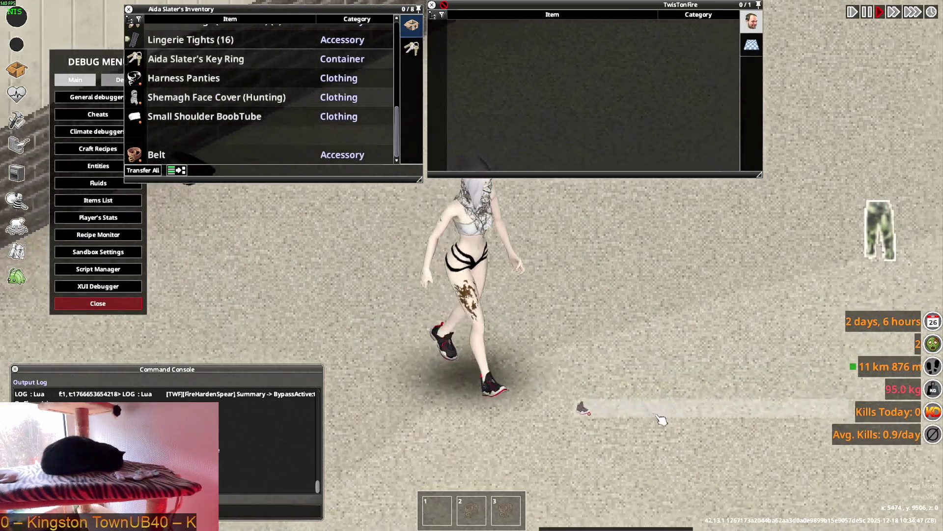
{"action": "left_click_drag", "start_coordinate": [664, 428], "coordinate": [661, 415]}
{"action": "scroll", "coordinate": [199, 118], "scroll_direction": "up", "scroll_amount": 2}
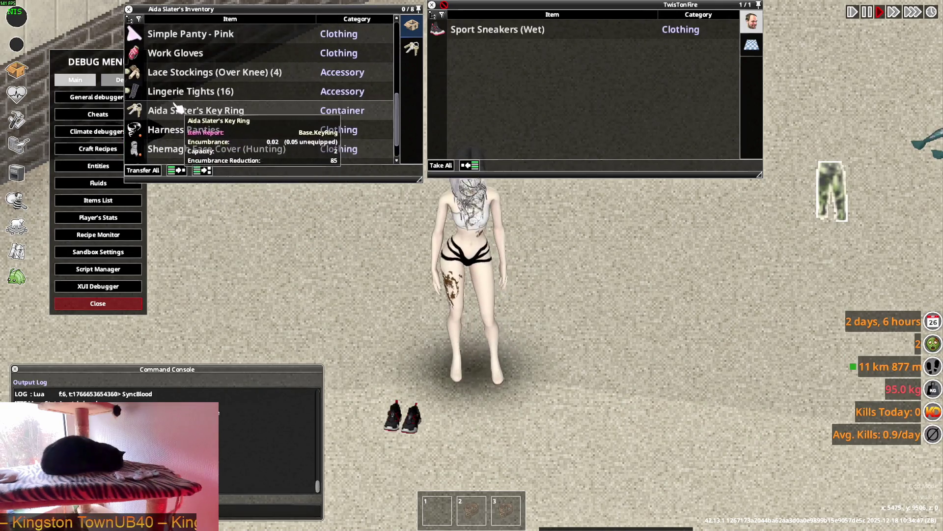
{"action": "key", "text": "w+a"}
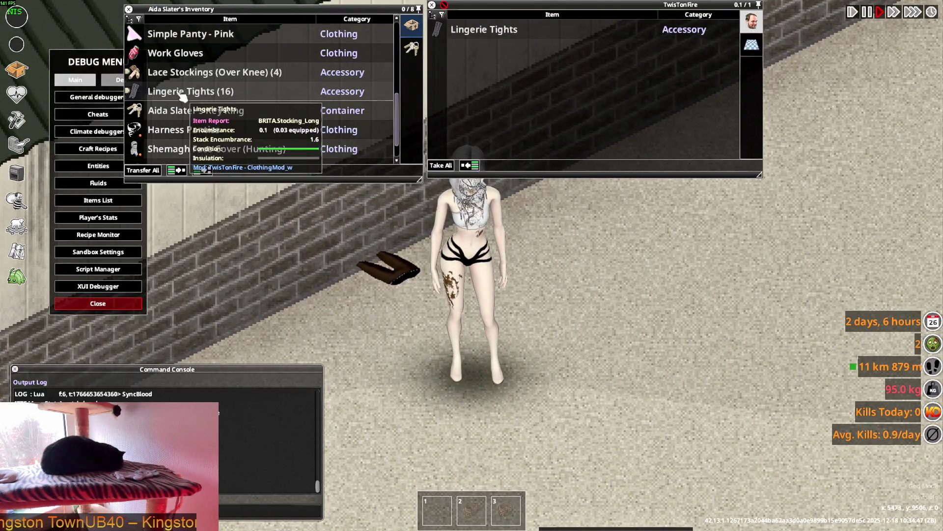
{"action": "right_click", "coordinate": [166, 94]}
{"action": "left_click", "coordinate": [204, 126]}
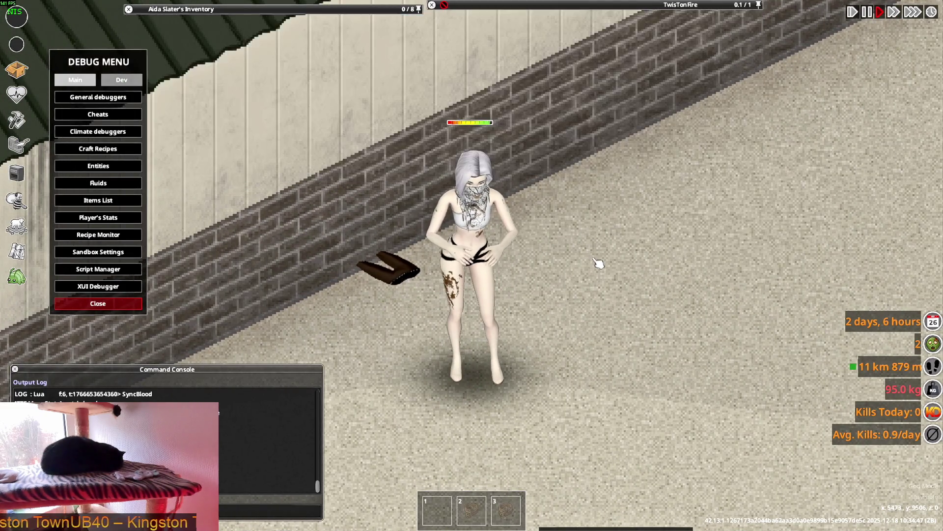
Walk around the brick wall, drop a pair of Lingerie Tights on the floor and bring up actions for another pair.
{"action": "key", "text": "s+d"}
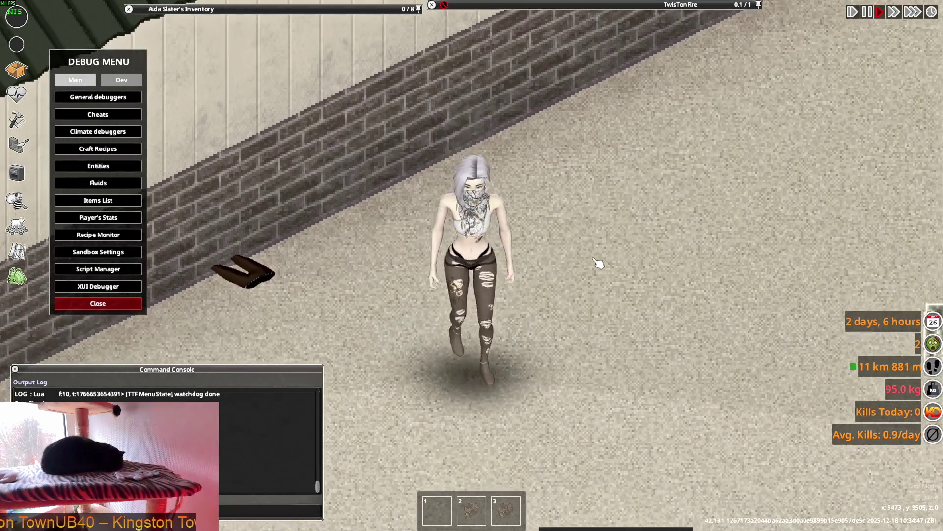
{"action": "key", "text": "w+a"}
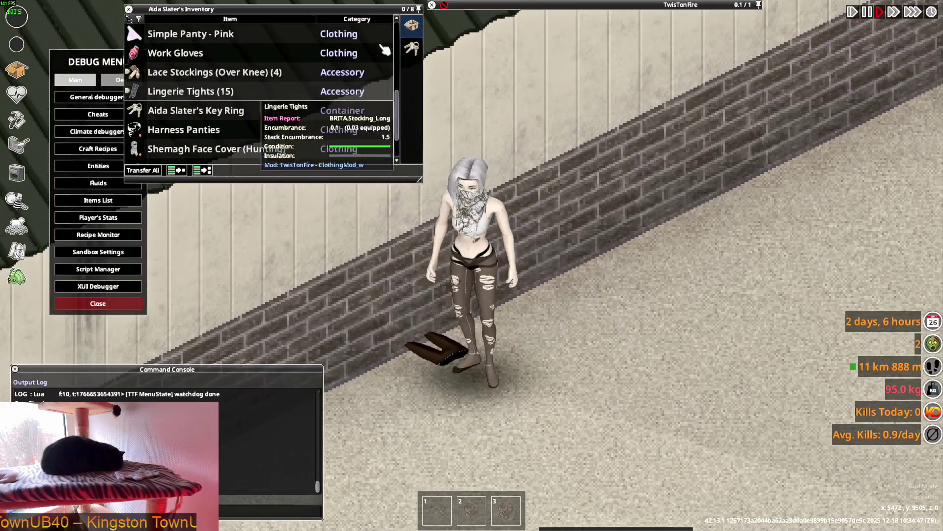
{"action": "left_click_drag", "start_coordinate": [214, 92], "coordinate": [496, 37]}
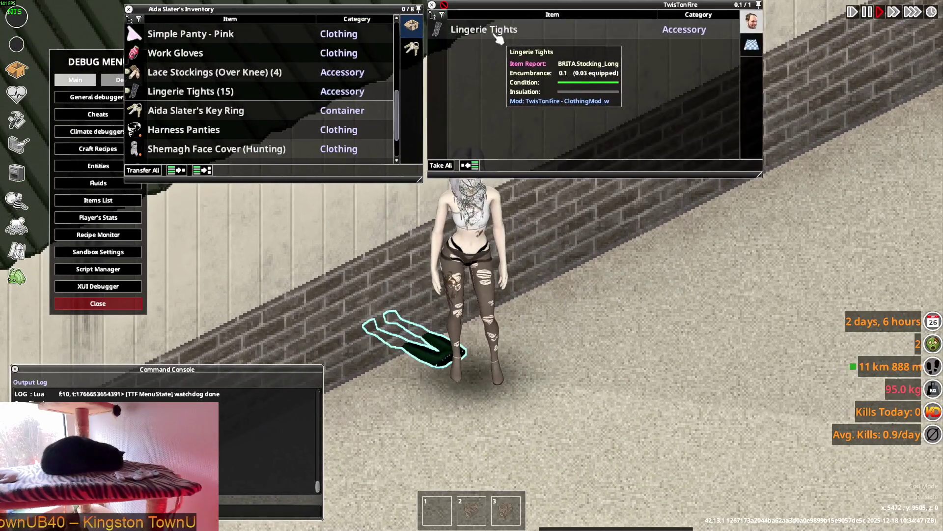
{"action": "key", "text": "w+d"}
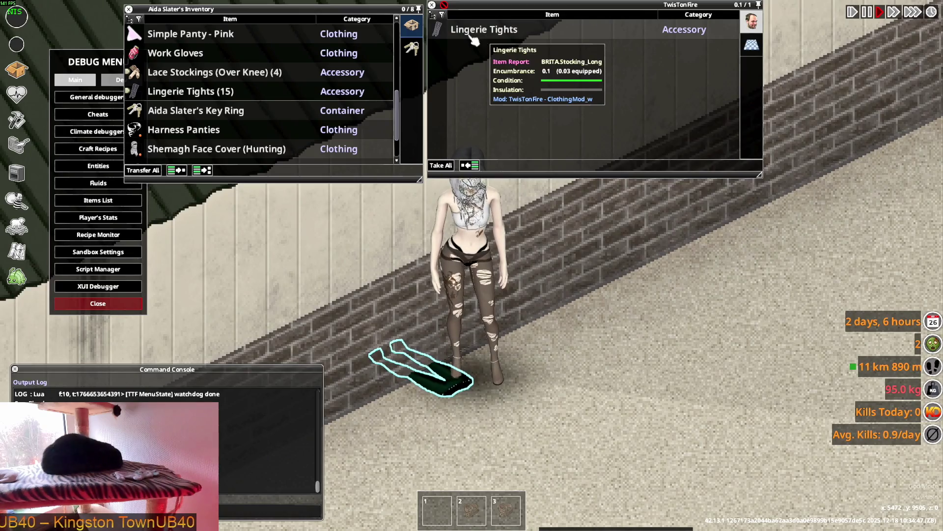
{"action": "scroll", "coordinate": [208, 131], "scroll_direction": "down", "scroll_amount": 3}
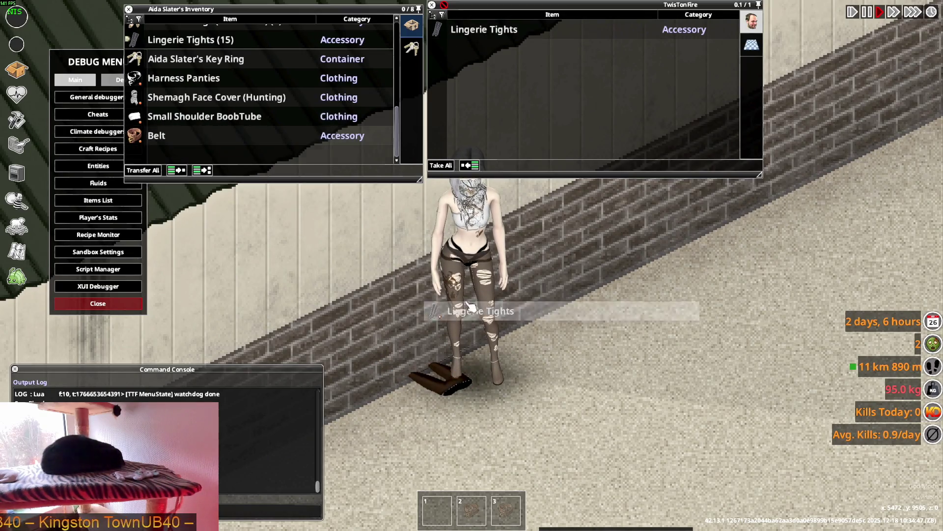
{"action": "scroll", "coordinate": [207, 130], "scroll_direction": "up", "scroll_amount": 3}
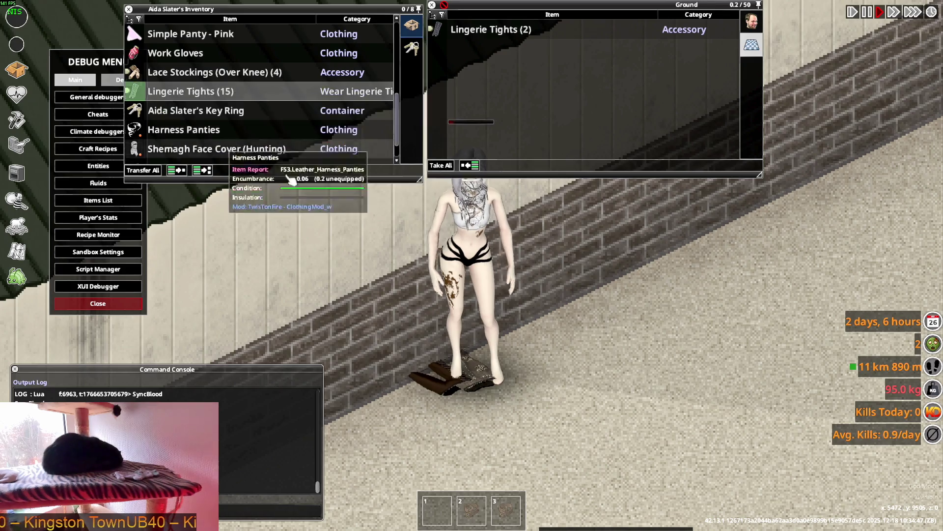
{"action": "key", "text": "d"}
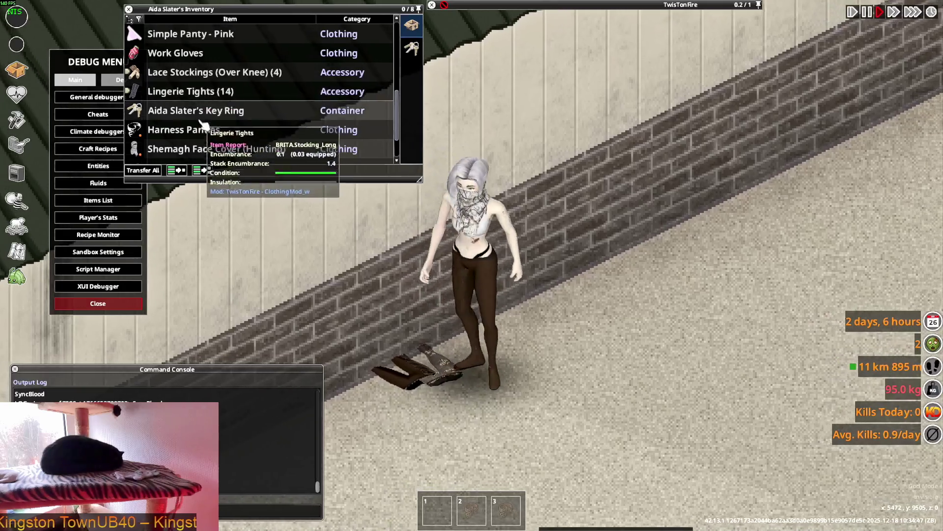
{"action": "scroll", "coordinate": [207, 122], "scroll_direction": "down", "scroll_amount": 3}
{"action": "right_click", "coordinate": [191, 92]}
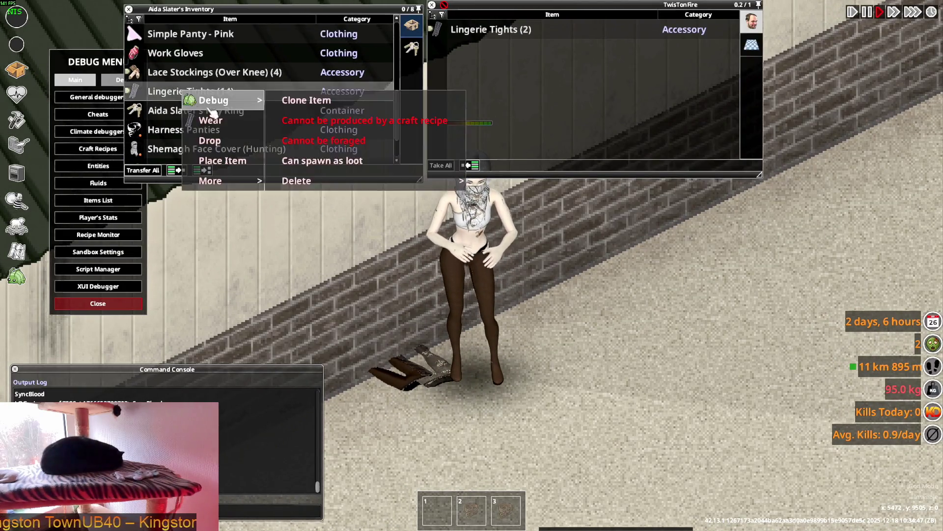
Wear the Lingerie Tights and walk the character around the wall to view them from all sides.
{"action": "left_click", "coordinate": [214, 121]}
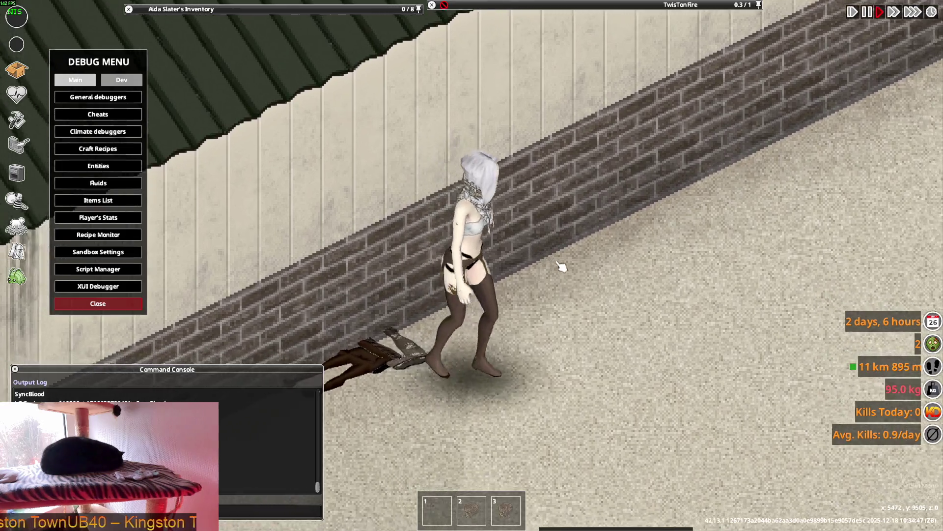
{"action": "key", "text": "d"}
{"action": "key", "text": "d"}
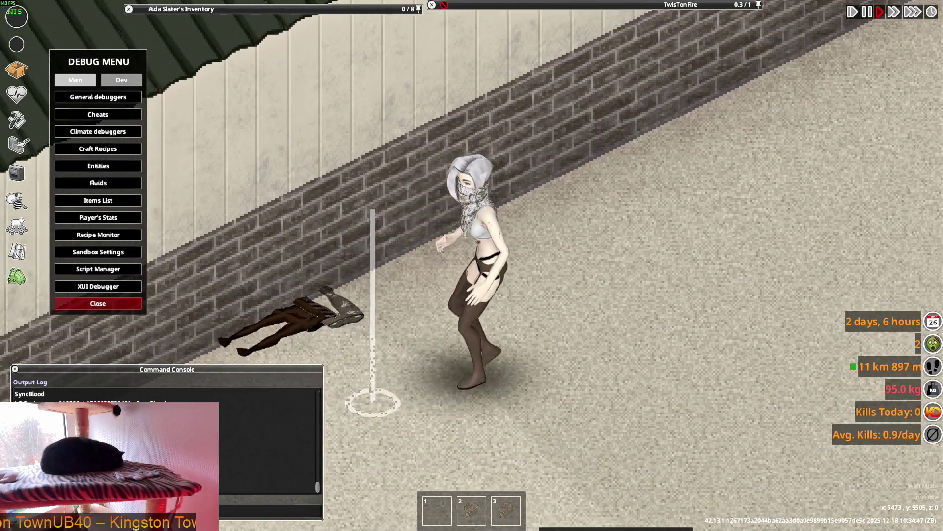
{"action": "key", "text": "d"}
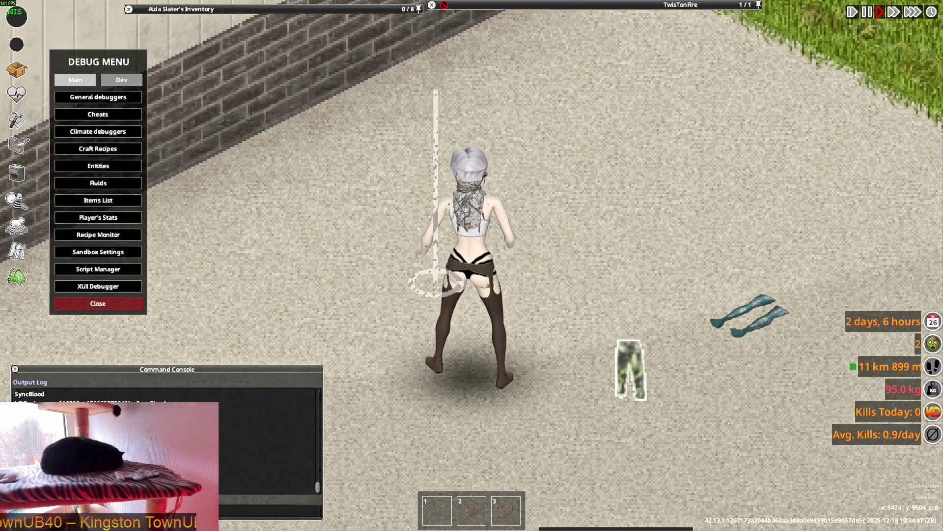
{"action": "key", "text": "w"}
{"action": "key", "text": "a"}
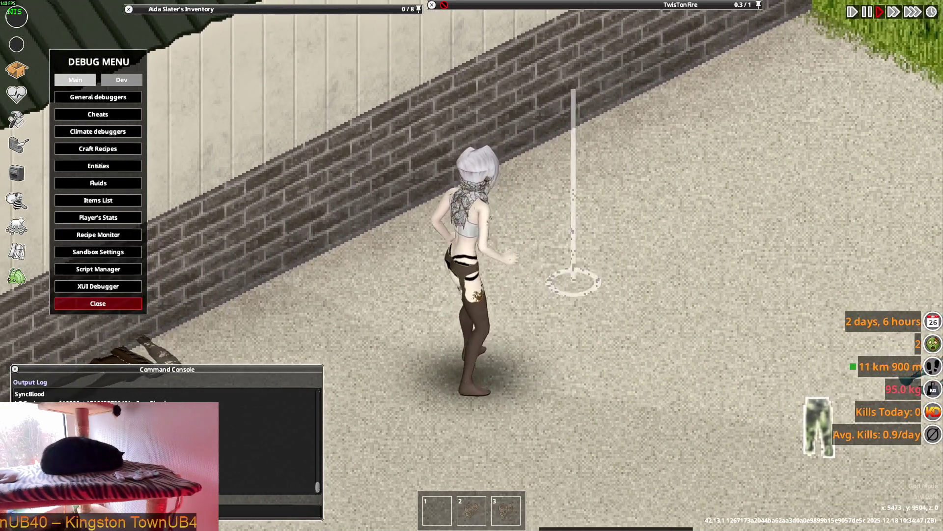
{"action": "key", "text": "w"}
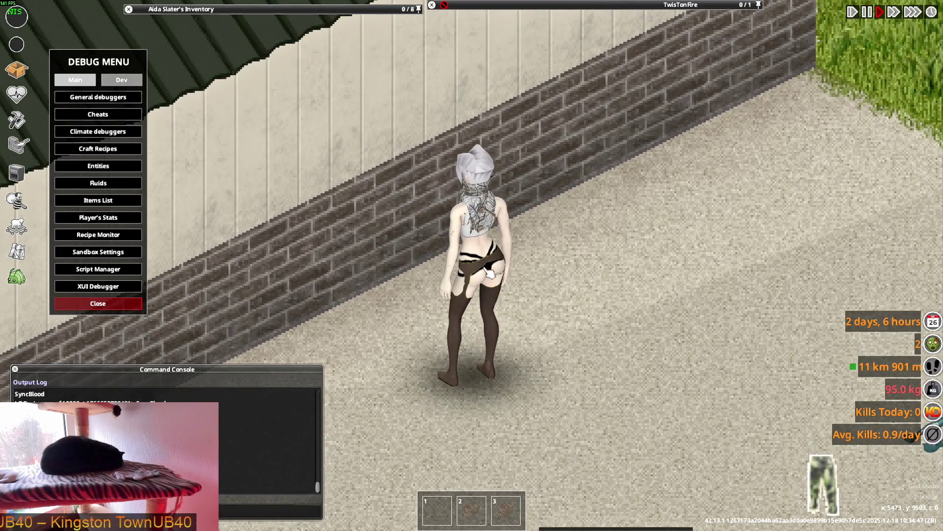
{"action": "key", "text": "s"}
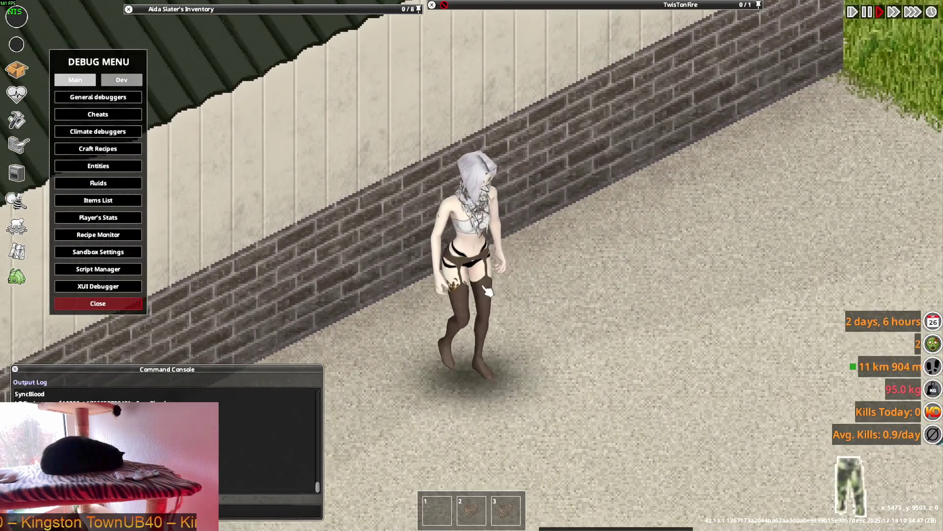
{"action": "key", "text": "w"}
{"action": "key", "text": "d"}
{"action": "scroll", "coordinate": [236, 74], "scroll_direction": "down", "scroll_amount": 1}
{"action": "scroll", "coordinate": [213, 118], "scroll_direction": "down", "scroll_amount": 2}
Swap the worn tights for another pair of Lingerie Tights, twice in a row.
{"action": "double_click", "coordinate": [180, 155]}
{"action": "scroll", "coordinate": [221, 133], "scroll_direction": "up", "scroll_amount": 2}
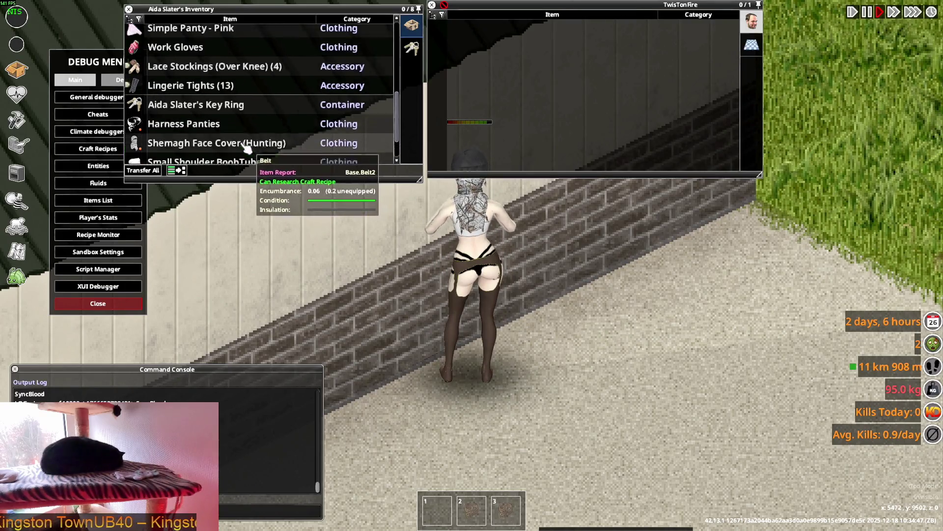
{"action": "scroll", "coordinate": [221, 132], "scroll_direction": "up", "scroll_amount": 2}
{"action": "right_click", "coordinate": [184, 111]}
{"action": "left_click", "coordinate": [184, 110]}
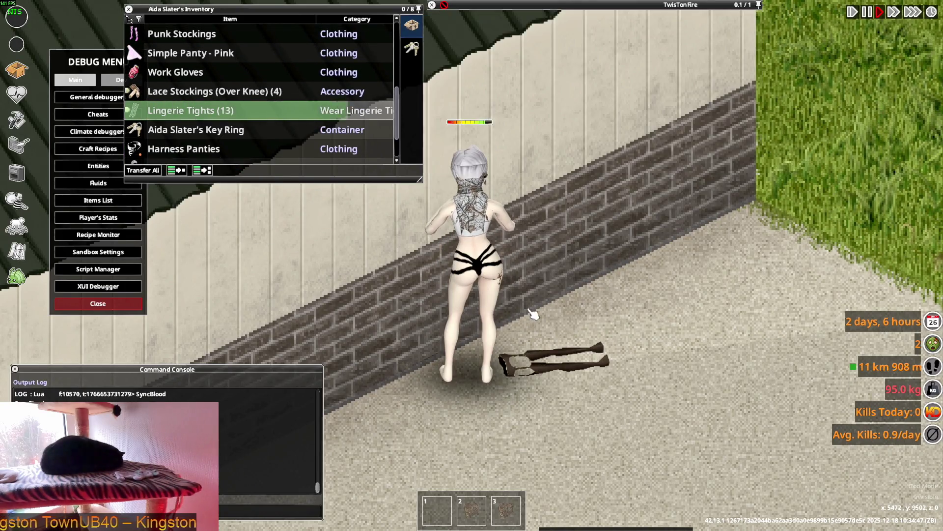
{"action": "scroll", "coordinate": [456, 298], "scroll_direction": "up", "scroll_amount": 1}
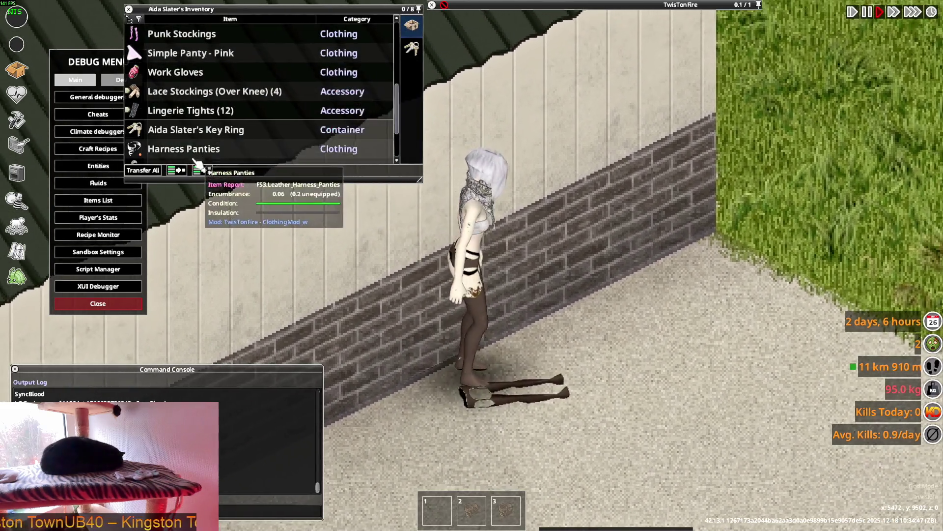
{"action": "scroll", "coordinate": [214, 147], "scroll_direction": "down", "scroll_amount": 2}
{"action": "double_click", "coordinate": [180, 154]}
{"action": "scroll", "coordinate": [215, 140], "scroll_direction": "up", "scroll_amount": 3}
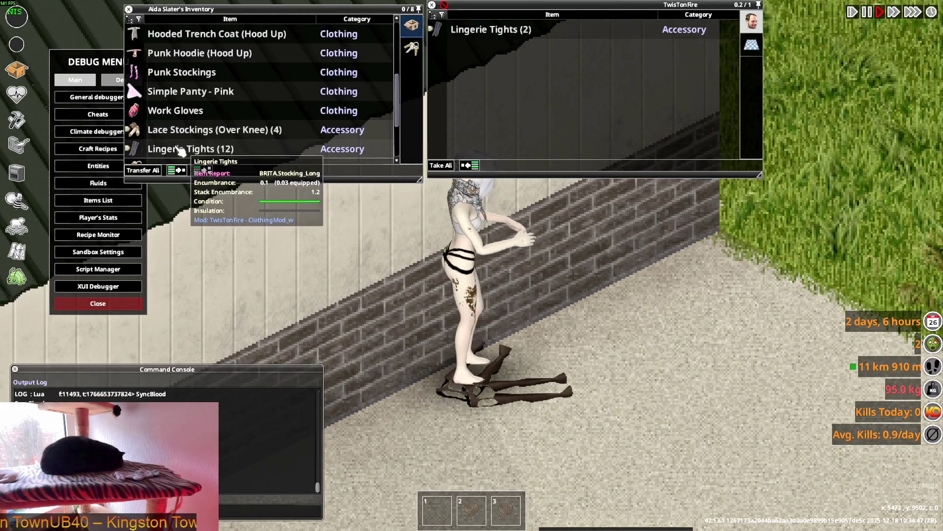
{"action": "right_click", "coordinate": [179, 152]}
{"action": "left_click", "coordinate": [199, 177]}
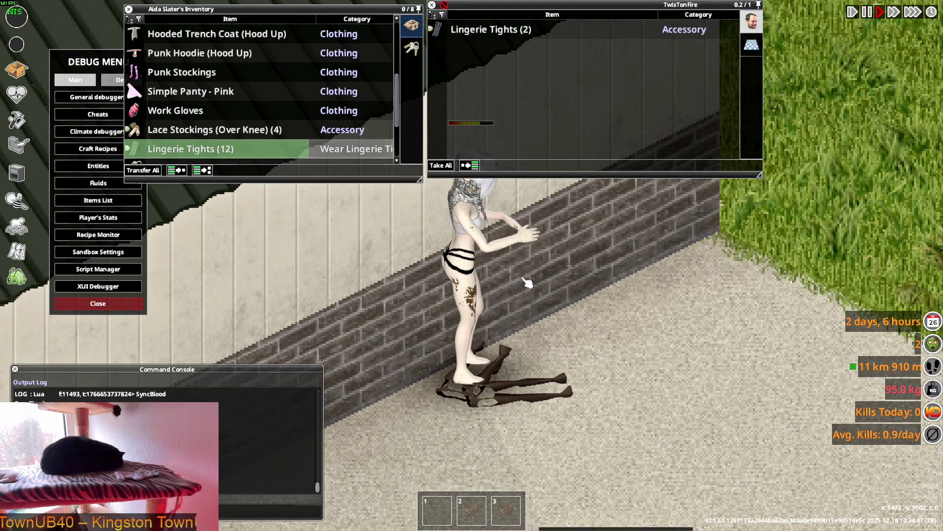
Walk and turn the character beside the brick wall to inspect the fresh tights from front, side and back.
{"action": "key", "text": "s"}
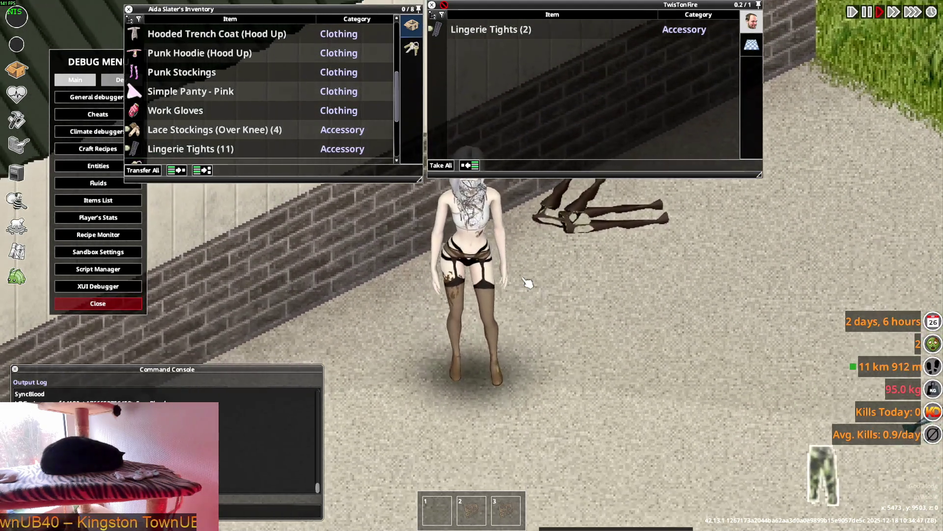
{"action": "key", "text": "w"}
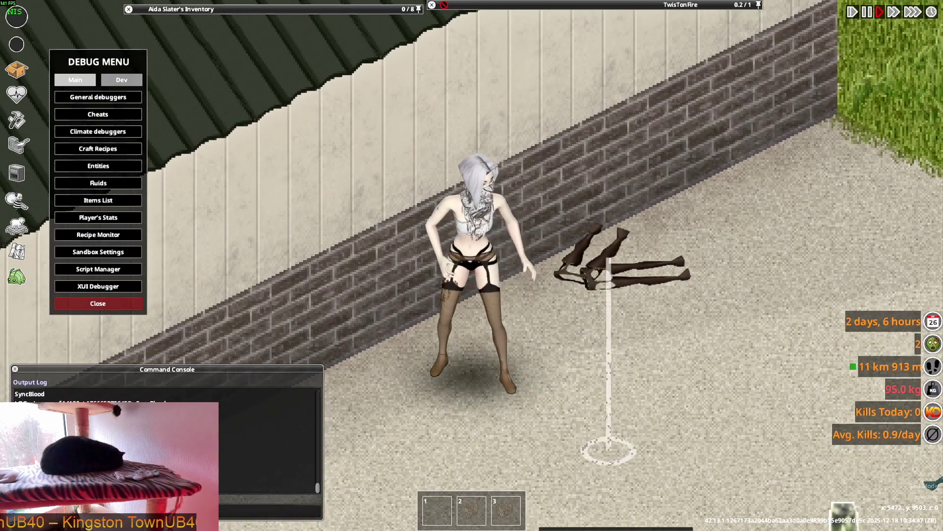
{"action": "key", "text": "a"}
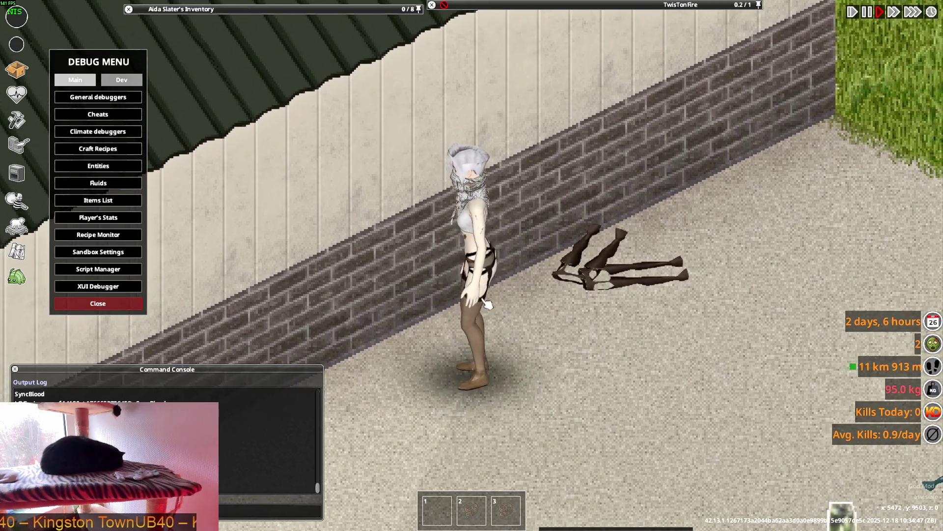
{"action": "key", "text": "s"}
{"action": "right_click_drag", "start_coordinate": [502, 314], "coordinate": [377, 478]}
{"action": "right_click_drag", "start_coordinate": [343, 404], "coordinate": [340, 381]}
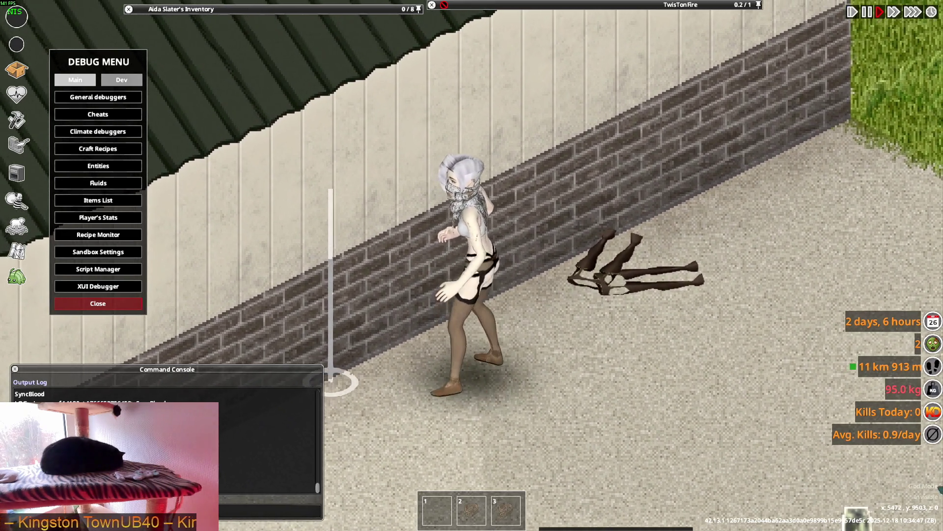
{"action": "right_click_drag", "start_coordinate": [351, 424], "coordinate": [597, 417]}
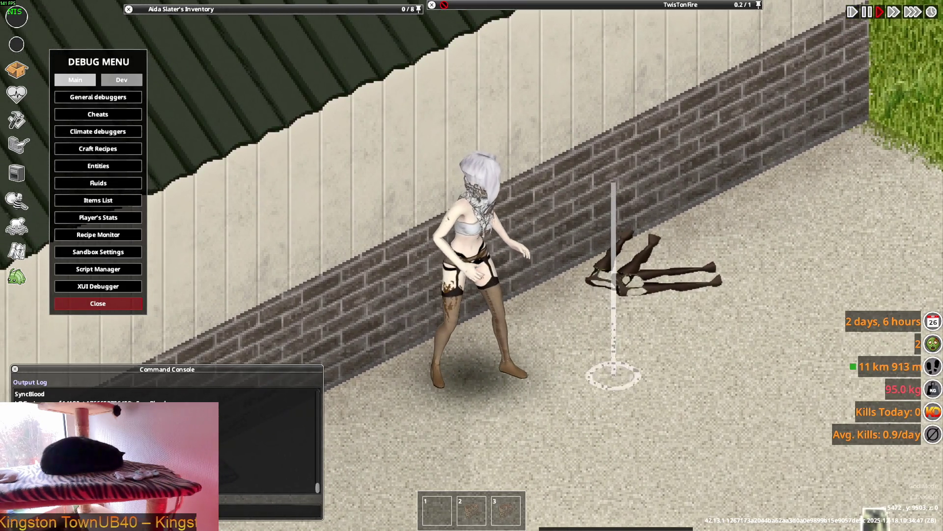
{"action": "mouse_move", "coordinate": [613, 376]}
{"action": "right_mouse_down"}
{"action": "mouse_move", "coordinate": [530, 435]}
{"action": "mouse_move", "coordinate": [370, 382]}
{"action": "mouse_move", "coordinate": [650, 366]}
{"action": "mouse_move", "coordinate": [422, 445]}
{"action": "mouse_move", "coordinate": [580, 426]}
{"action": "right_mouse_up"}
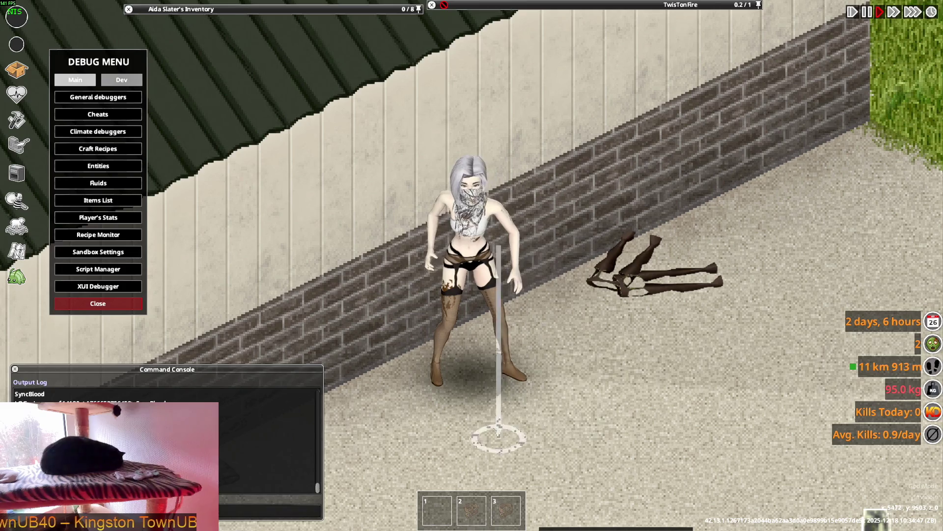
{"action": "mouse_move", "coordinate": [580, 427]}
{"action": "right_mouse_down"}
{"action": "mouse_move", "coordinate": [651, 341]}
{"action": "mouse_move", "coordinate": [632, 373]}
{"action": "right_mouse_up"}
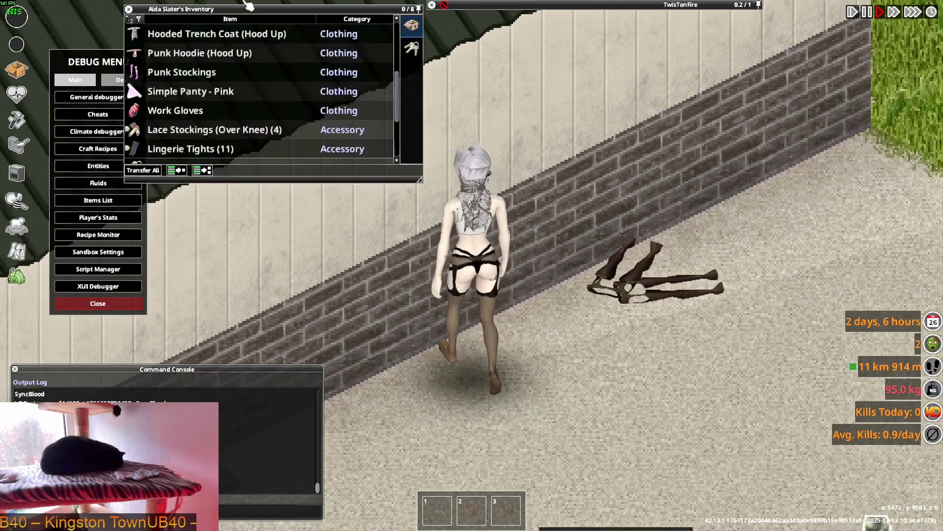
{"action": "right_click", "coordinate": [315, 124]}
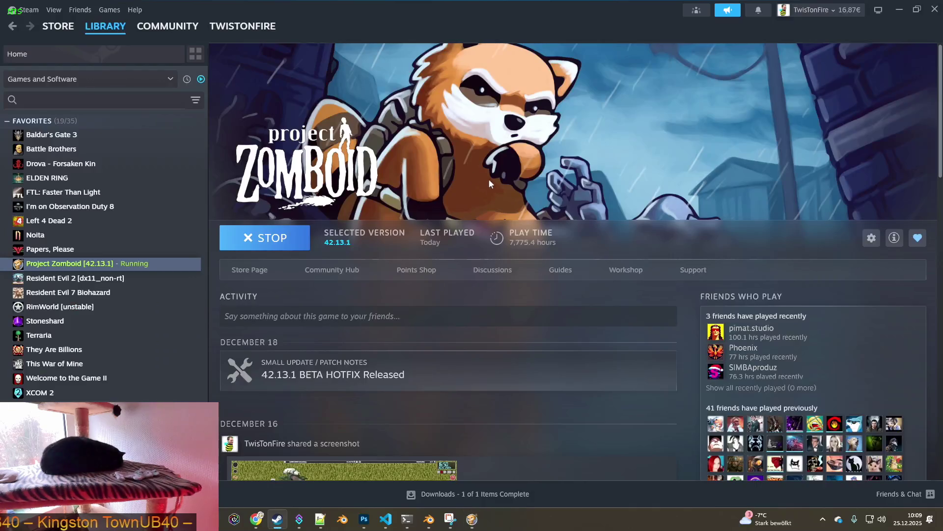
{"action": "key", "text": "alt+Tab"}
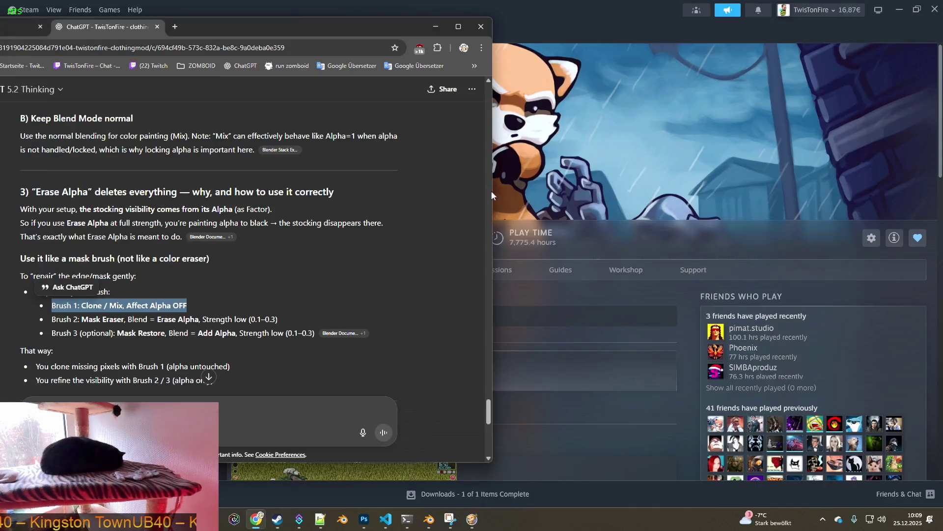
{"action": "key", "text": "alt+Tab"}
{"action": "key", "text": "alt+Tab"}
{"action": "key", "text": "alt+Tab"}
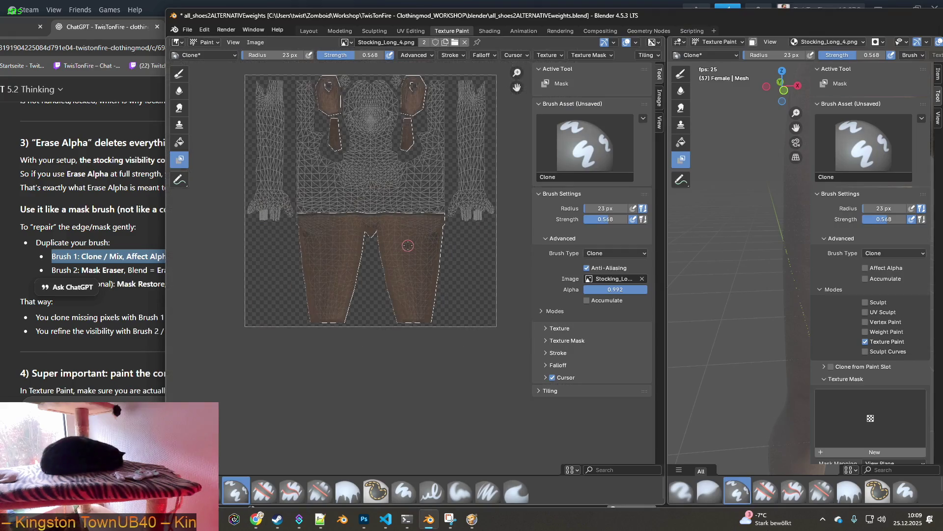
{"action": "key", "text": "alt+Tab"}
{"action": "key", "text": "alt+Tab"}
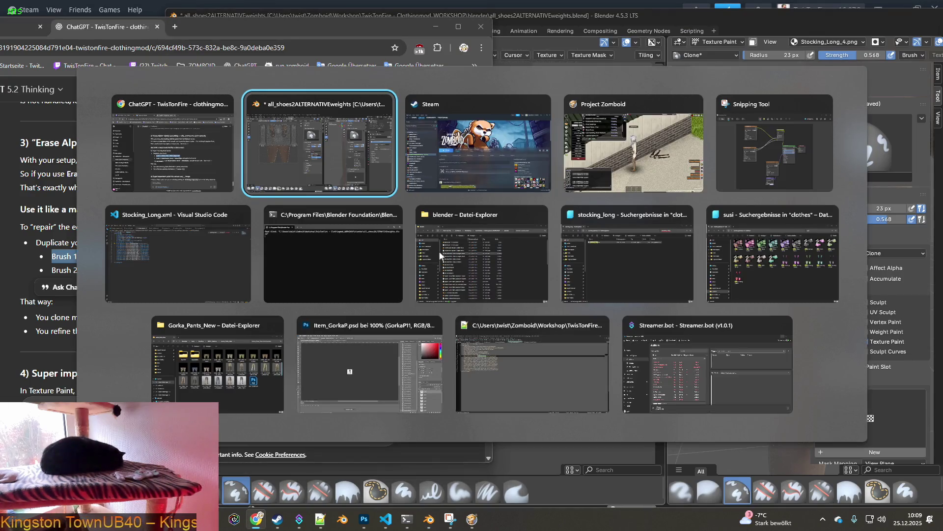
{"action": "key", "text": "alt+Tab"}
{"action": "key", "text": "alt+Tab"}
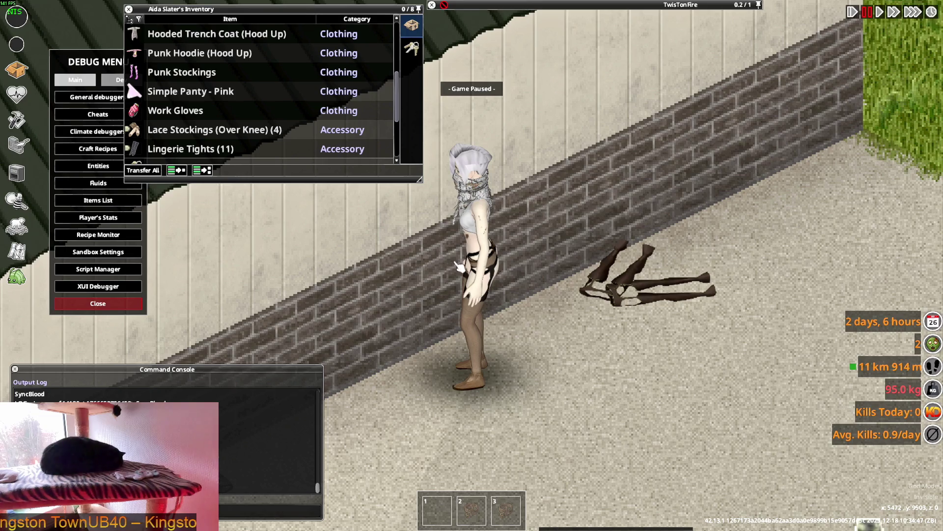
Resume the game and walk the character along the brick wall, turning toward the camera.
{"action": "key", "text": "space"}
{"action": "key", "text": "a"}
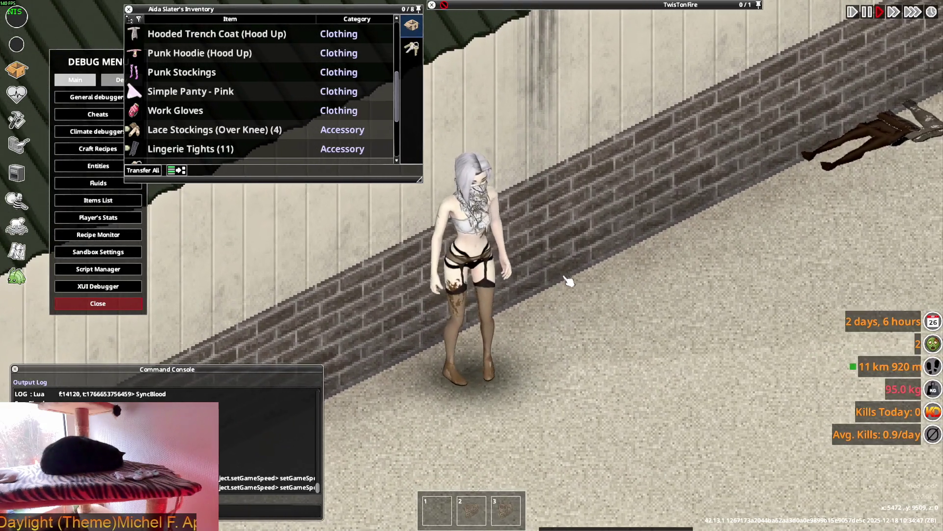
{"action": "mouse_move", "coordinate": [571, 280]}
{"action": "right_mouse_down"}
{"action": "mouse_move", "coordinate": [591, 443]}
{"action": "mouse_move", "coordinate": [611, 234]}
{"action": "right_mouse_up"}
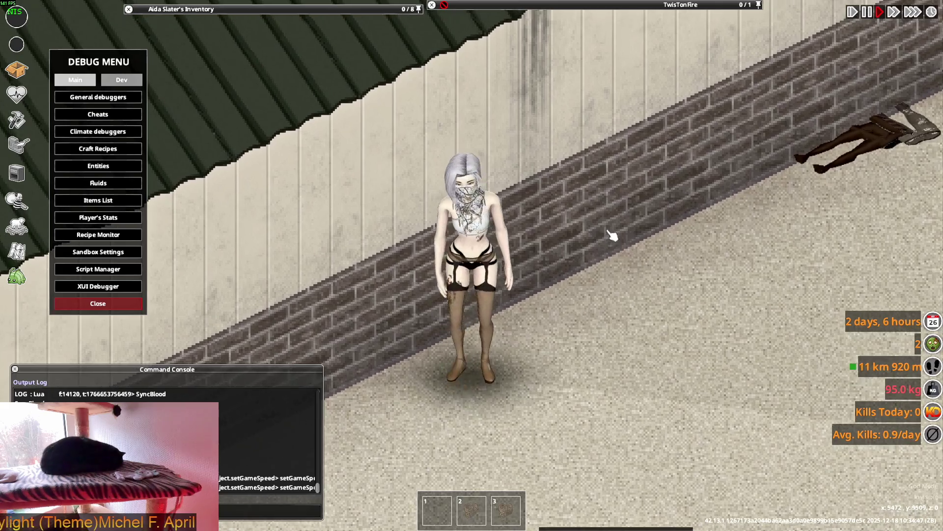
{"action": "scroll", "coordinate": [610, 234], "scroll_direction": "up", "scroll_amount": 1}
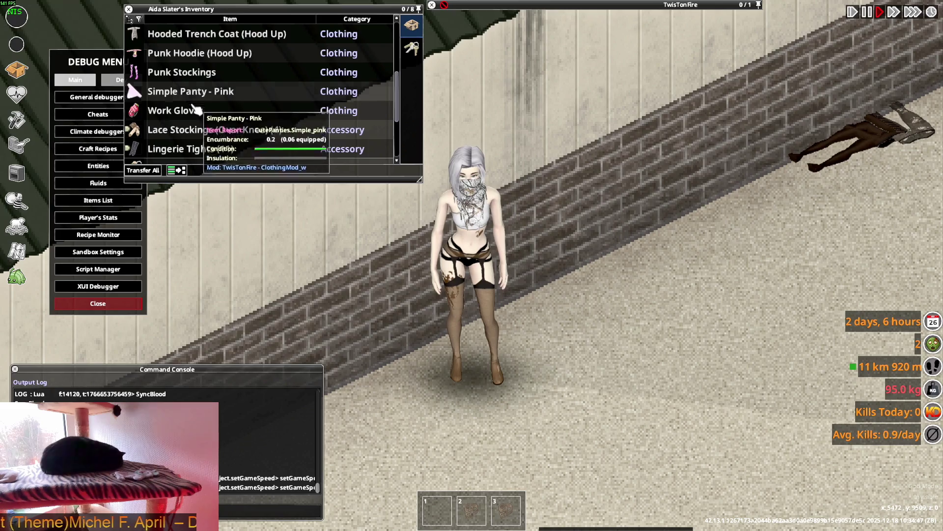
{"action": "scroll", "coordinate": [184, 118], "scroll_direction": "down", "scroll_amount": 3}
{"action": "scroll", "coordinate": [198, 148], "scroll_direction": "down", "scroll_amount": 1}
Move the worn tights onto the floor, wear another pair of Lingerie Tights and walk to check them.
{"action": "left_click_drag", "start_coordinate": [197, 154], "coordinate": [561, 81]}
{"action": "right_click", "coordinate": [191, 112]}
{"action": "left_click", "coordinate": [232, 141]}
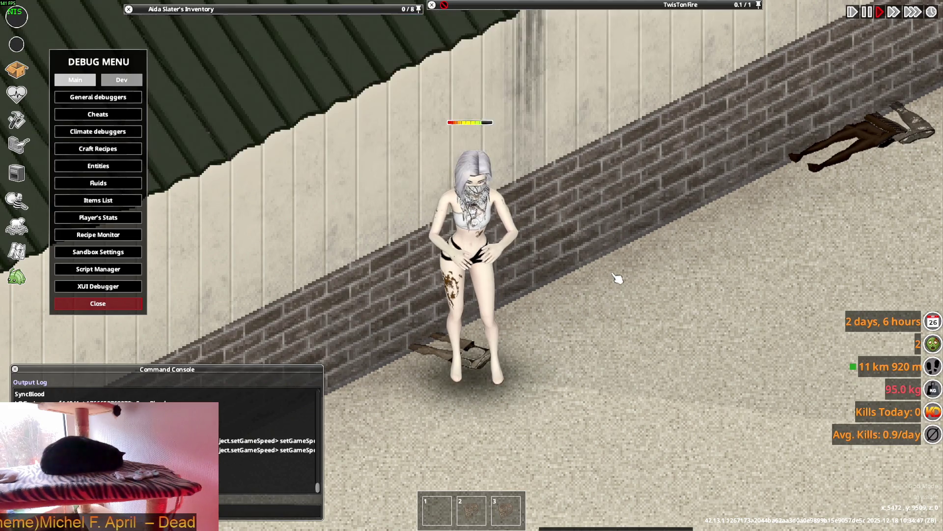
{"action": "key", "text": "d"}
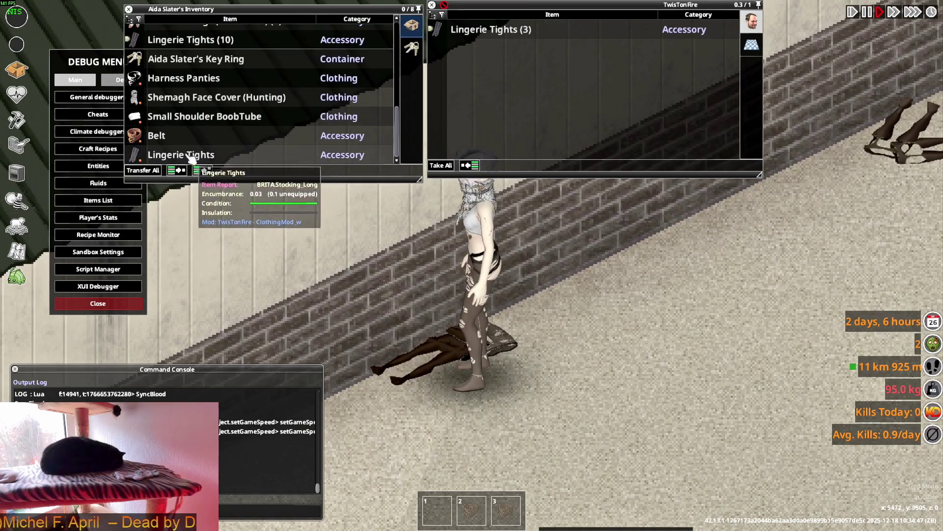
Drop the worn tights to the floor, wear another pair of Lingerie Tights and walk to show them.
{"action": "double_click", "coordinate": [190, 157]}
{"action": "scroll", "coordinate": [206, 141], "scroll_direction": "up", "scroll_amount": 2}
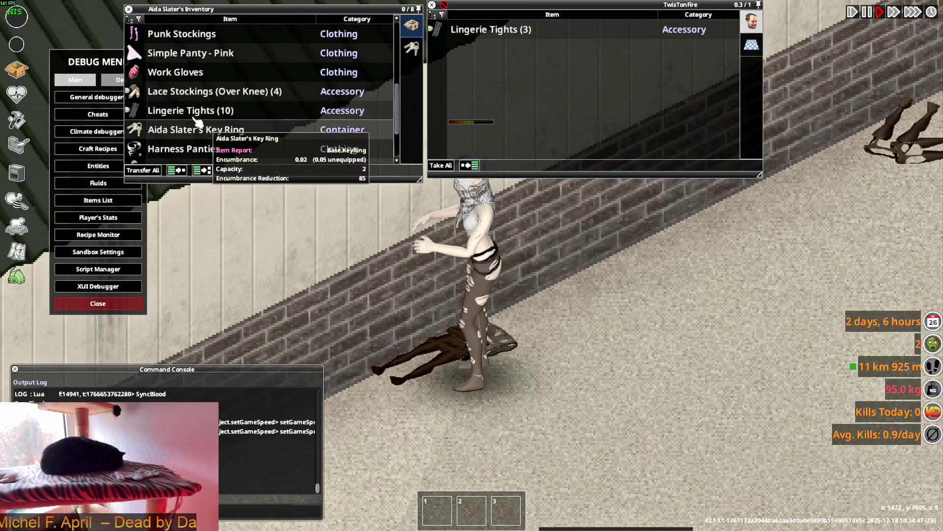
{"action": "right_click", "coordinate": [187, 111]}
{"action": "left_click", "coordinate": [221, 141]}
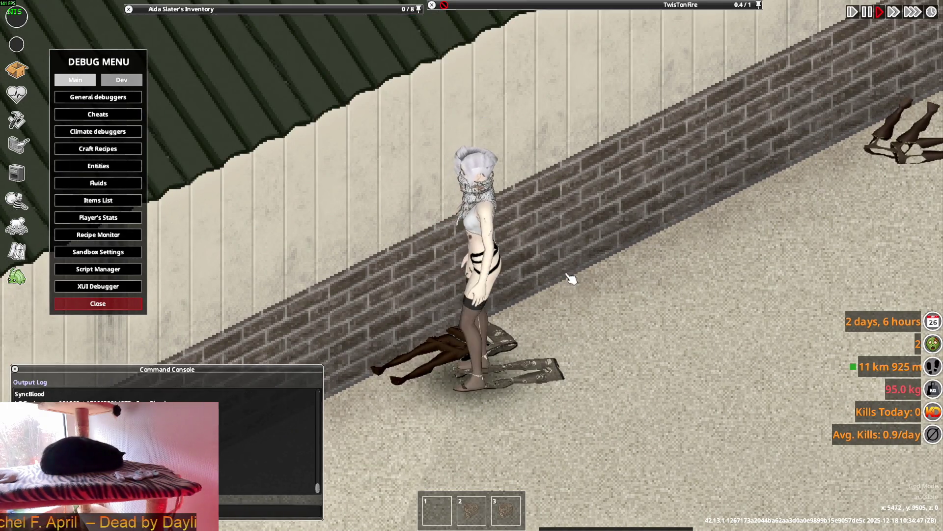
{"action": "key", "text": "s"}
{"action": "key", "text": "w"}
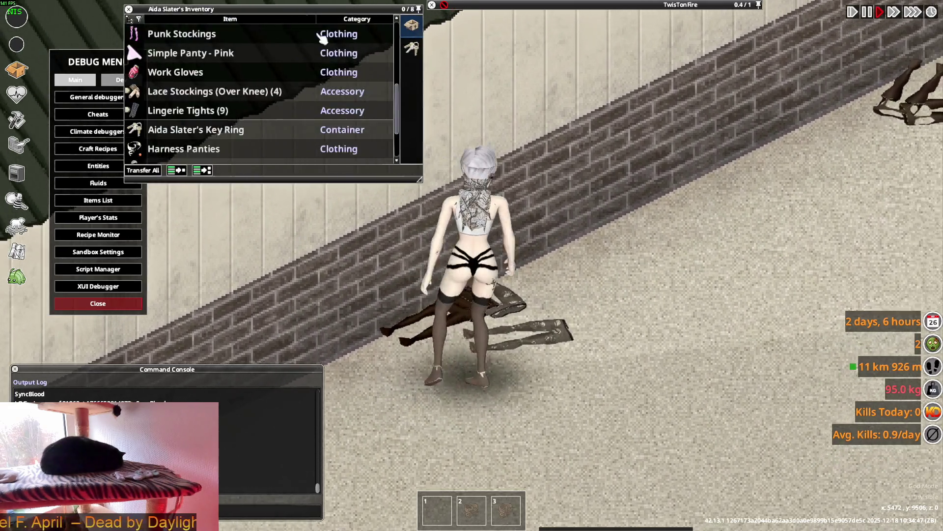
{"action": "scroll", "coordinate": [221, 110], "scroll_direction": "down", "scroll_amount": 2}
{"action": "scroll", "coordinate": [221, 133], "scroll_direction": "up", "scroll_amount": 2}
{"action": "scroll", "coordinate": [221, 133], "scroll_direction": "up", "scroll_amount": 2}
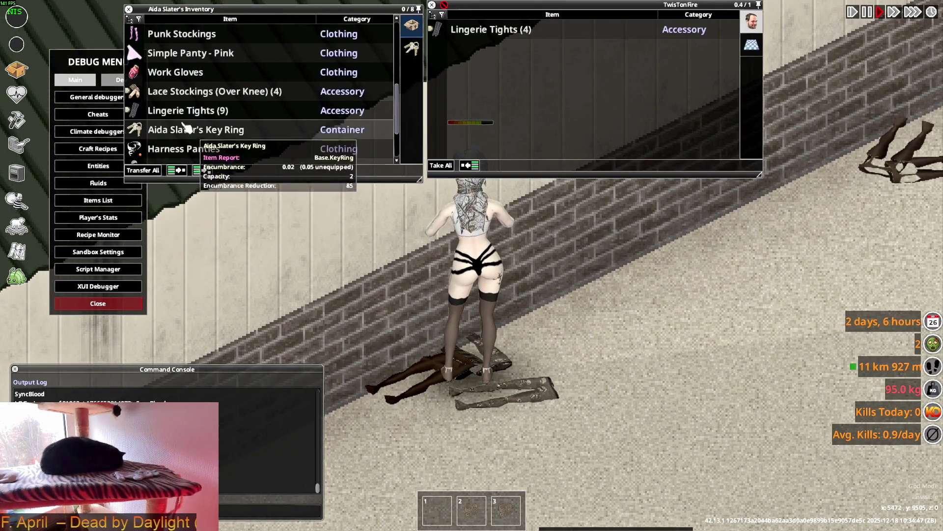
Expand the Lingerie Tights stack, wear a single pair and walk the character around the room to inspect them.
{"action": "left_click", "coordinate": [133, 110]}
{"action": "right_click", "coordinate": [184, 129]}
{"action": "left_click", "coordinate": [209, 154]}
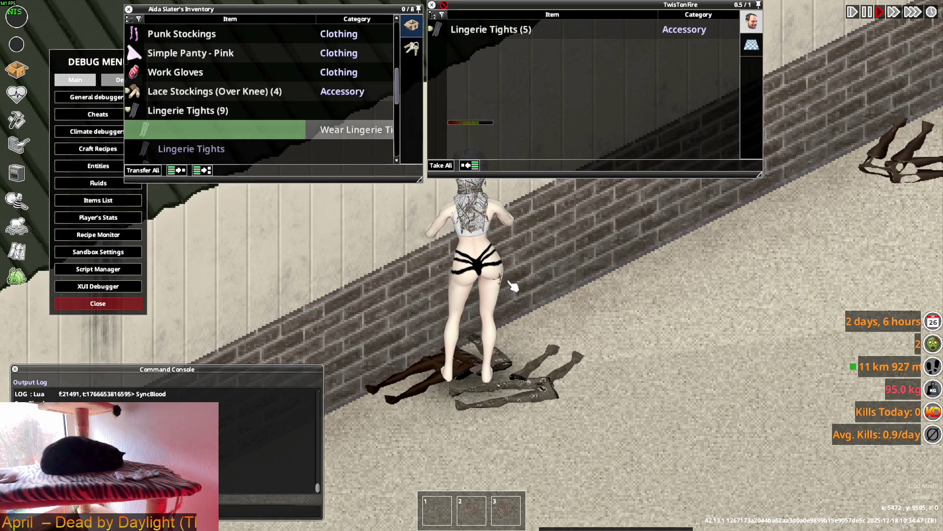
{"action": "key", "text": "d"}
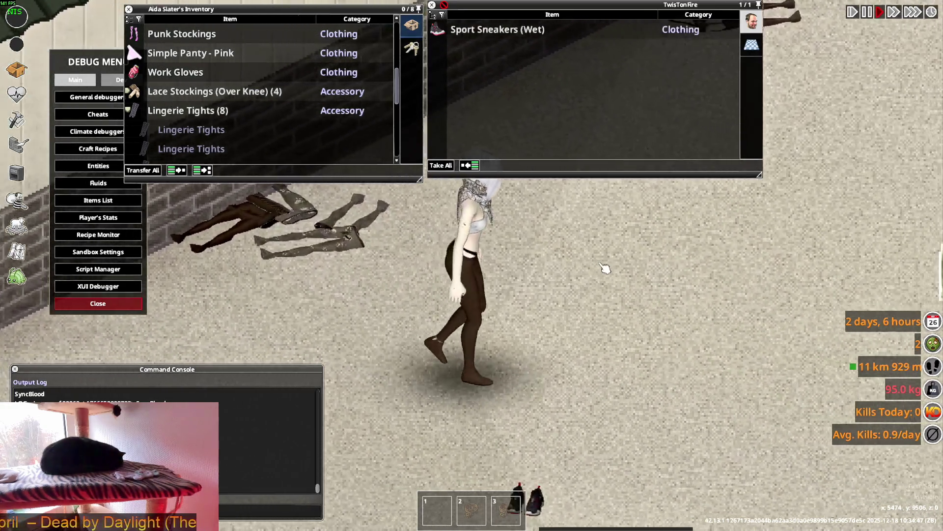
{"action": "key", "text": "d"}
{"action": "key", "text": "s"}
{"action": "key", "text": "s"}
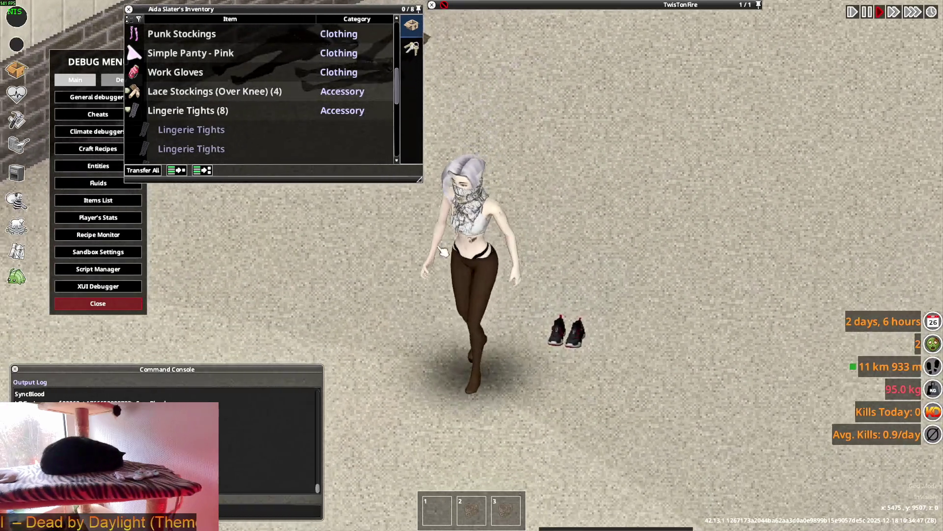
{"action": "key", "text": "d"}
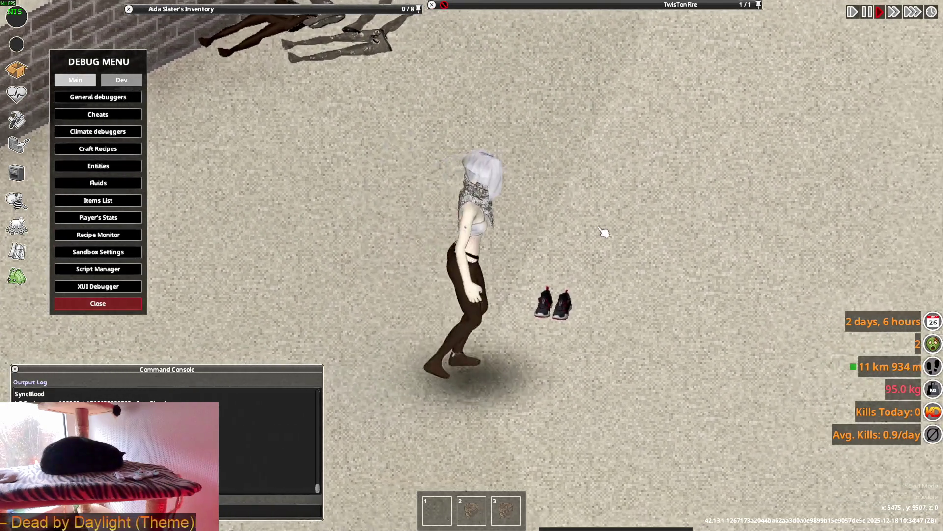
{"action": "key", "text": "w"}
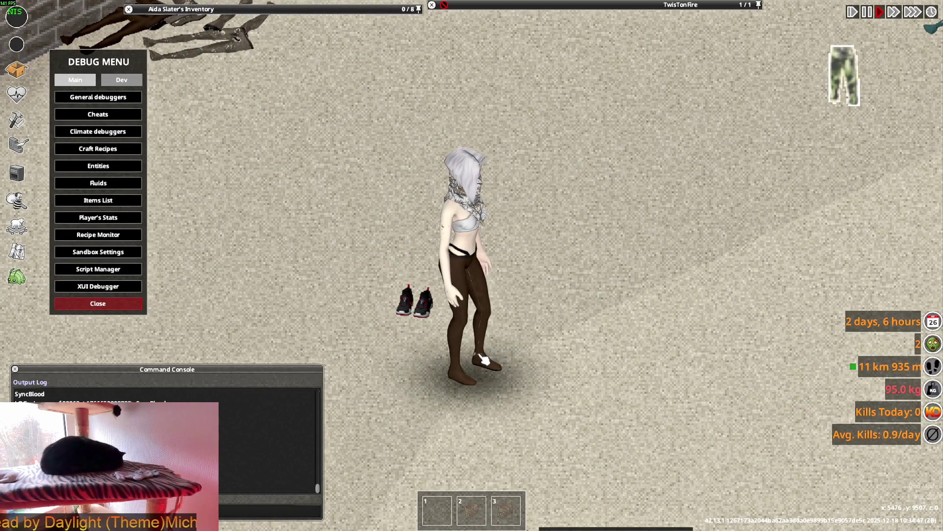
{"action": "key", "text": "w"}
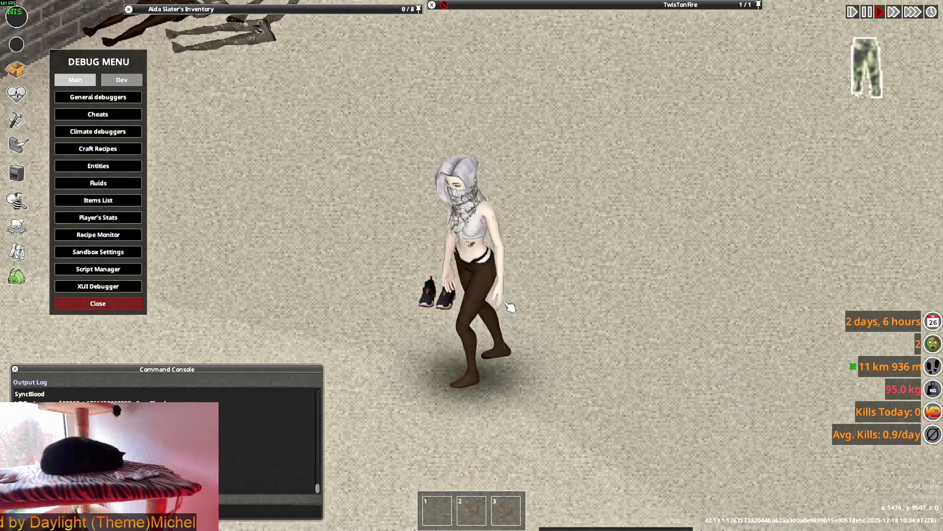
{"action": "scroll", "coordinate": [198, 148], "scroll_direction": "down", "scroll_amount": 2}
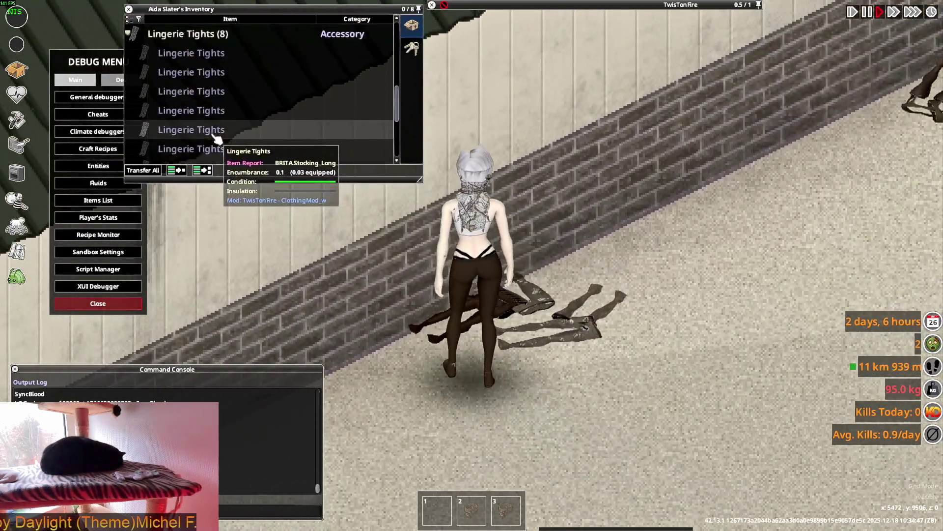
{"action": "scroll", "coordinate": [198, 147], "scroll_direction": "down", "scroll_amount": 2}
{"action": "scroll", "coordinate": [198, 147], "scroll_direction": "down", "scroll_amount": 2}
{"action": "scroll", "coordinate": [225, 136], "scroll_direction": "up", "scroll_amount": 1}
{"action": "scroll", "coordinate": [189, 130], "scroll_direction": "up", "scroll_amount": 2}
Wear a pair of Lingerie Tights and walk back and forth to inspect the texture.
{"action": "right_click", "coordinate": [181, 74]}
{"action": "left_click", "coordinate": [204, 107]}
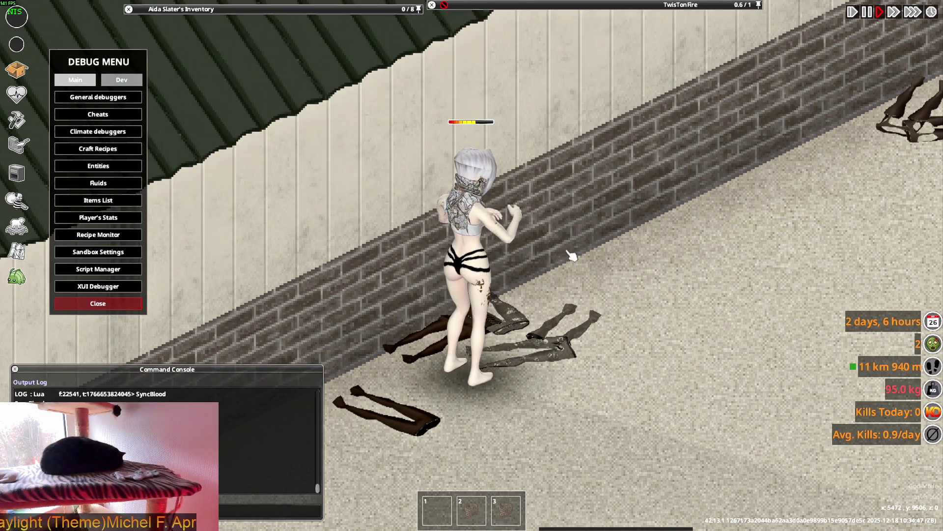
{"action": "key", "text": "s+d"}
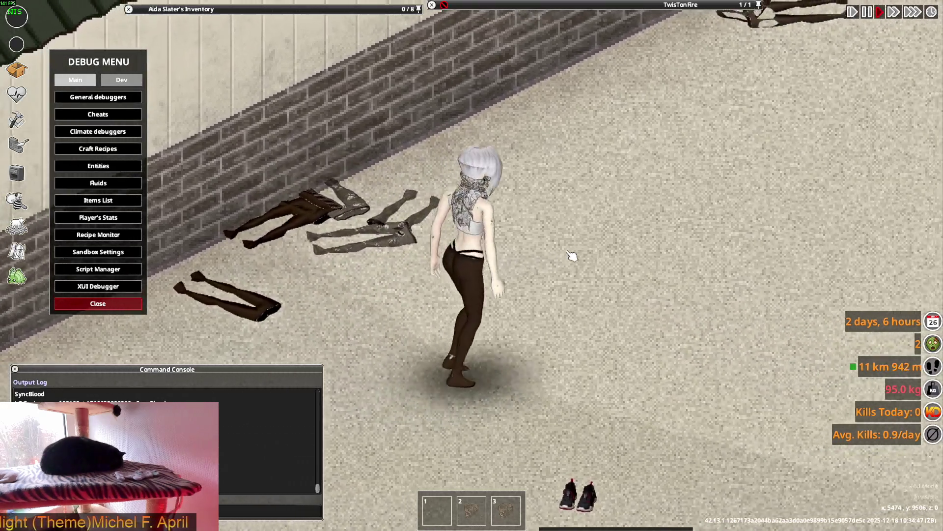
{"action": "key", "text": "w+a"}
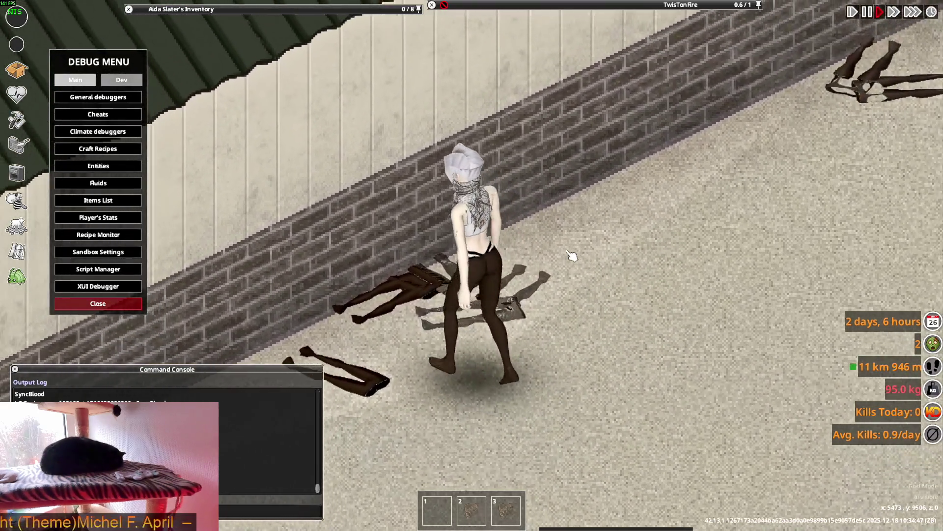
{"action": "key", "text": "s+d"}
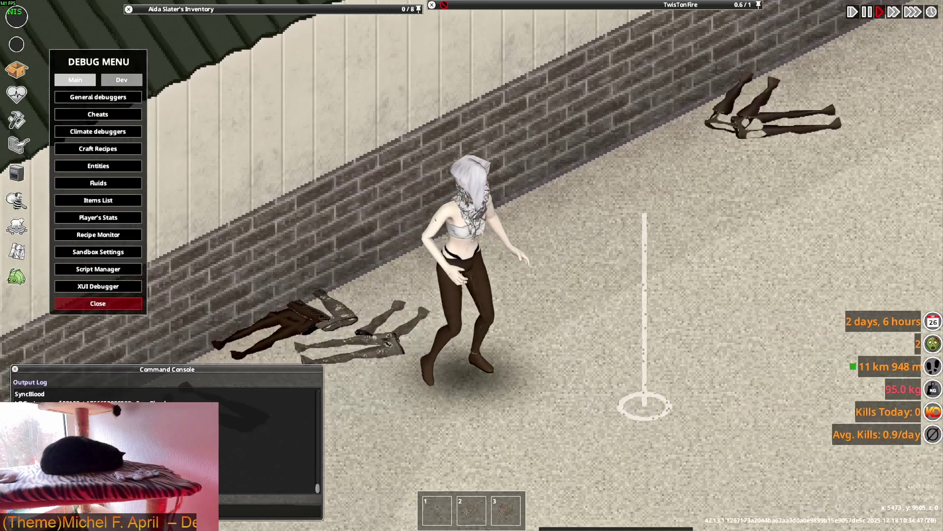
{"action": "key", "text": "w+a"}
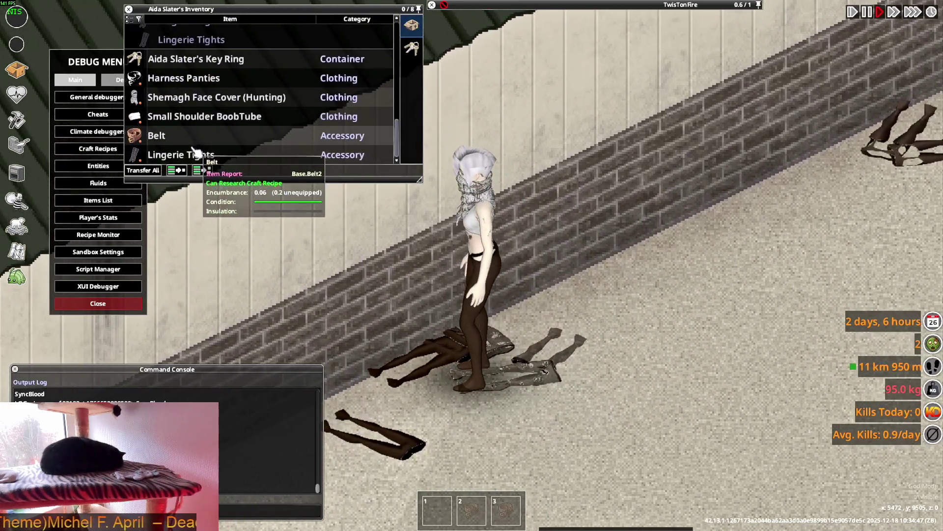
Drop the worn tights on the floor, wear the next pair and walk to check them.
{"action": "left_click_drag", "start_coordinate": [508, 313], "coordinate": [210, 126]}
{"action": "right_click", "coordinate": [188, 111]}
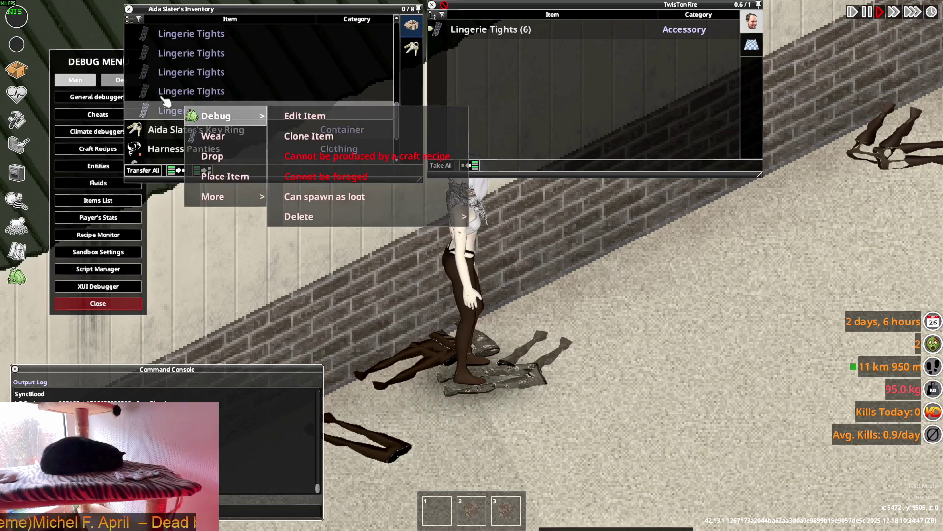
{"action": "scroll", "coordinate": [171, 107], "scroll_direction": "down", "scroll_amount": 3}
{"action": "left_click", "coordinate": [523, 338]}
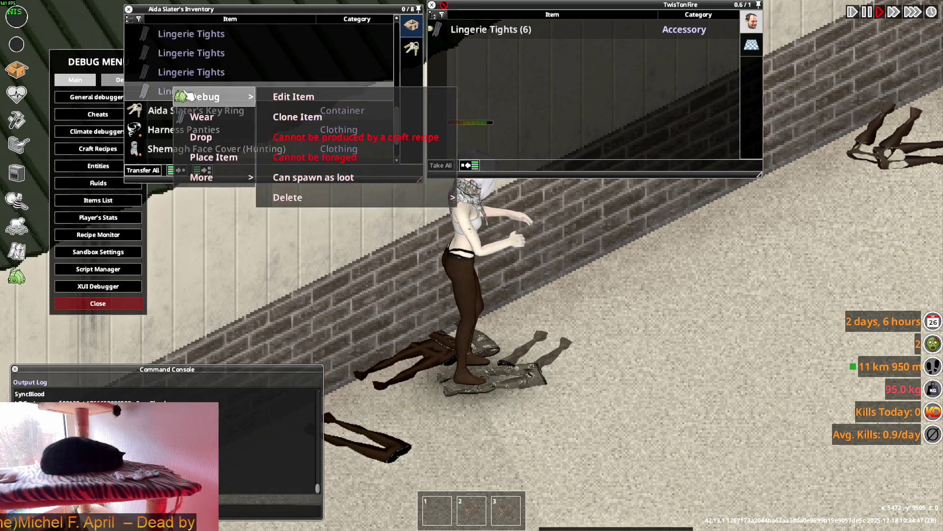
{"action": "key", "text": "s+d"}
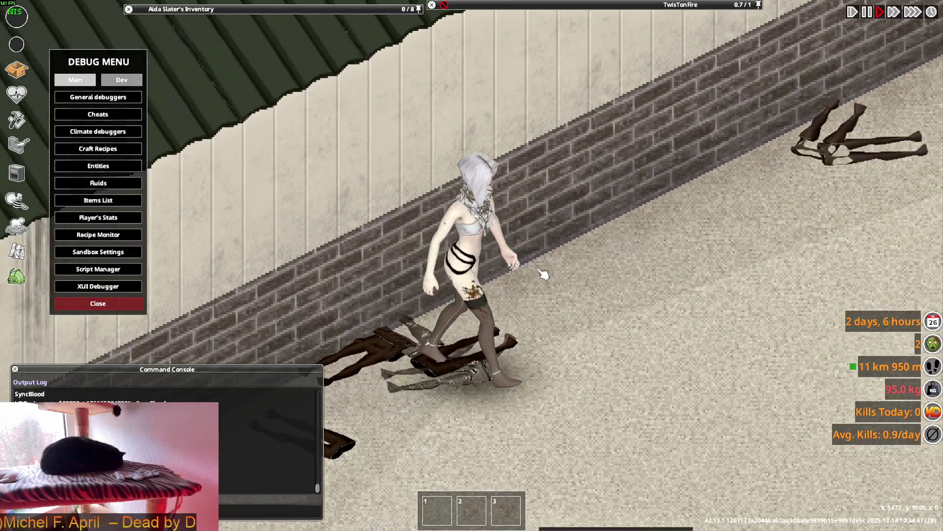
{"action": "scroll", "coordinate": [221, 88], "scroll_direction": "down", "scroll_amount": 2}
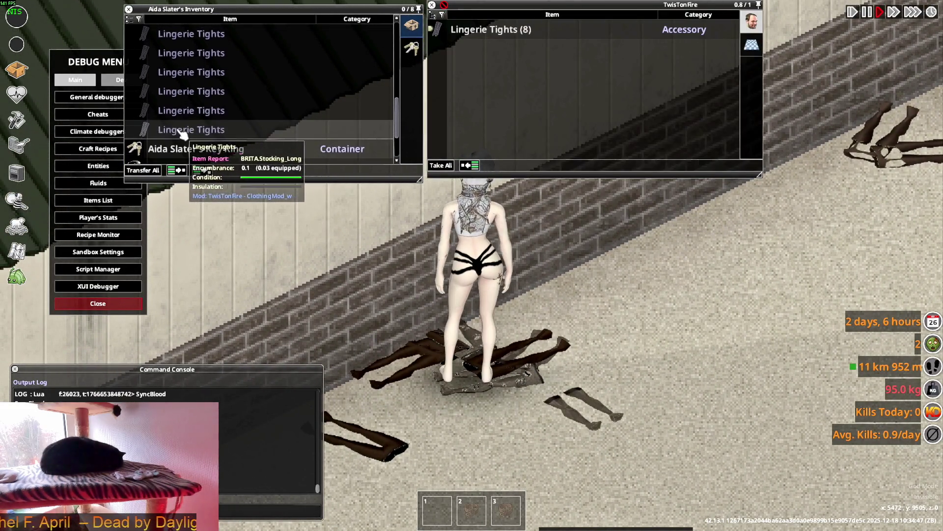
Put on another pair of Lingerie Tights and walk around to view them.
{"action": "left_click", "coordinate": [207, 159]}
{"action": "key", "text": "s+d"}
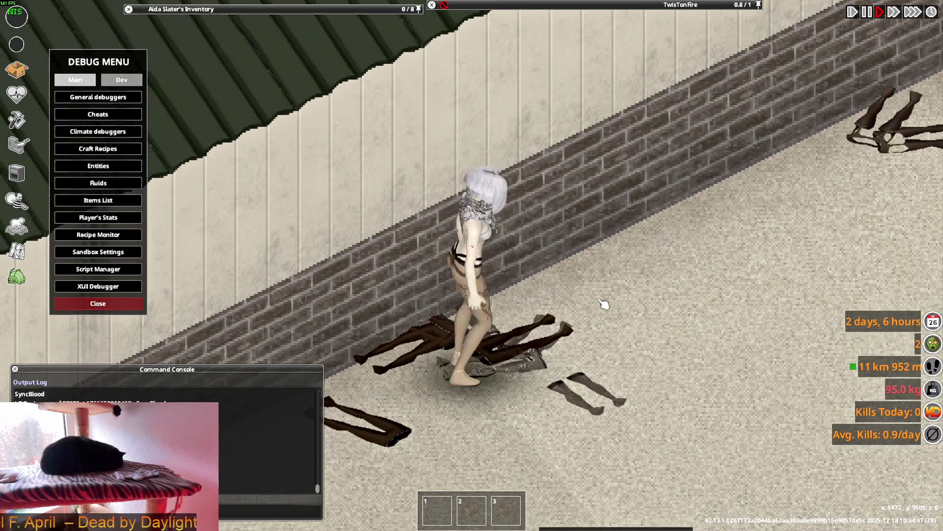
{"action": "key", "text": "w+a"}
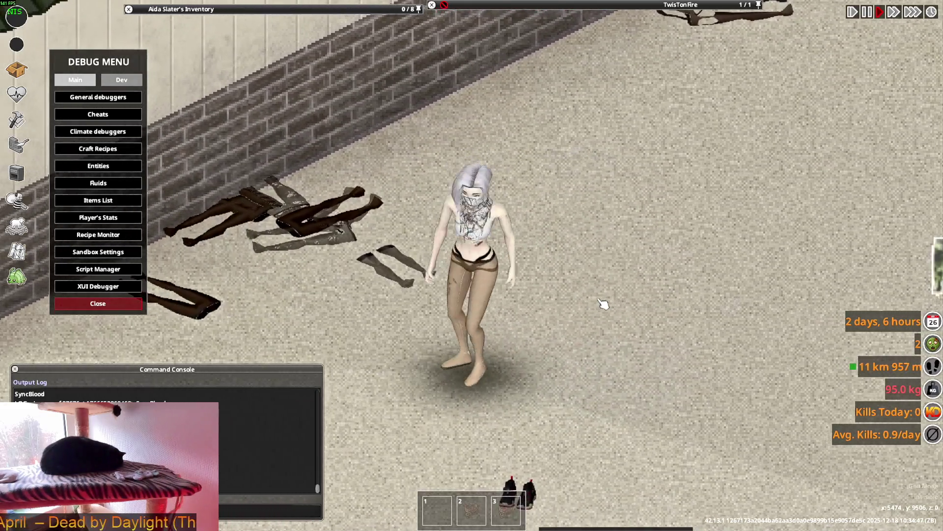
{"action": "key", "text": "w"}
{"action": "key", "text": "w"}
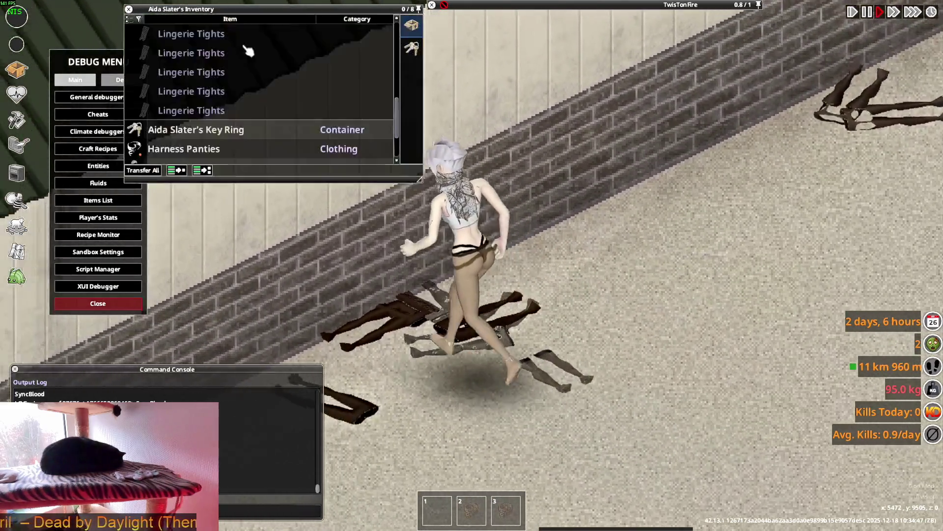
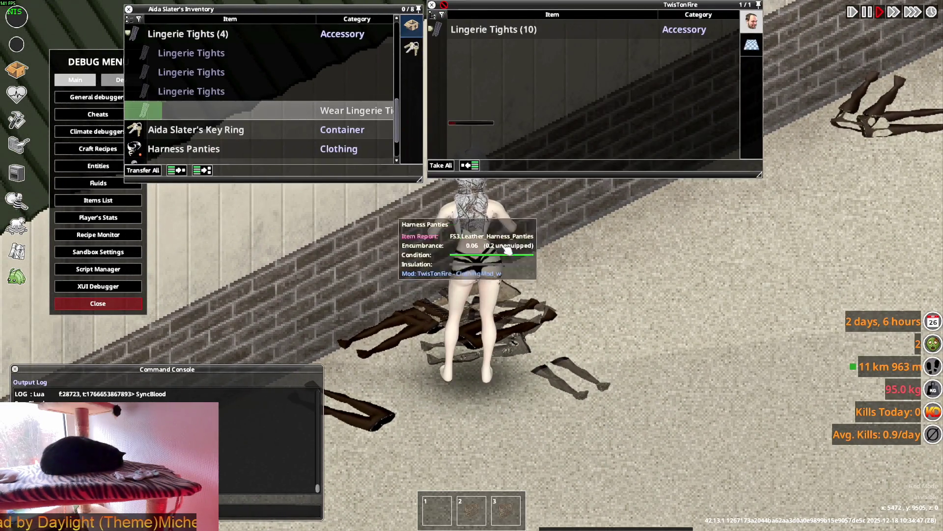
Walk the character to the brick wall and back across the floor with WASD to view the tights.
{"action": "key", "text": "s"}
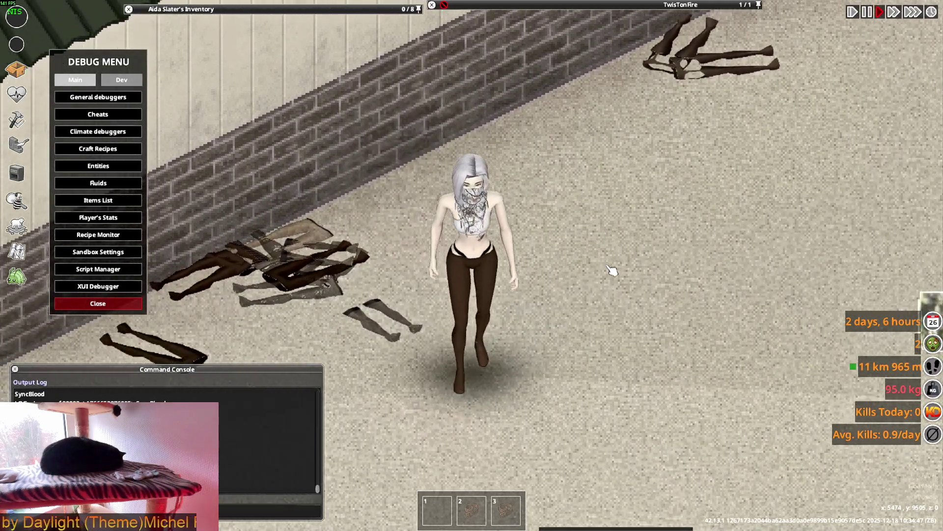
{"action": "key", "text": "a"}
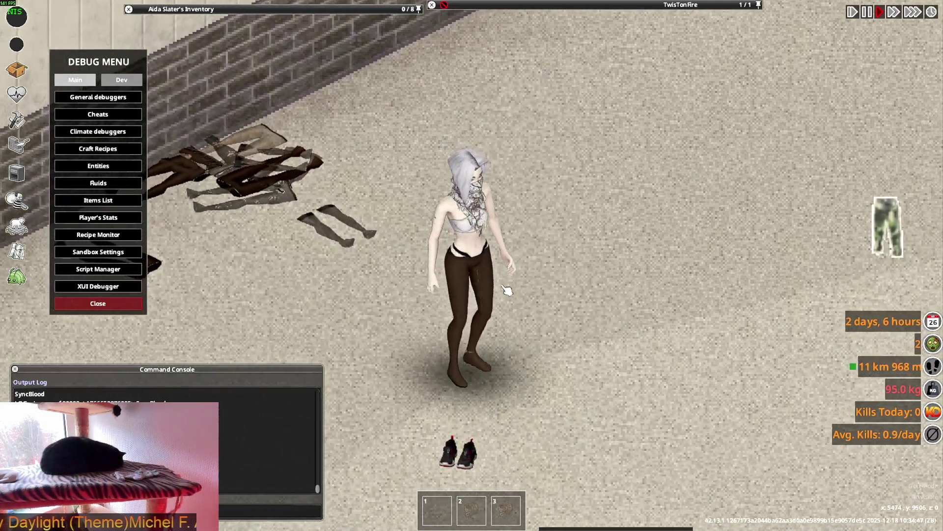
{"action": "key", "text": "a"}
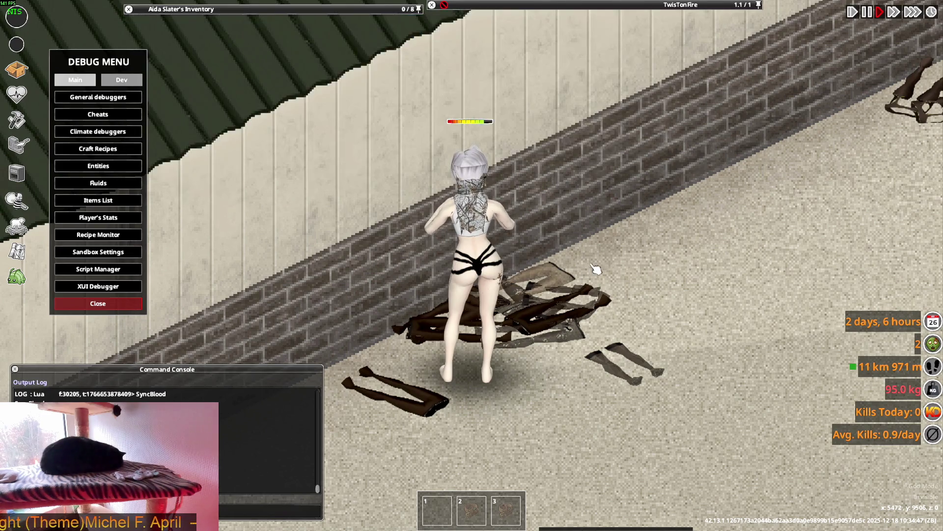
{"action": "key", "text": "s"}
{"action": "key", "text": "d"}
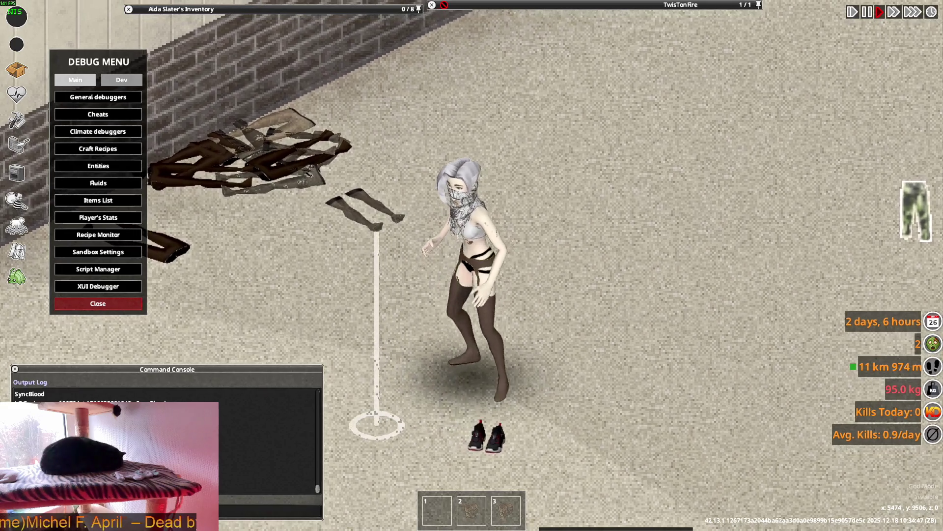
{"action": "key", "text": "w"}
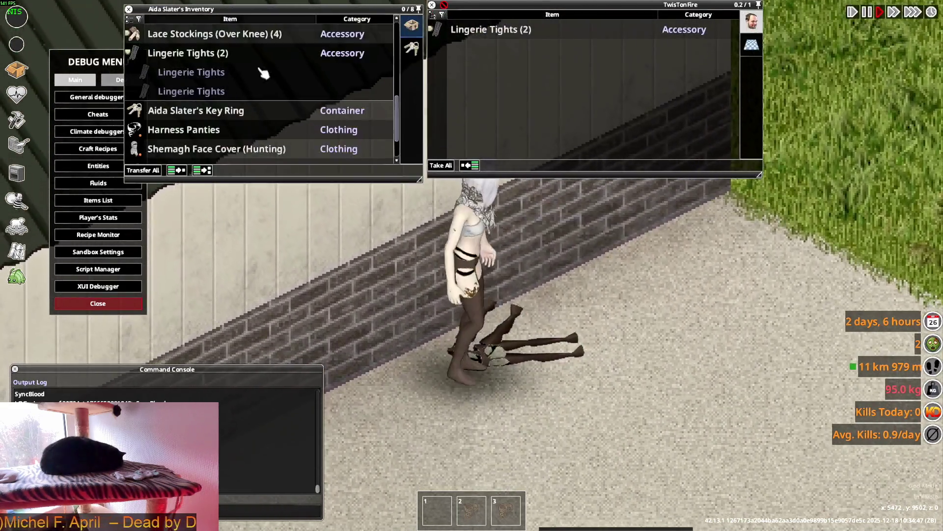
Put on the Lingerie Tights and hand the previously worn pair over to the container.
{"action": "double_click", "coordinate": [263, 73]}
{"action": "scroll", "coordinate": [208, 157], "scroll_direction": "down", "scroll_amount": 2}
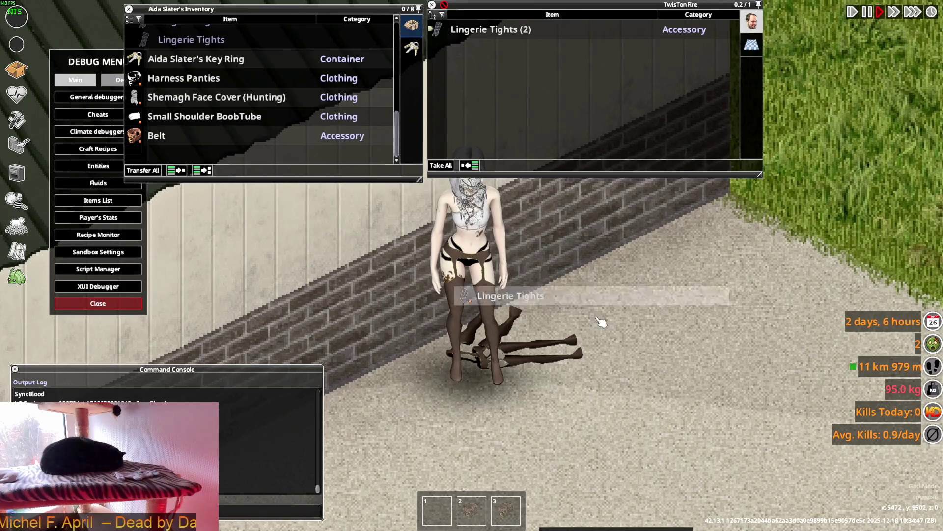
{"action": "double_click", "coordinate": [180, 154]}
{"action": "scroll", "coordinate": [228, 140], "scroll_direction": "up", "scroll_amount": 2}
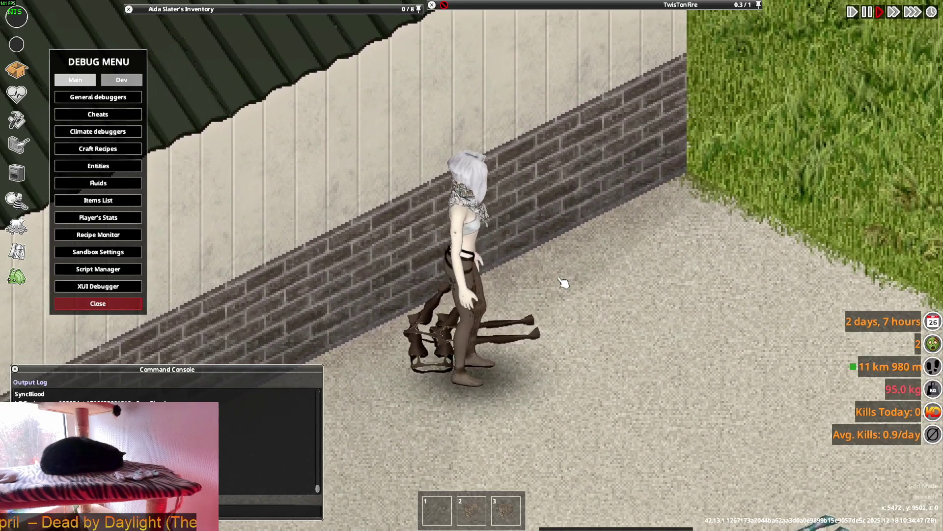
Walk and turn the character around to show the new tights, then nudge the inventory window.
{"action": "key", "text": "s"}
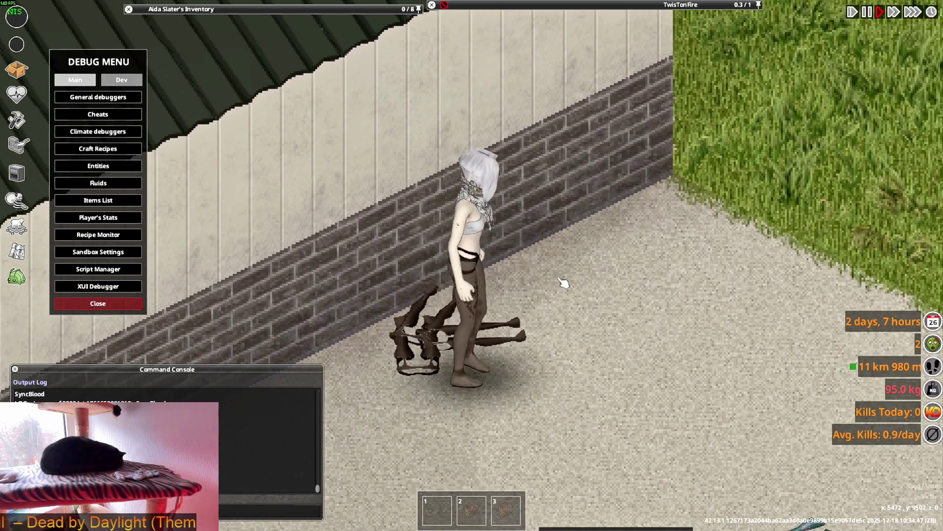
{"action": "key", "text": "w"}
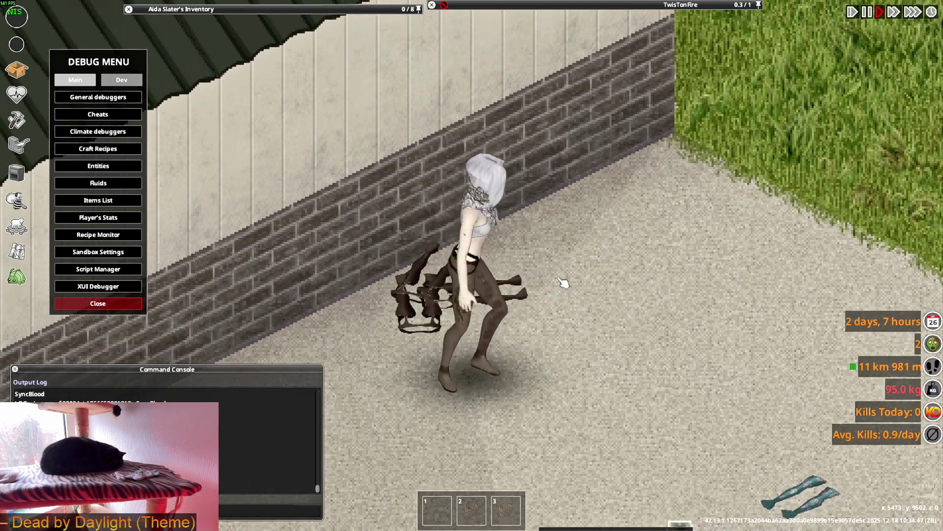
{"action": "key", "text": "s"}
{"action": "key", "text": "d"}
{"action": "key", "text": "s"}
{"action": "key", "text": "a"}
{"action": "key", "text": "s"}
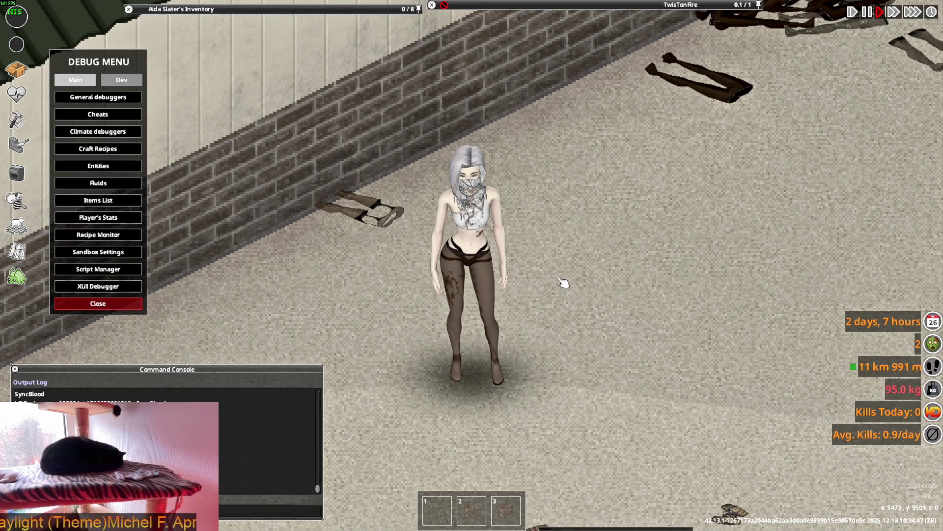
{"action": "left_click_drag", "start_coordinate": [254, 9], "coordinate": [259, 4]}
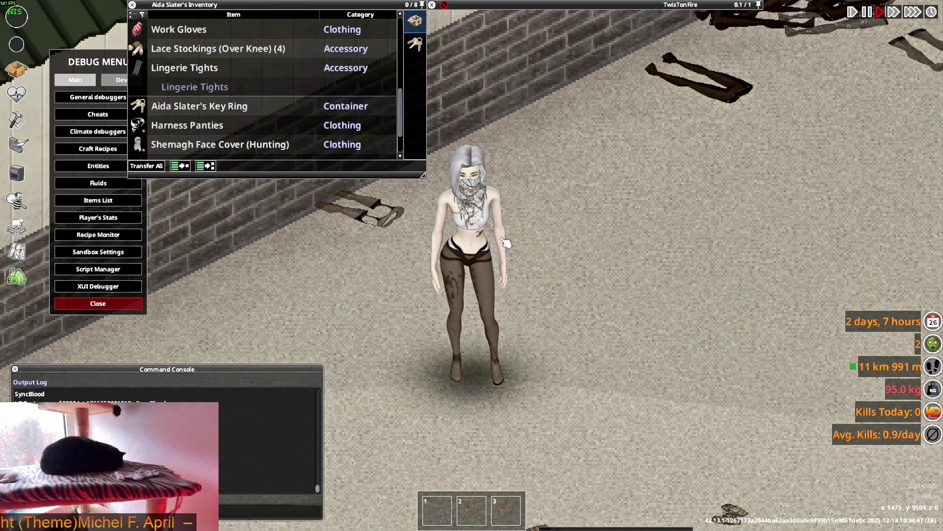
{"action": "scroll", "coordinate": [266, 118], "scroll_direction": "up", "scroll_amount": 3}
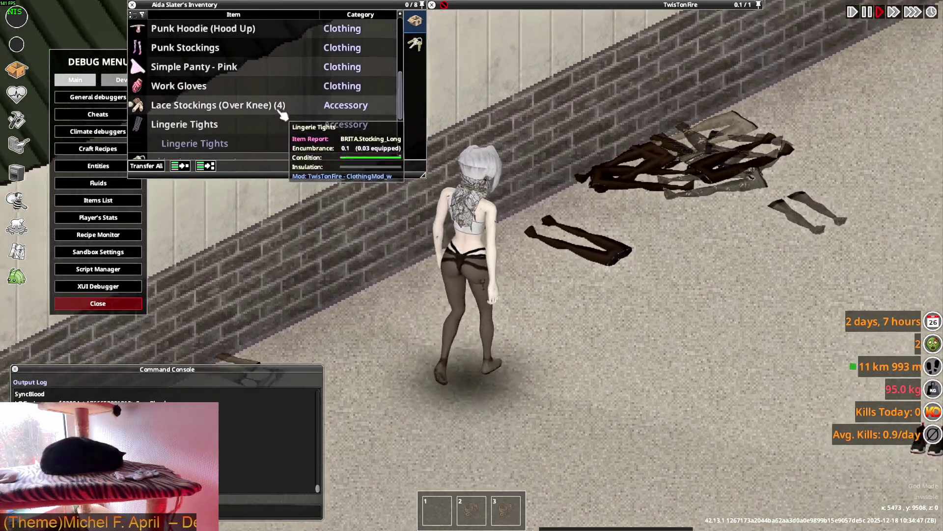
{"action": "scroll", "coordinate": [266, 118], "scroll_direction": "up", "scroll_amount": 4}
{"action": "scroll", "coordinate": [266, 118], "scroll_direction": "up", "scroll_amount": 3}
{"action": "scroll", "coordinate": [222, 111], "scroll_direction": "up", "scroll_amount": 2}
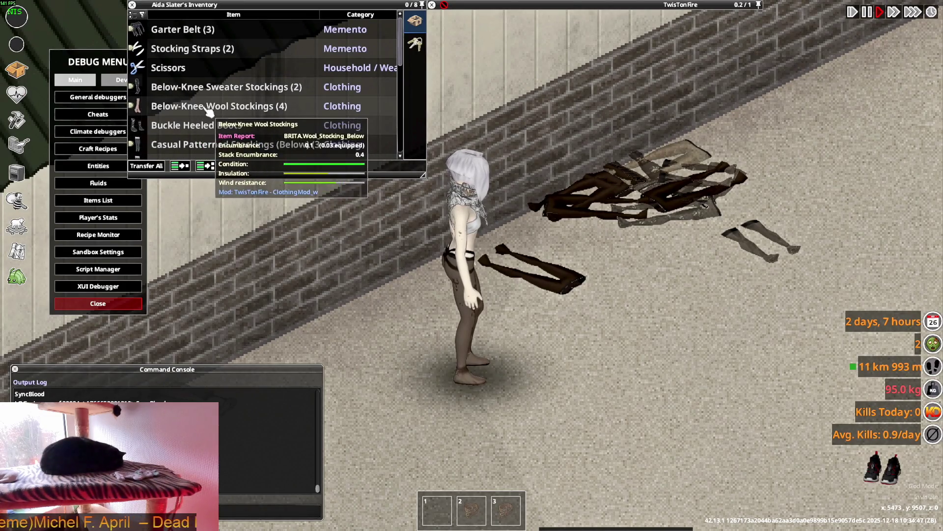
Expand and collapse the Below-Knee Wool Stockings group in the inventory.
{"action": "left_click", "coordinate": [163, 110]}
{"action": "scroll", "coordinate": [205, 137], "scroll_direction": "down", "scroll_amount": 3}
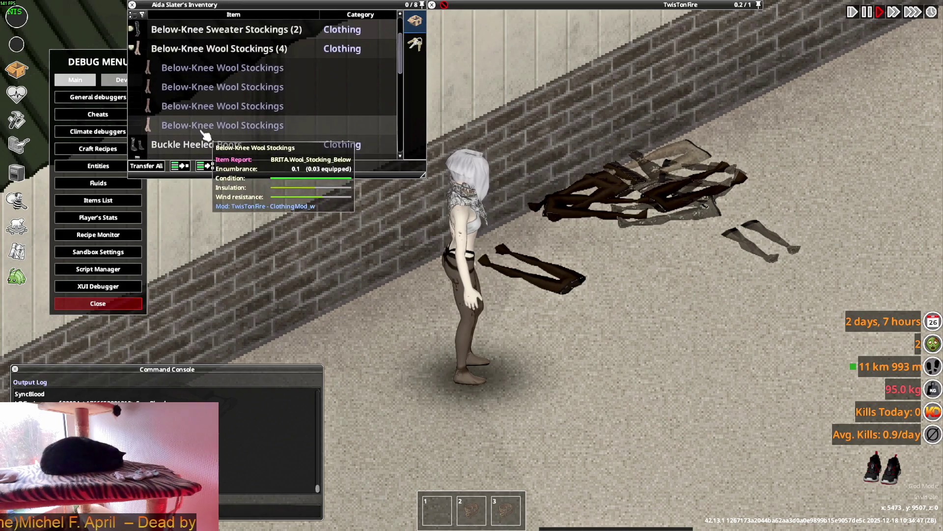
{"action": "left_click", "coordinate": [148, 48]}
{"action": "scroll", "coordinate": [210, 118], "scroll_direction": "down", "scroll_amount": 1}
{"action": "scroll", "coordinate": [216, 122], "scroll_direction": "down", "scroll_amount": 3}
{"action": "scroll", "coordinate": [216, 122], "scroll_direction": "down", "scroll_amount": 4}
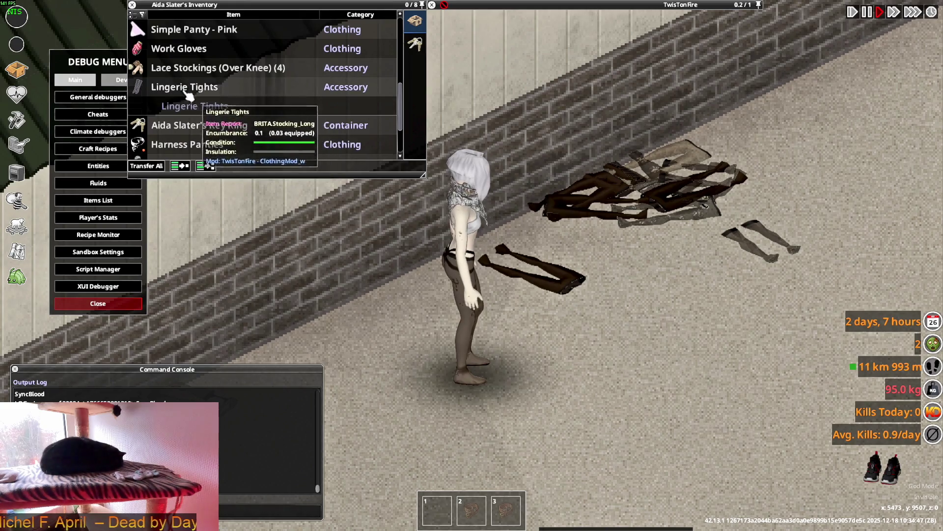
Walk the character around once more, then Alt+Tab toward the Blender window.
{"action": "key", "text": "s"}
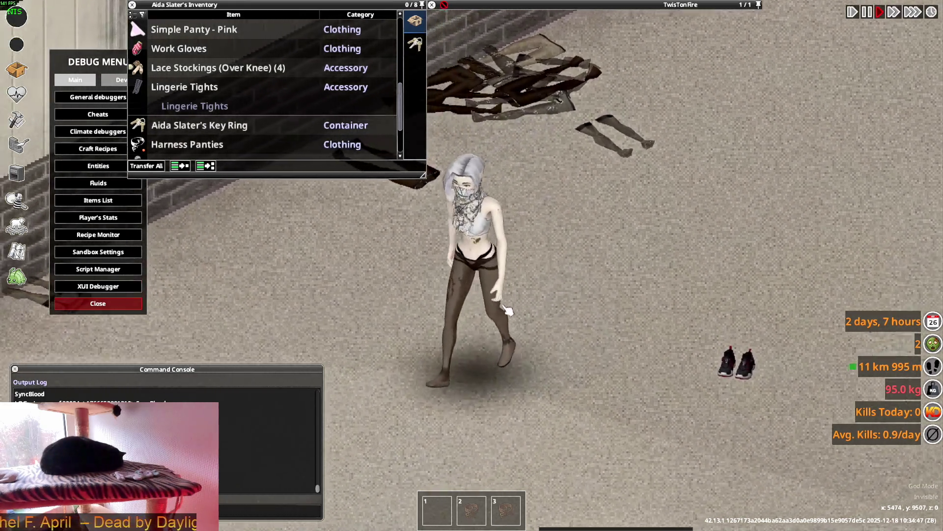
{"action": "key", "text": "w"}
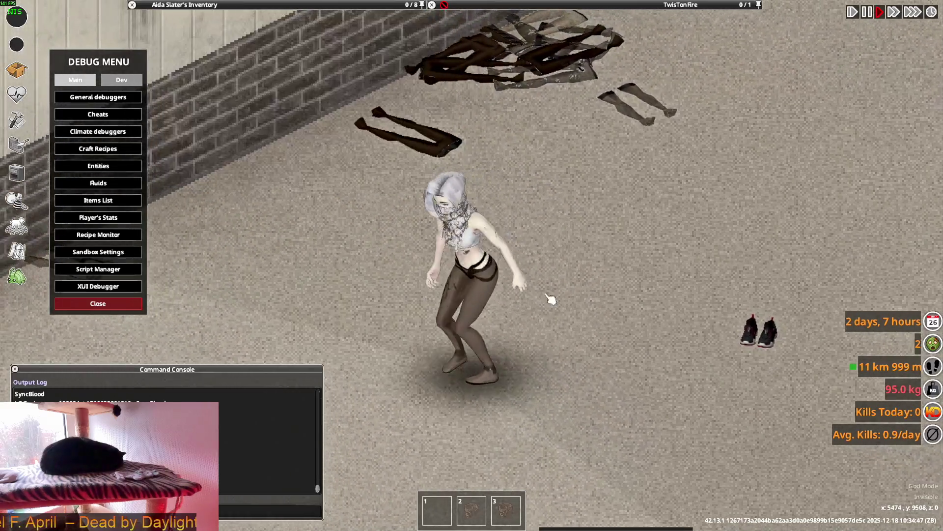
{"action": "key", "text": "d"}
{"action": "key", "text": "d"}
{"action": "key", "text": "s"}
{"action": "key", "text": "d"}
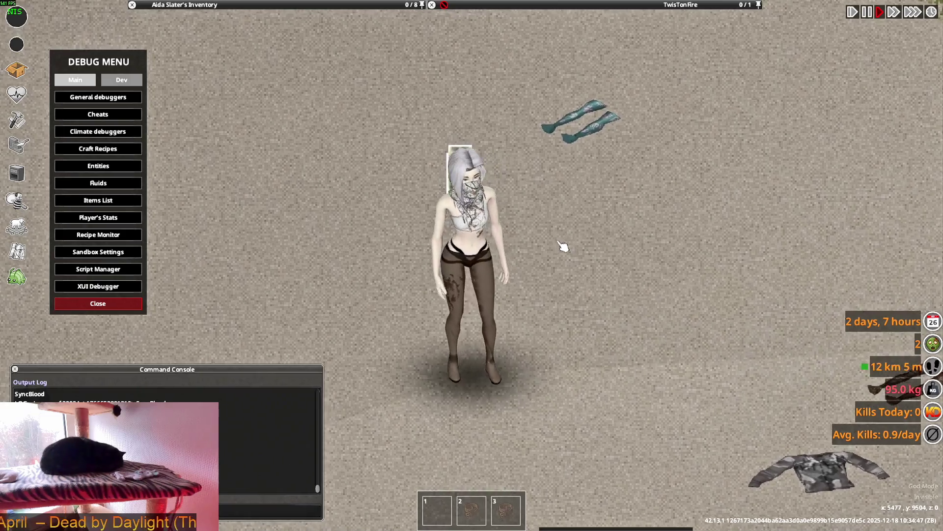
{"action": "key", "text": "alt+Tab"}
{"action": "key", "text": "alt+Tab"}
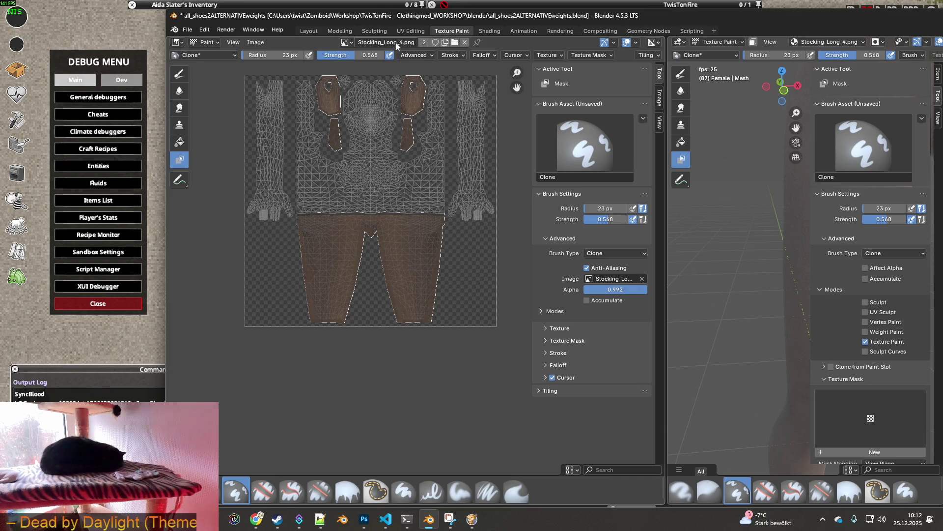
Cycle through the open windows past Blender to the File Explorer search results.
{"action": "key", "text": "alt+Tab"}
{"action": "key", "text": "alt+Tab"}
{"action": "key", "text": "alt+Tab"}
{"action": "key", "text": "alt+Tab"}
{"action": "key", "text": "alt+Tab"}
{"action": "key", "text": "alt+Tab"}
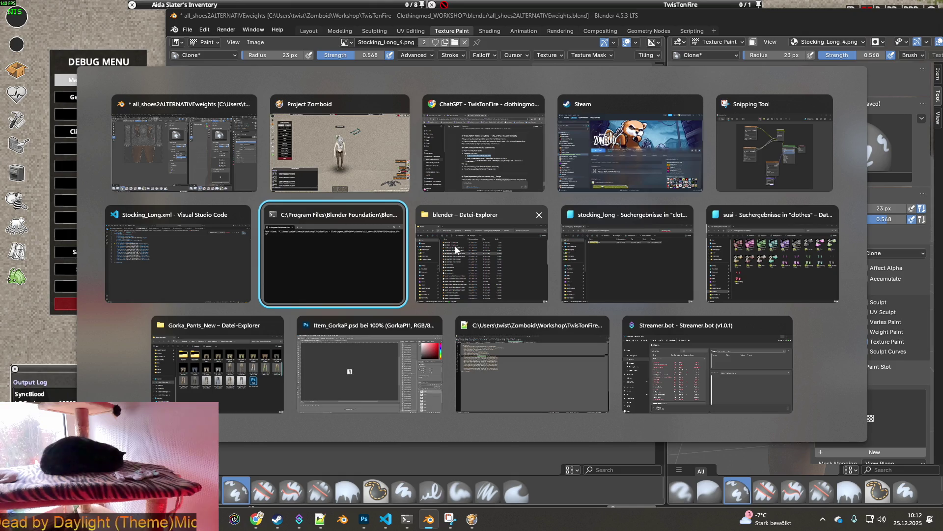
{"action": "key", "text": "alt+Tab"}
{"action": "key", "text": "alt+Tab"}
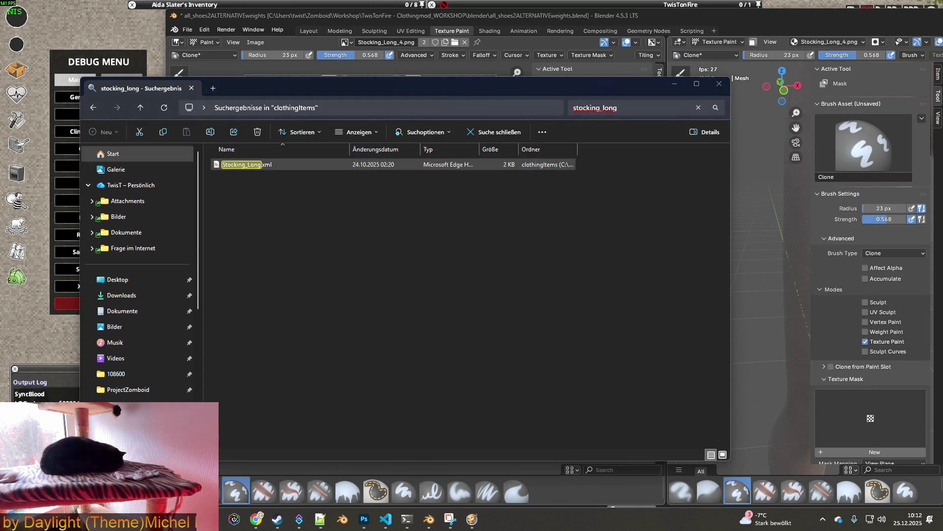
Browse the Zomboid Workshop copy of TwisTonFire - ClothingMod down to its 42.12 media/clothing folder and back up.
{"action": "left_click", "coordinate": [208, 400]}
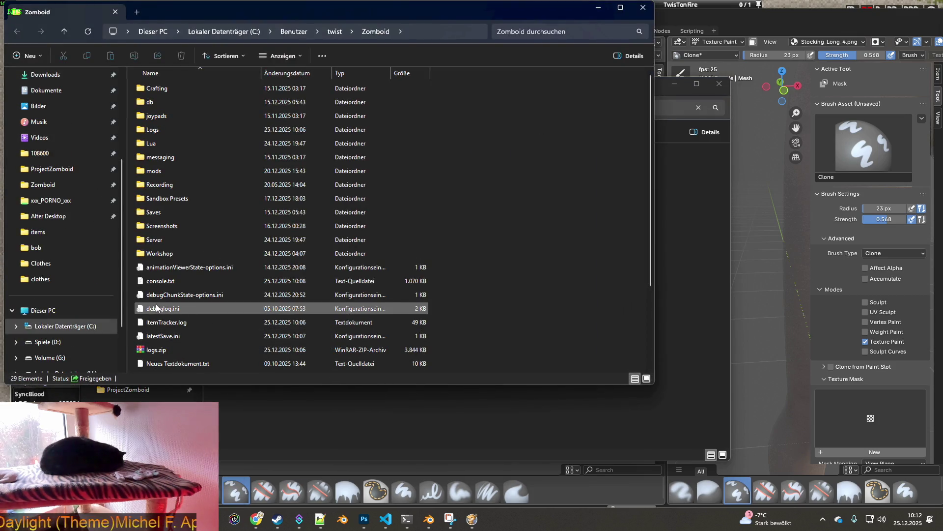
{"action": "double_click", "coordinate": [159, 253]}
{"action": "double_click", "coordinate": [201, 199]}
{"action": "double_click", "coordinate": [164, 116]}
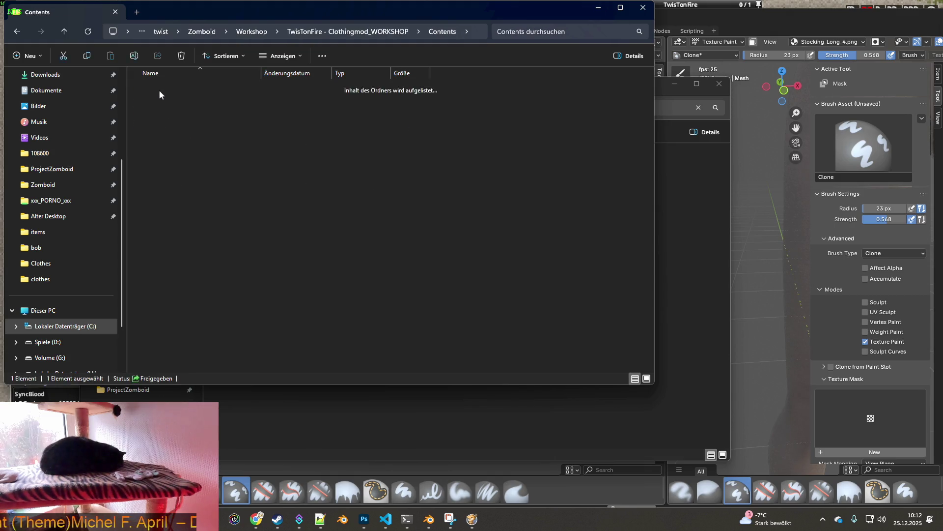
{"action": "double_click", "coordinate": [155, 89]}
{"action": "left_click", "coordinate": [194, 104]}
{"action": "double_click", "coordinate": [193, 105]}
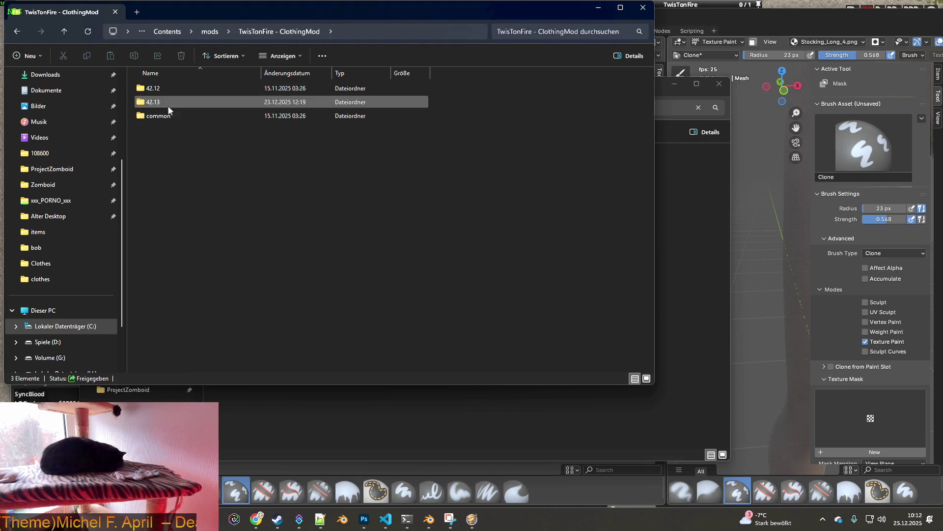
{"action": "double_click", "coordinate": [161, 89]}
{"action": "double_click", "coordinate": [162, 90]}
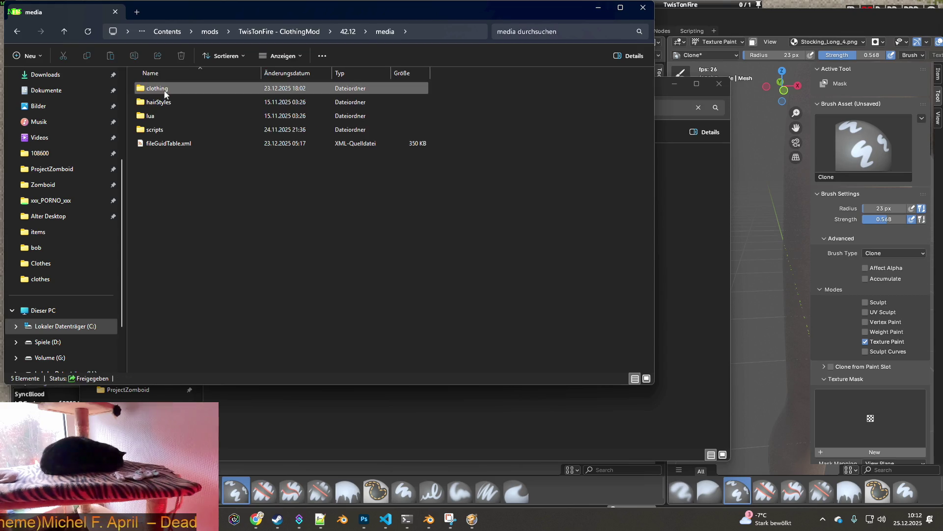
{"action": "double_click", "coordinate": [162, 89]}
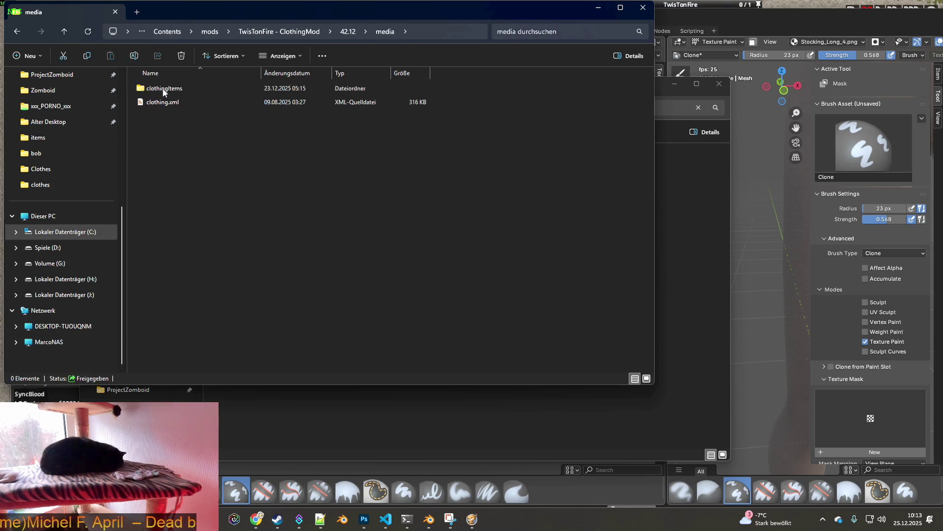
{"action": "left_click", "coordinate": [377, 30]}
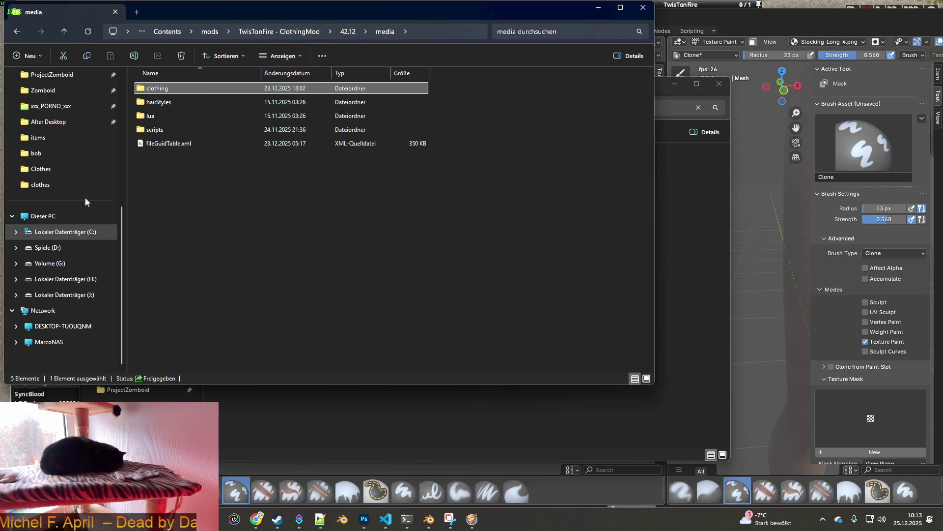
On drive J:, navigate TwisTonFire - Clothingmod_WORKSHOP > Contents > mods > TwisTonFire - ClothingMod > 42 > media.
{"action": "left_click", "coordinate": [57, 296]}
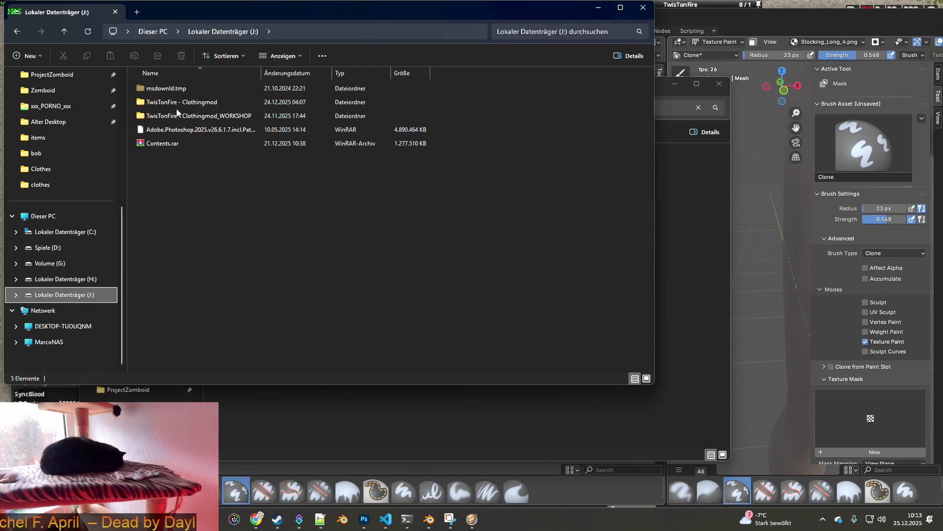
{"action": "double_click", "coordinate": [182, 115]}
{"action": "double_click", "coordinate": [164, 102]}
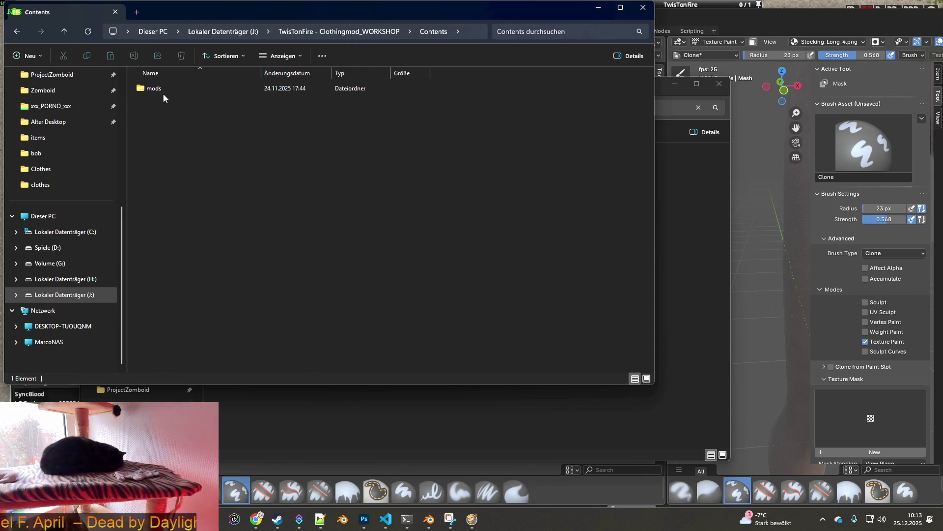
{"action": "double_click", "coordinate": [188, 91]}
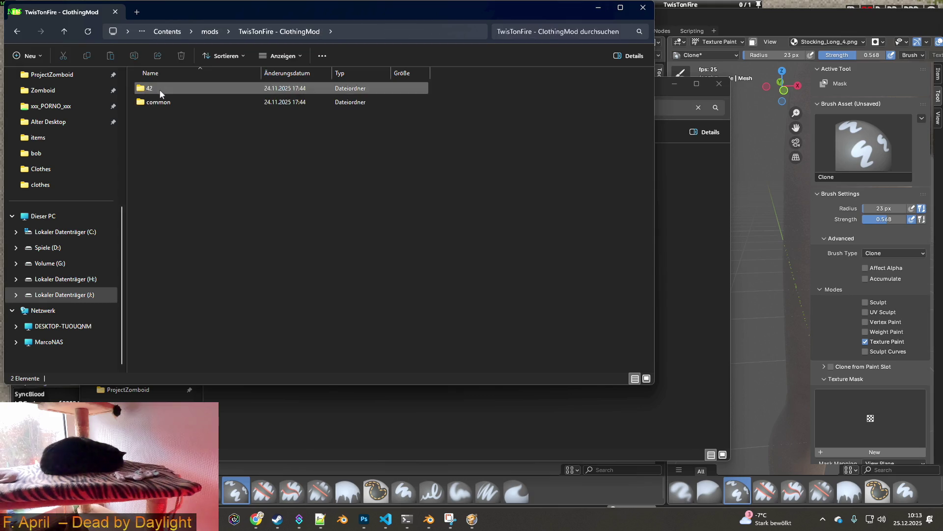
{"action": "double_click", "coordinate": [163, 89]}
{"action": "double_click", "coordinate": [165, 94]}
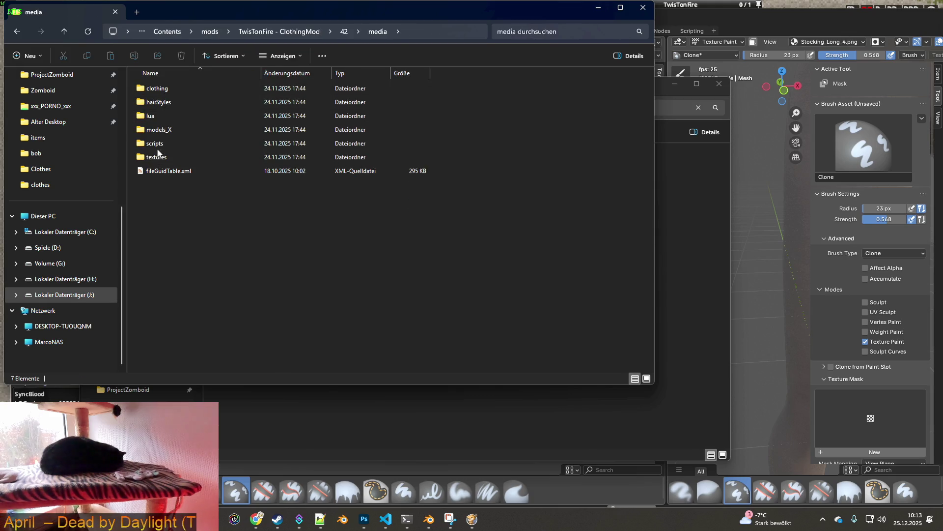
{"action": "double_click", "coordinate": [159, 157]}
Search the mod's textures folder for 'stocking', then back out up to drive J:.
{"action": "left_click", "coordinate": [378, 31]}
{"action": "double_click", "coordinate": [187, 154]}
{"action": "left_click", "coordinate": [556, 33]}
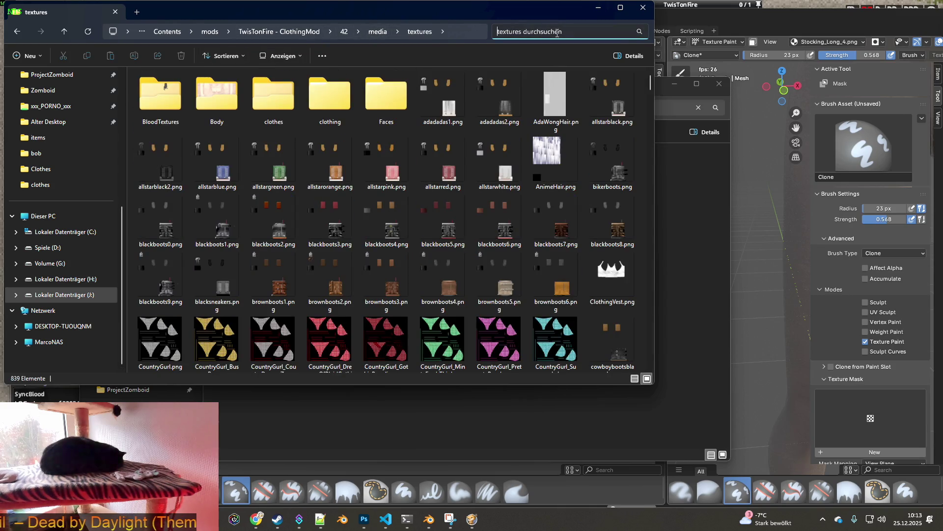
{"action": "type", "text": "stocking"}
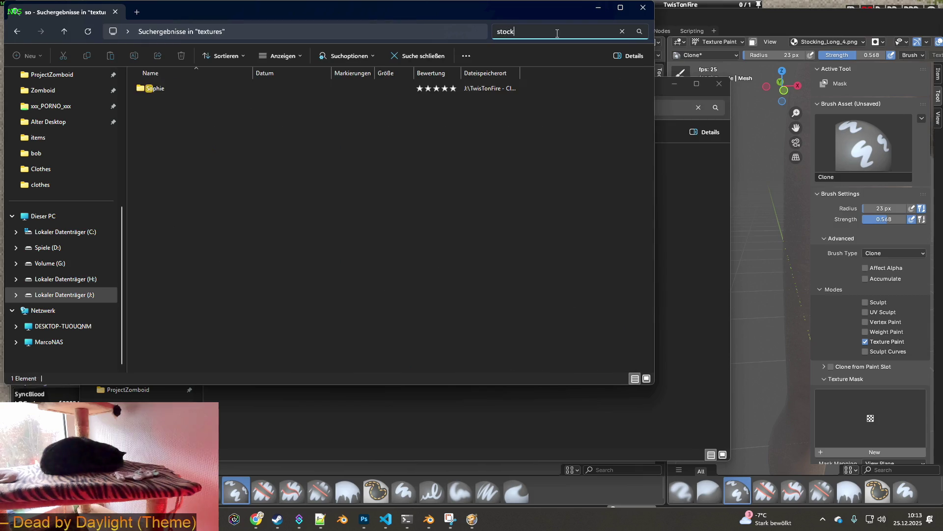
{"action": "type", "text": "s"}
{"action": "key", "text": "BackSpace"}
{"action": "type", "text": "_long"}
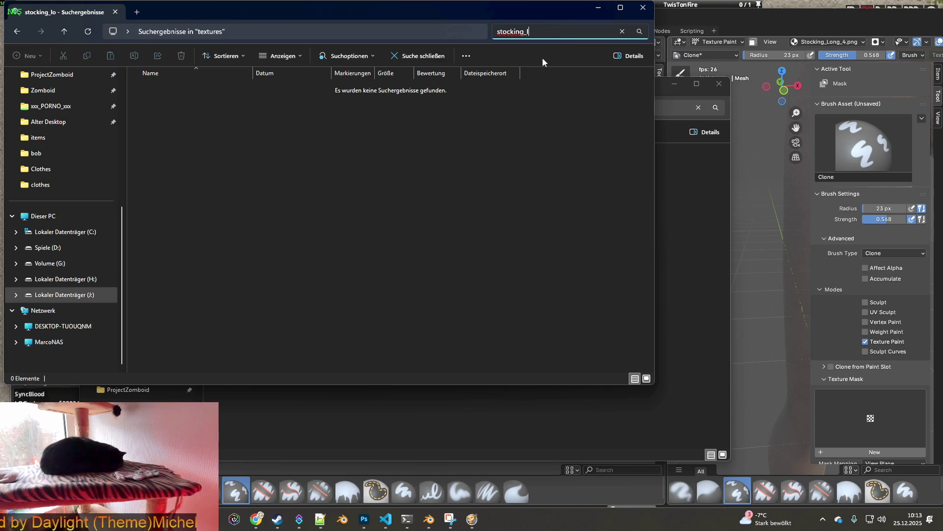
{"action": "key", "text": "BackSpace"}
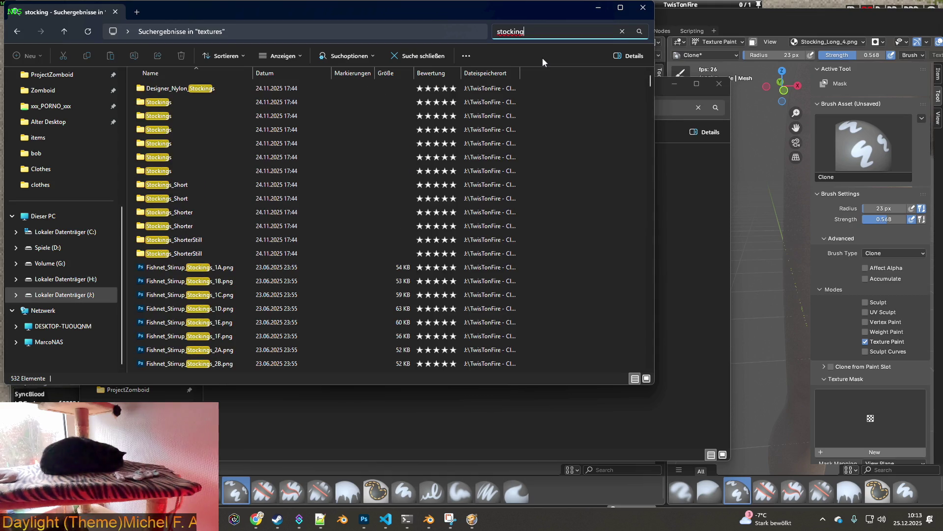
{"action": "scroll", "coordinate": [332, 184], "scroll_direction": "down", "scroll_amount": 10}
{"action": "scroll", "coordinate": [328, 191], "scroll_direction": "down", "scroll_amount": 5}
{"action": "scroll", "coordinate": [329, 191], "scroll_direction": "down", "scroll_amount": 5}
{"action": "scroll", "coordinate": [327, 191], "scroll_direction": "down", "scroll_amount": 1}
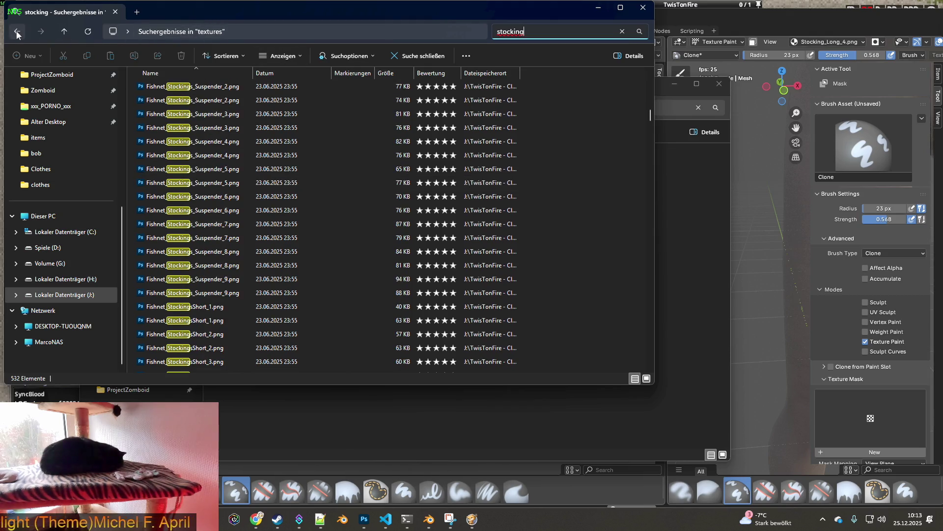
{"action": "left_click", "coordinate": [17, 33]}
{"action": "left_click", "coordinate": [17, 33]}
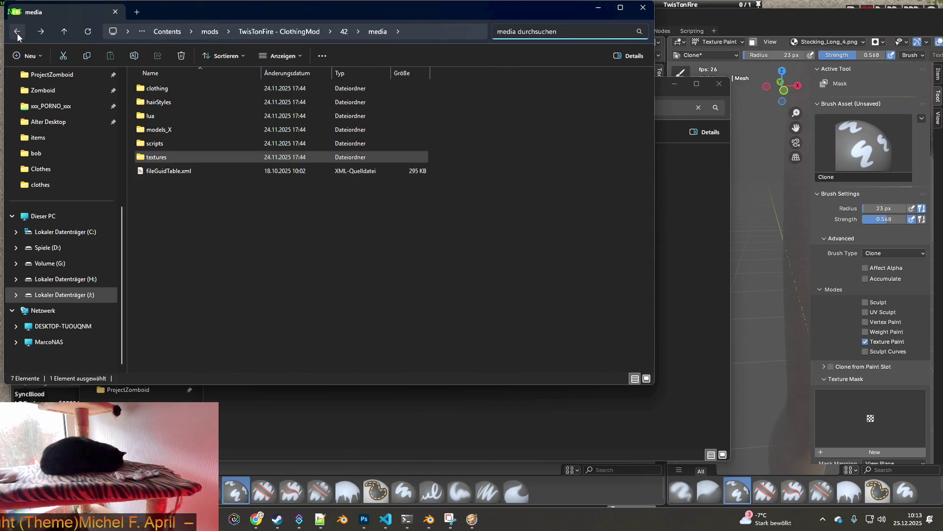
{"action": "left_click", "coordinate": [153, 31]}
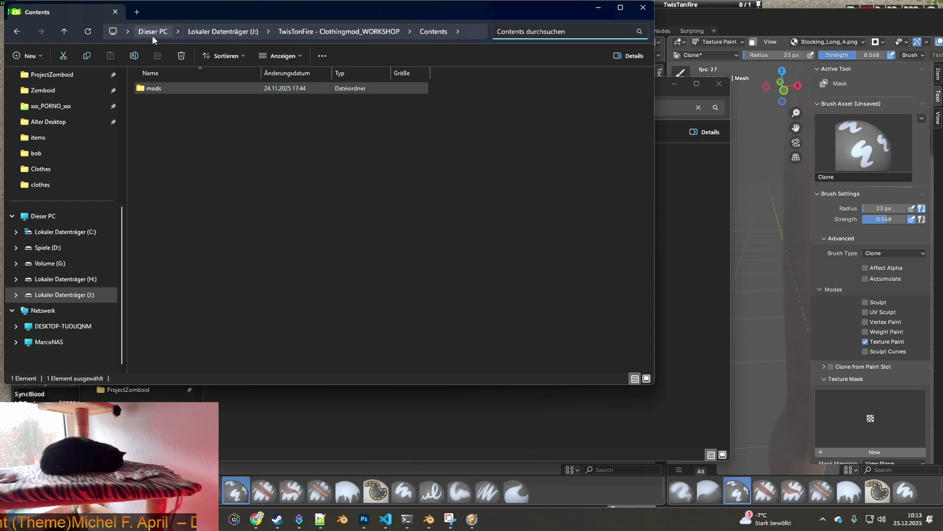
{"action": "left_click", "coordinate": [245, 33]}
{"action": "left_click", "coordinate": [213, 120]}
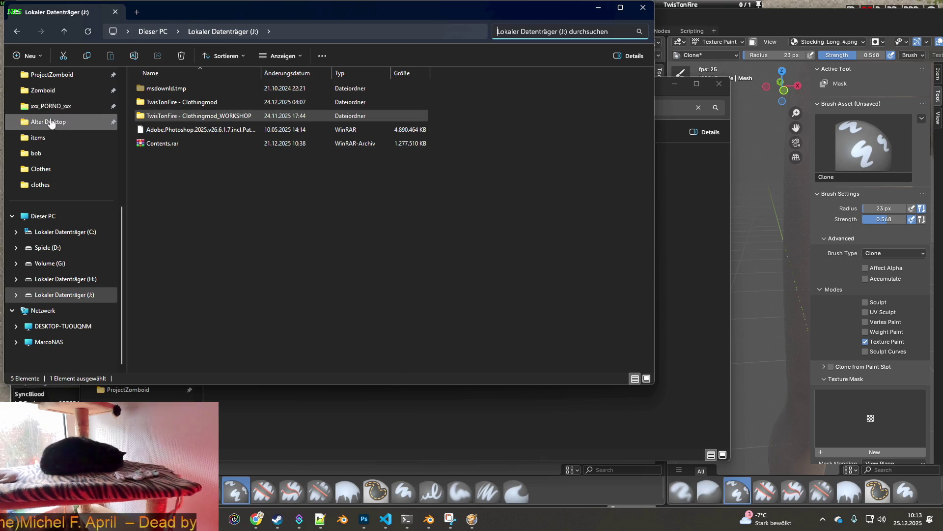
{"action": "scroll", "coordinate": [50, 121], "scroll_direction": "up", "scroll_amount": 3}
Look through the Steam workshop items in folder 108600 for the mod containing the stockings.
{"action": "left_click", "coordinate": [43, 152]}
{"action": "double_click", "coordinate": [163, 127]}
{"action": "double_click", "coordinate": [180, 88]}
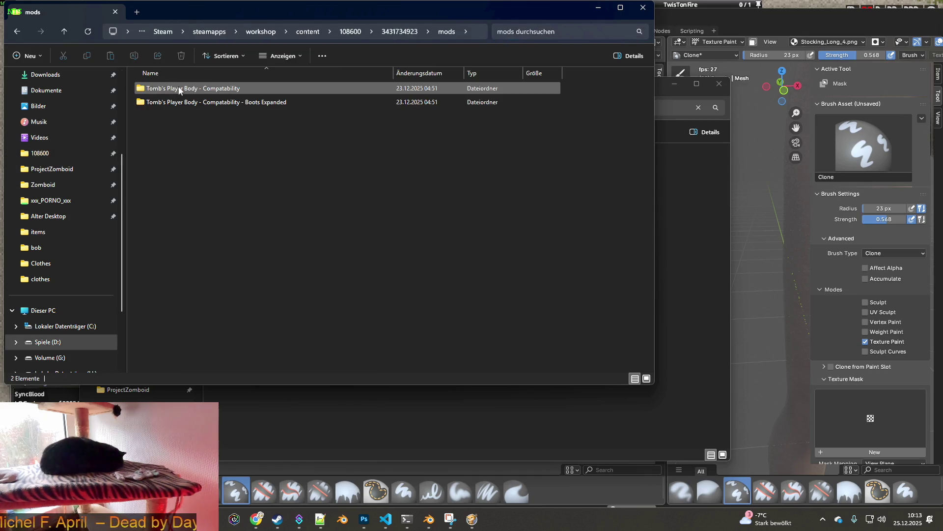
{"action": "left_click", "coordinate": [400, 31]}
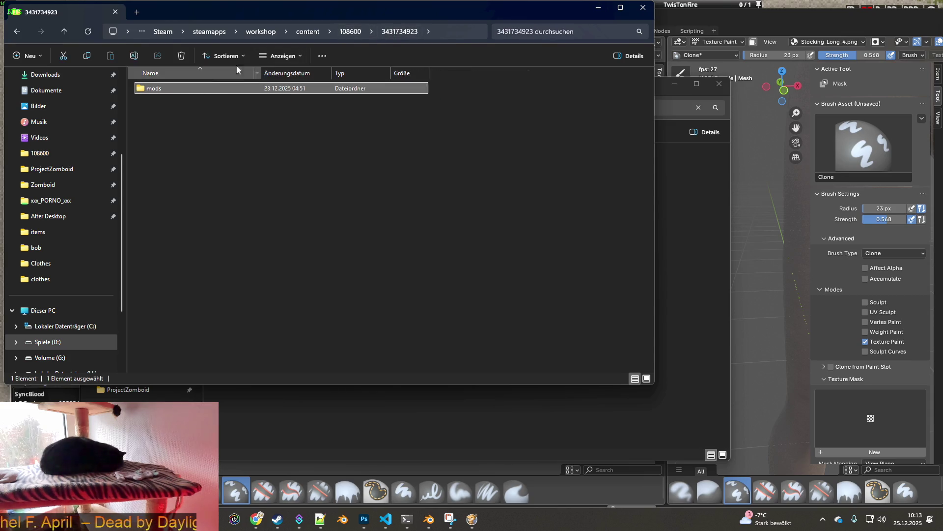
{"action": "left_click", "coordinate": [356, 32]}
{"action": "double_click", "coordinate": [169, 129]}
{"action": "double_click", "coordinate": [162, 89]}
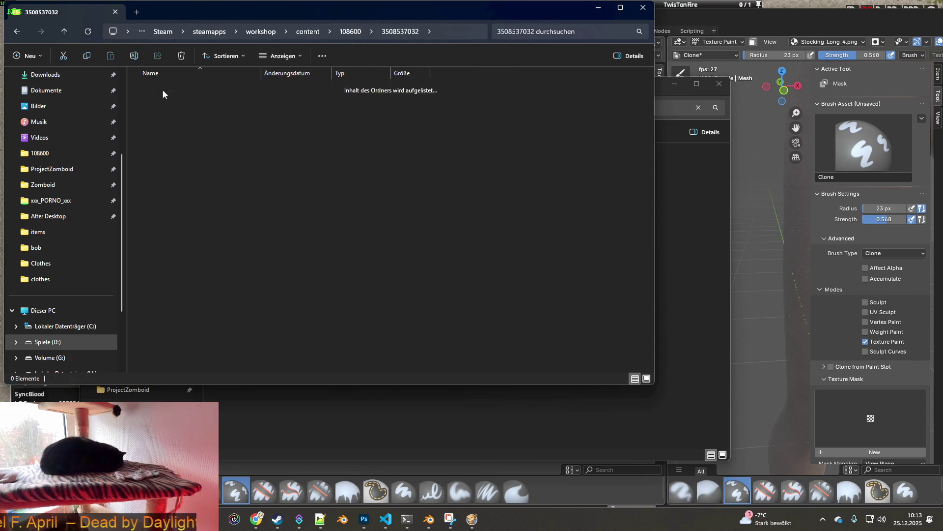
{"action": "double_click", "coordinate": [159, 157]}
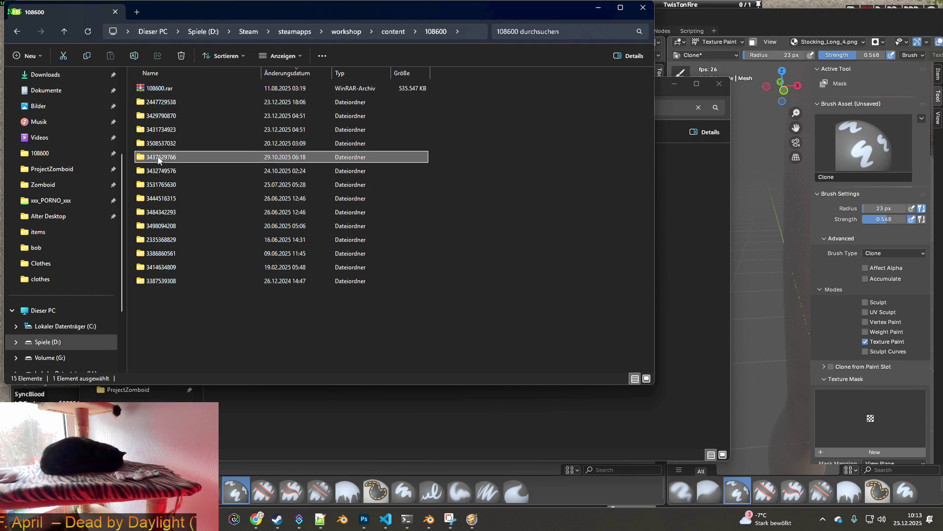
{"action": "double_click", "coordinate": [165, 90]}
{"action": "left_click", "coordinate": [350, 32]}
{"action": "double_click", "coordinate": [158, 160]}
{"action": "double_click", "coordinate": [167, 89]}
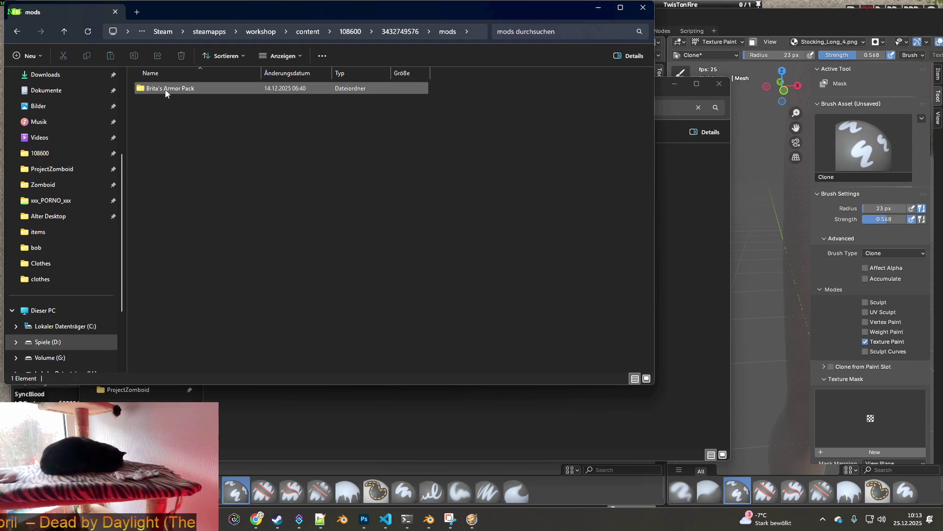
{"action": "left_click", "coordinate": [351, 31]}
{"action": "double_click", "coordinate": [166, 171]}
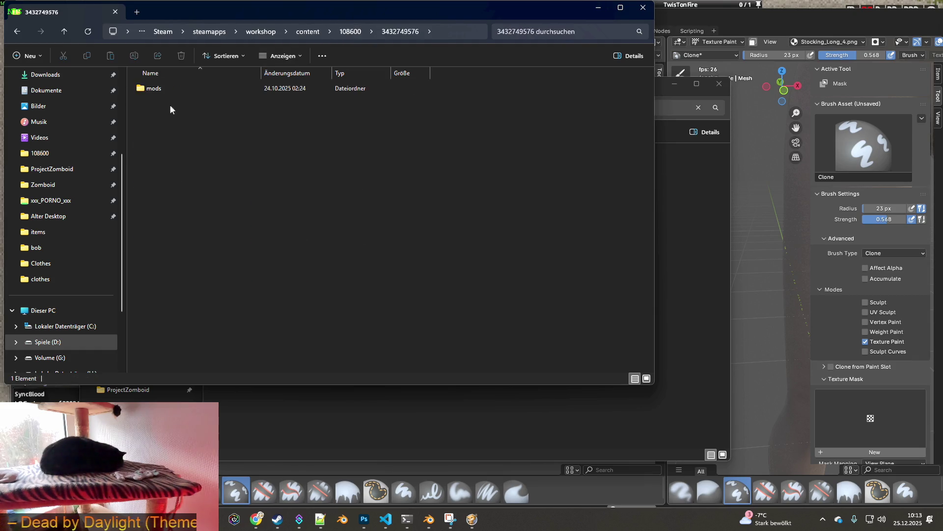
Open Brita's Armor Pack 42/media/textures and search it for Stocking_Long.
{"action": "left_click", "coordinate": [166, 89]}
{"action": "double_click", "coordinate": [166, 89]}
{"action": "double_click", "coordinate": [167, 90]}
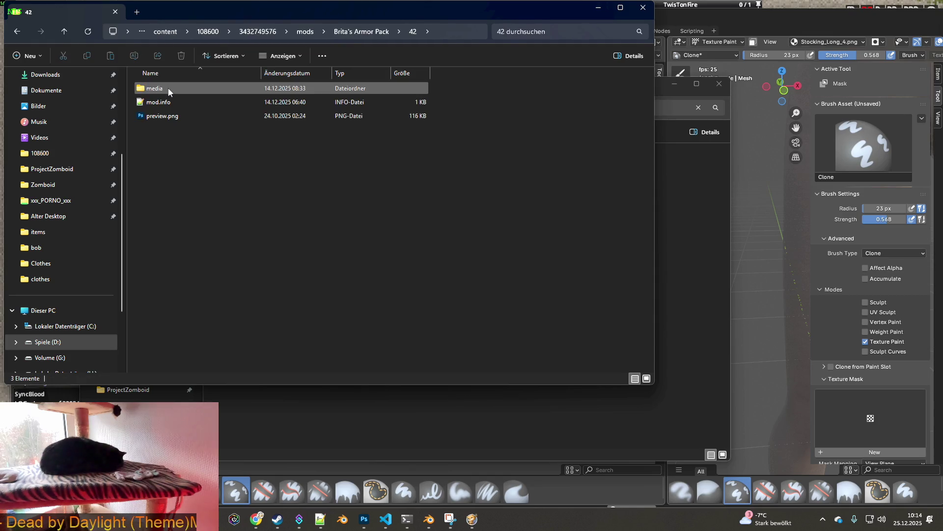
{"action": "double_click", "coordinate": [166, 170]}
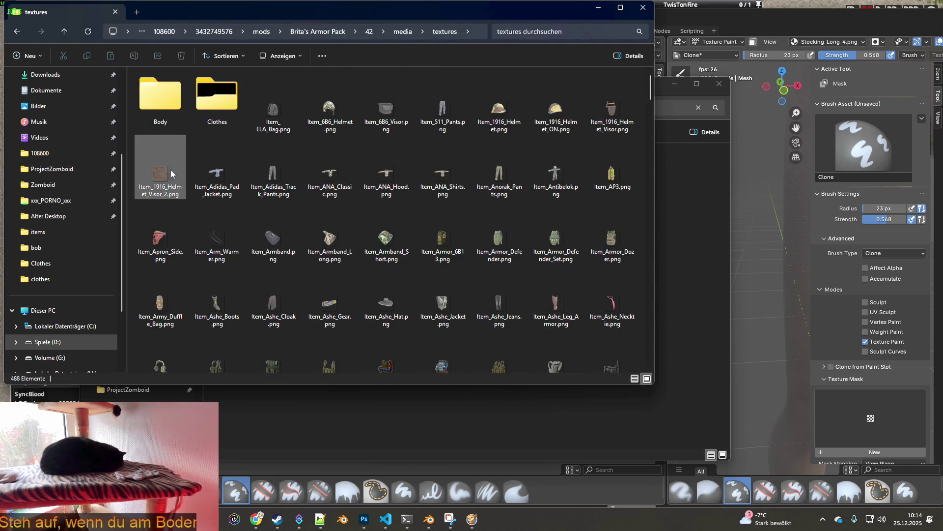
{"action": "left_click", "coordinate": [535, 31]}
{"action": "type", "text": "stocking_long"}
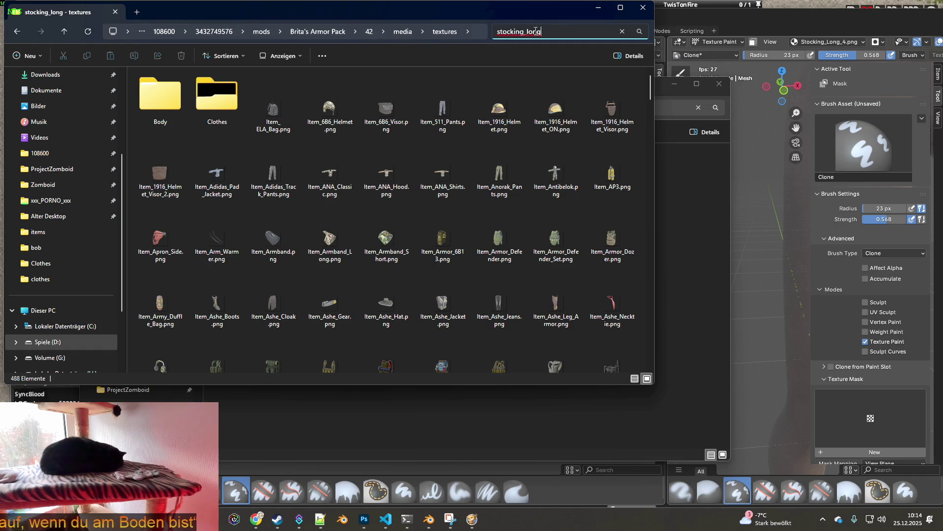
{"action": "key", "text": "Return"}
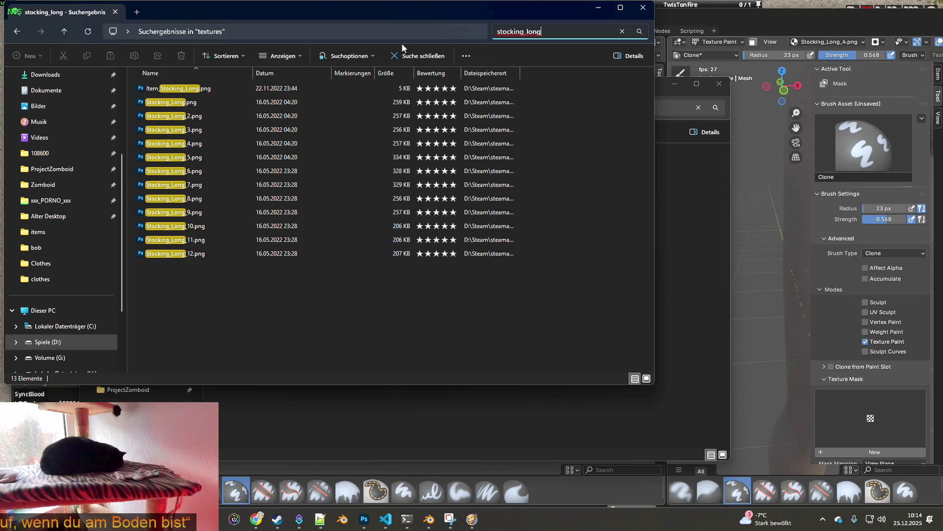
Select all twelve Stocking_Long textures, copy them, and minimize the search window.
{"action": "left_click", "coordinate": [188, 103]}
{"action": "left_click", "coordinate": [185, 254], "text": "shift"}
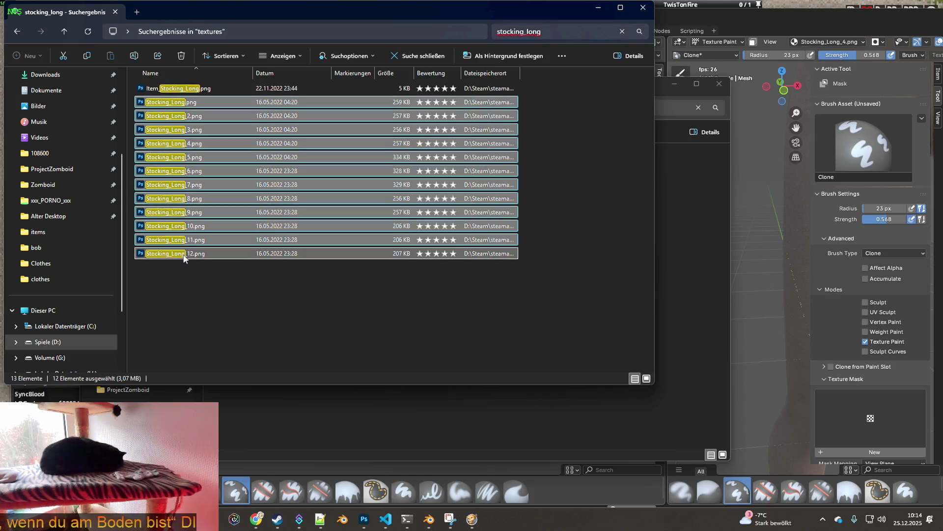
{"action": "right_click", "coordinate": [188, 165]}
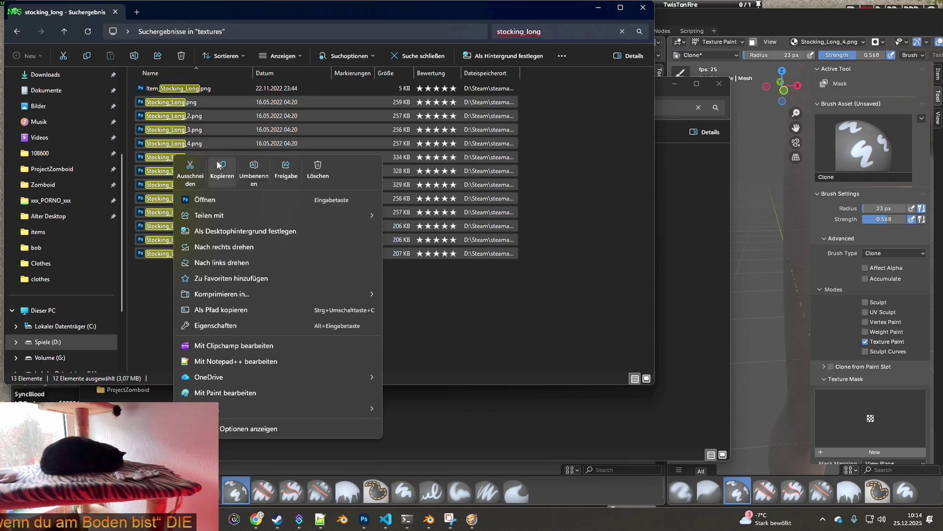
{"action": "left_click", "coordinate": [220, 168]}
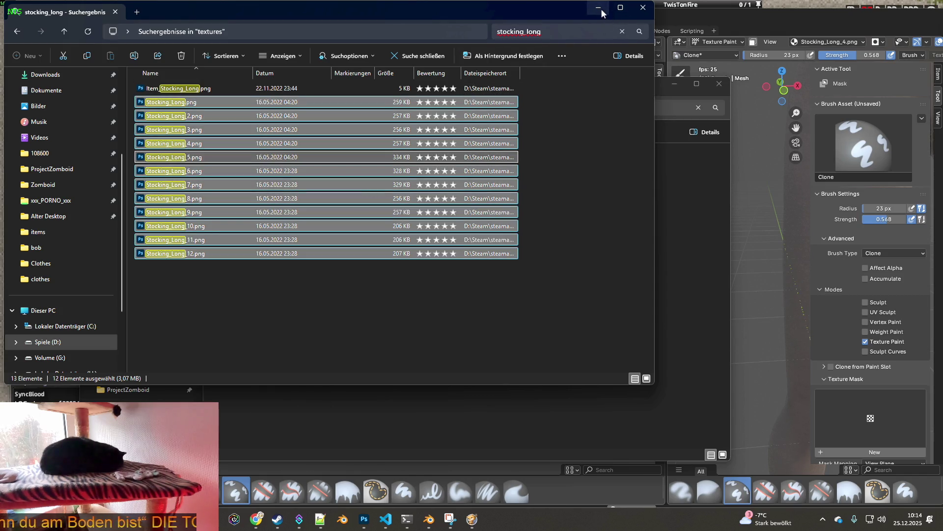
{"action": "left_click", "coordinate": [600, 9]}
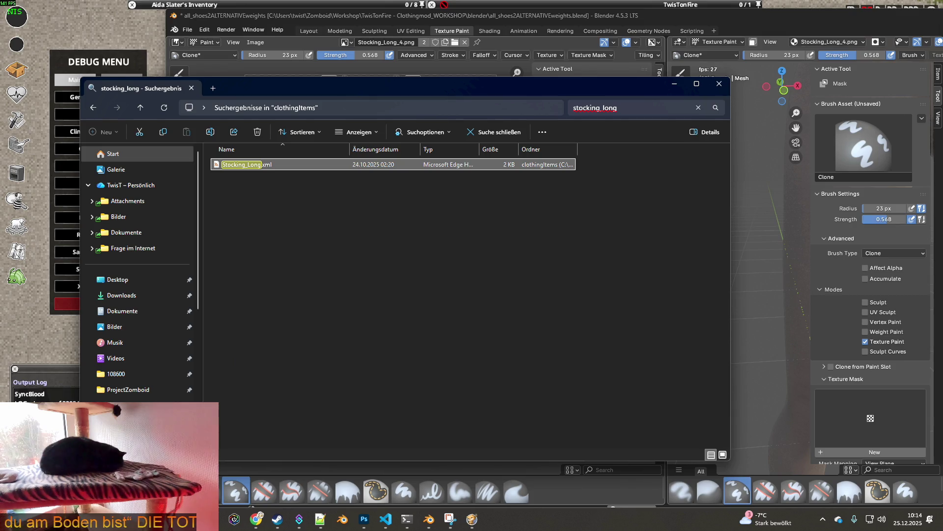
Bring the clothing mod's clothes folder window forward and move it into place.
{"action": "left_click", "coordinate": [429, 520]}
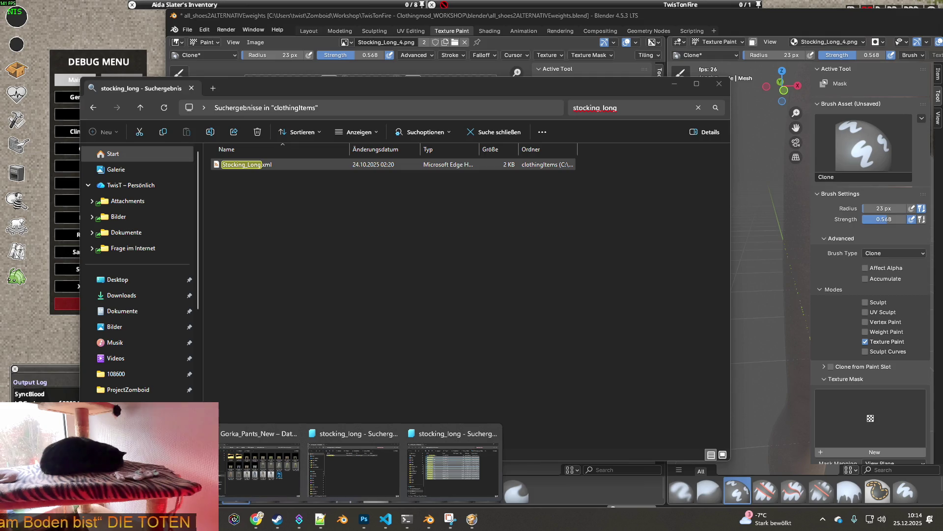
{"action": "left_click", "coordinate": [453, 461]}
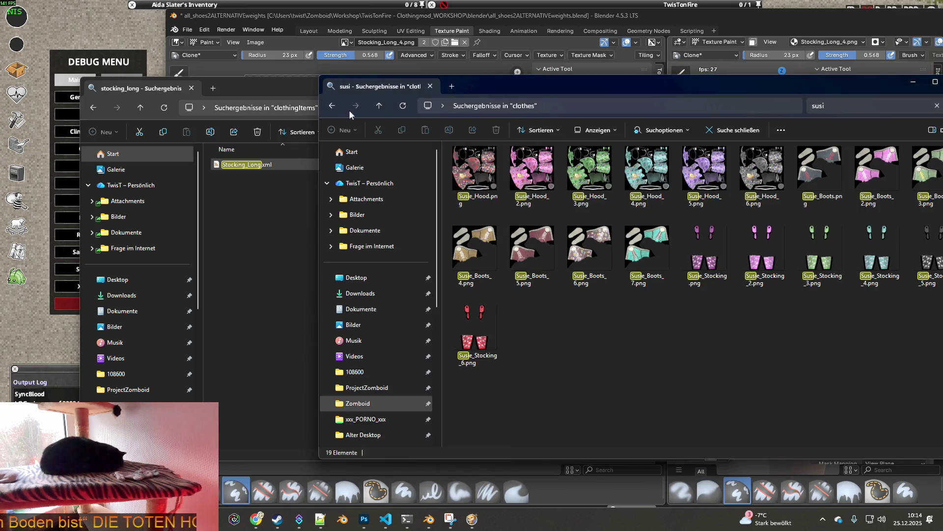
{"action": "left_click", "coordinate": [332, 106]}
{"action": "left_click_drag", "start_coordinate": [584, 83], "coordinate": [399, 69]}
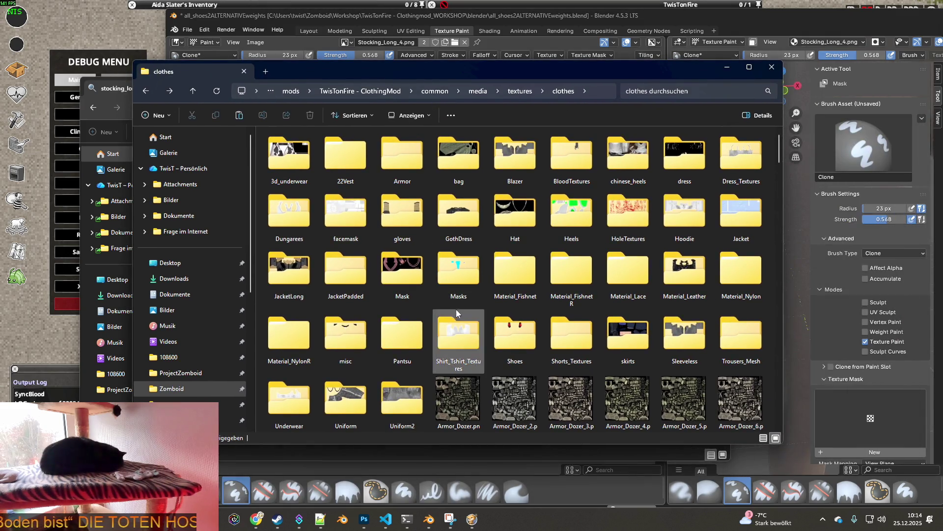
{"action": "scroll", "coordinate": [456, 310], "scroll_direction": "down", "scroll_amount": 10}
Paste the twelve textures into the clothes folder, replacing the existing files, and return to Blender.
{"action": "right_click", "coordinate": [487, 296]}
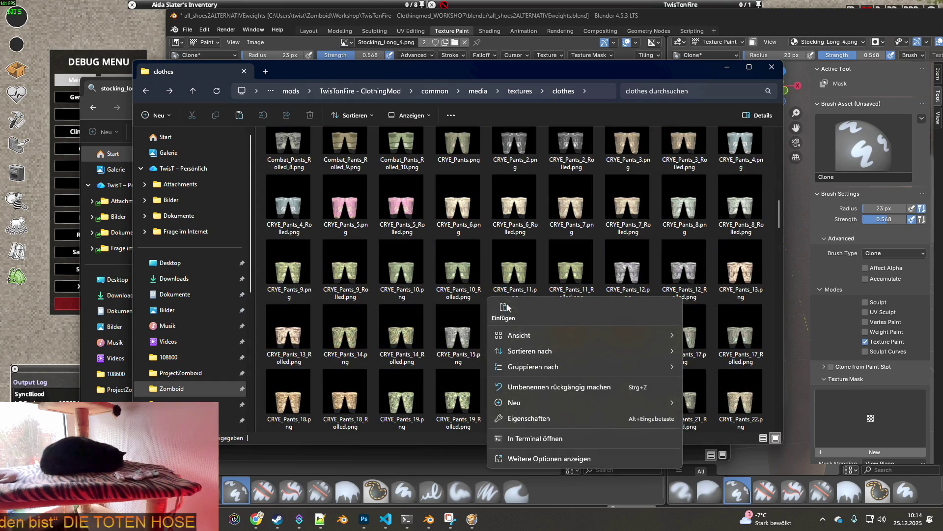
{"action": "left_click", "coordinate": [507, 315]}
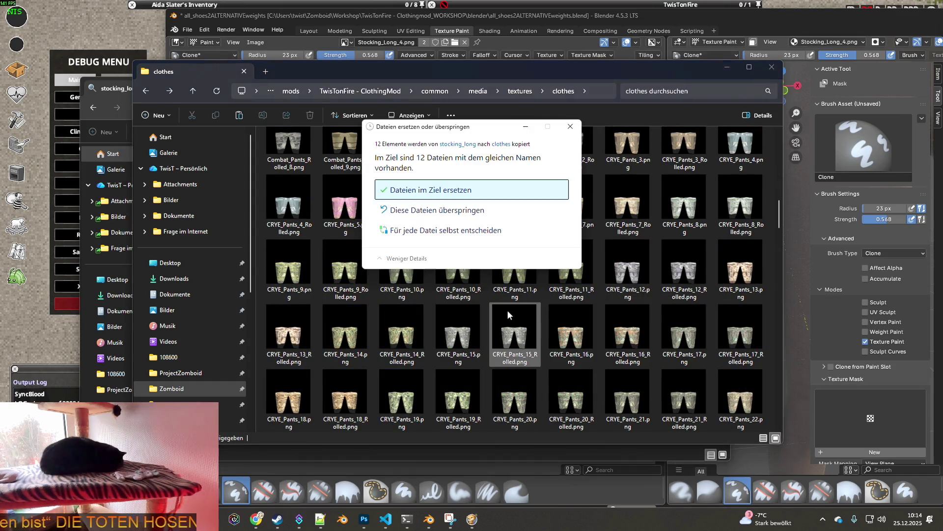
{"action": "left_click", "coordinate": [441, 191]}
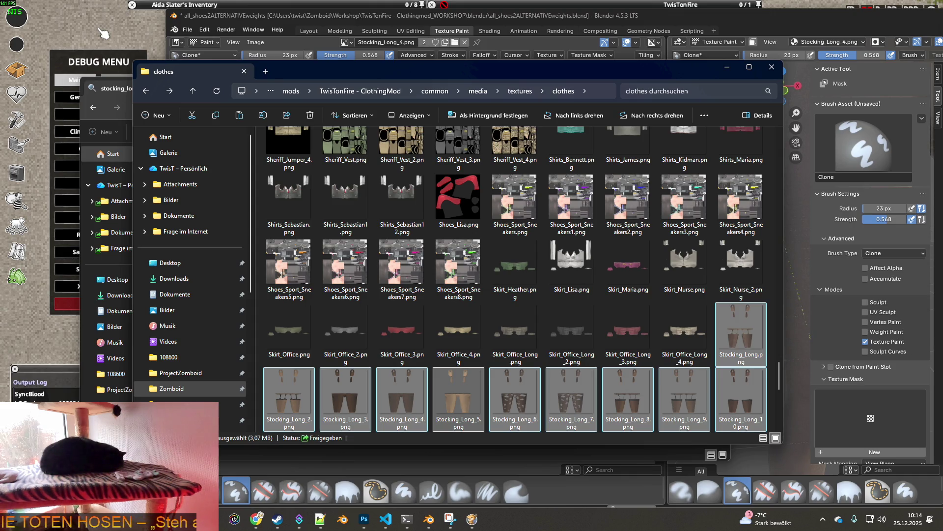
{"action": "left_click", "coordinate": [429, 519]}
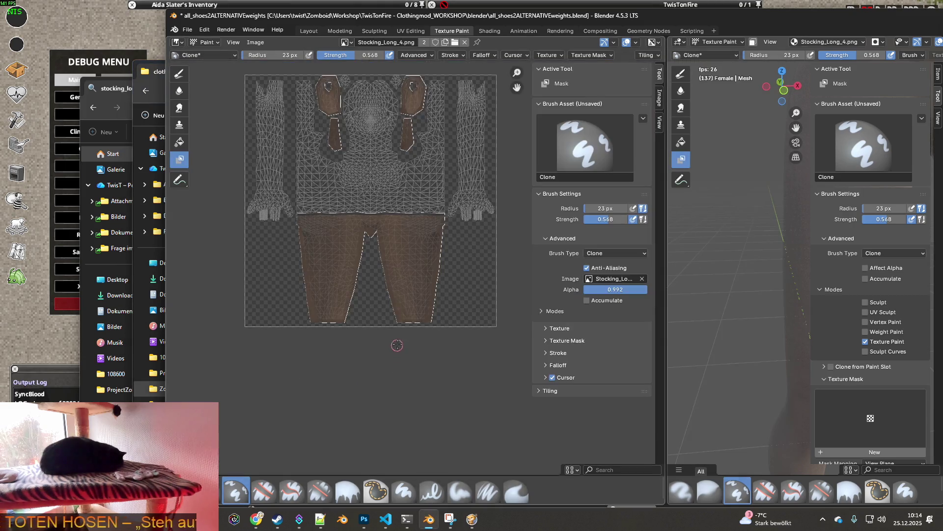
Reload the Stocking_Long_4 texture from disk and maximize the Blender window.
{"action": "left_click", "coordinate": [256, 41]}
{"action": "left_click", "coordinate": [276, 96]}
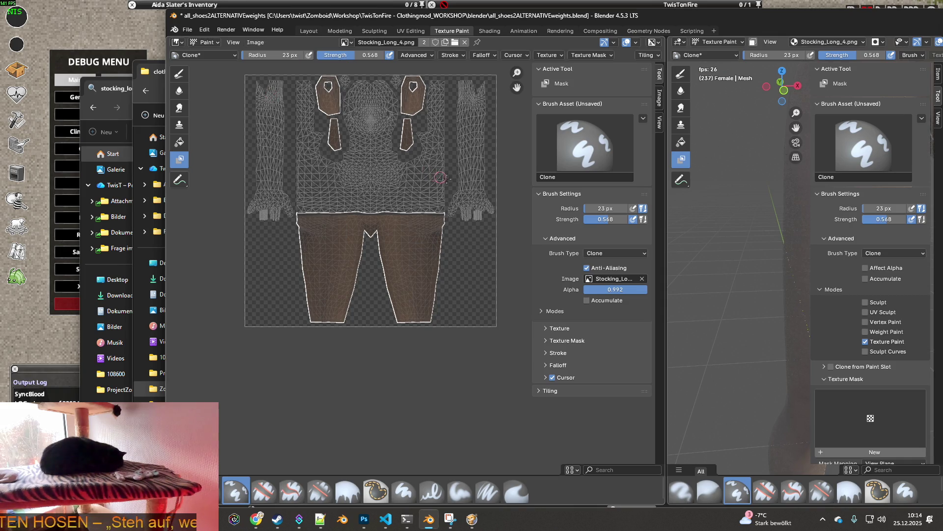
{"action": "middle_click_drag", "start_coordinate": [743, 219], "coordinate": [789, 198]}
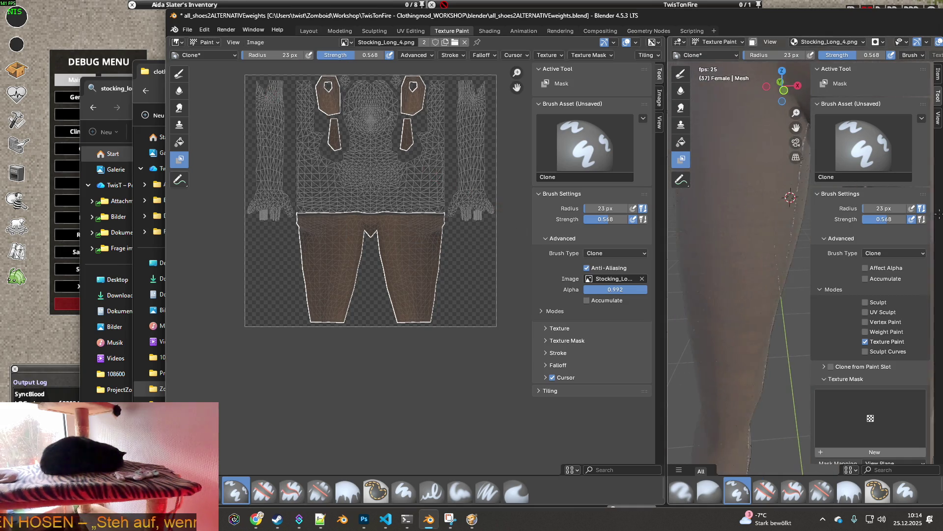
{"action": "double_click", "coordinate": [785, 16]}
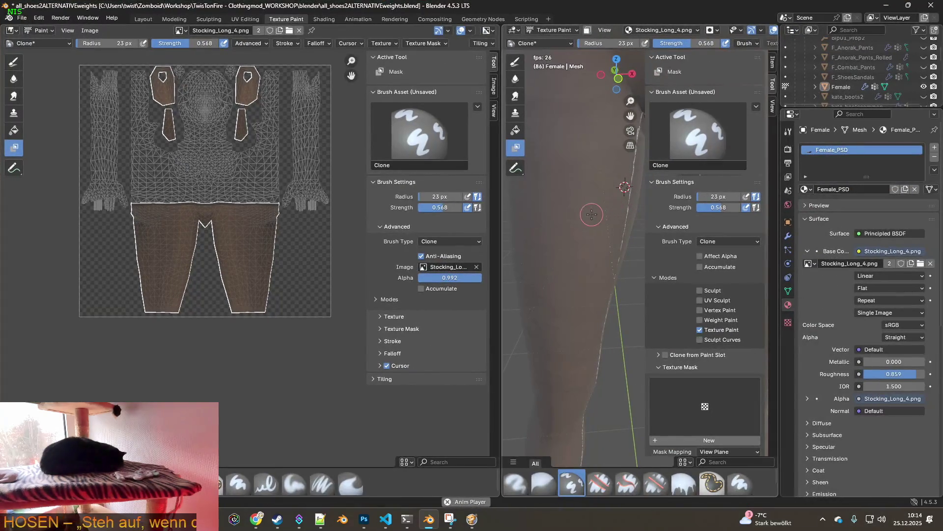
Widen the 3D view and orbit the leg, checking it in solid and material preview shading.
{"action": "middle_click_drag", "start_coordinate": [590, 212], "coordinate": [513, 212]}
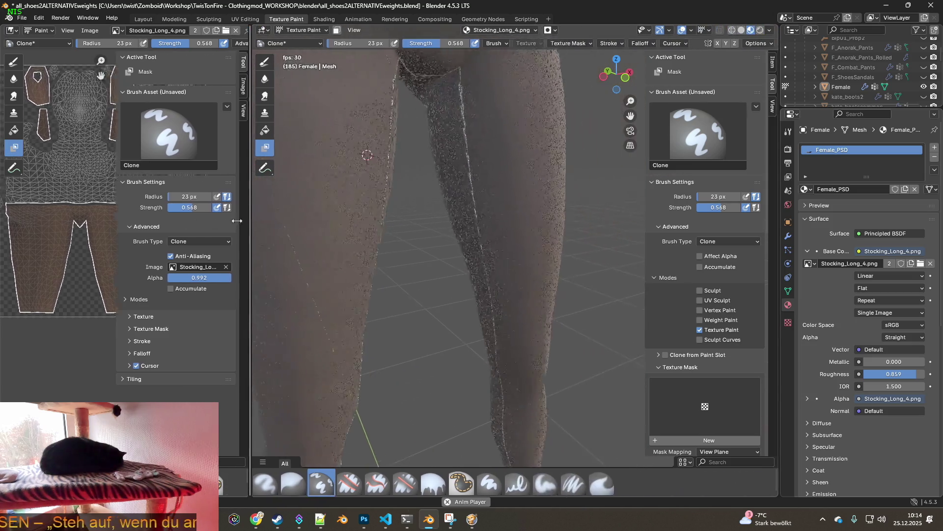
{"action": "left_click_drag", "start_coordinate": [501, 217], "coordinate": [116, 211]}
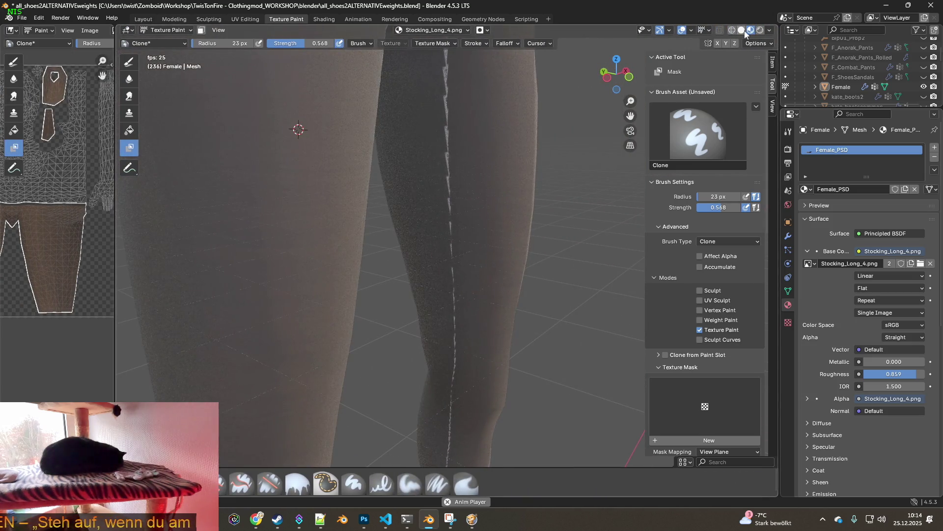
{"action": "left_click", "coordinate": [741, 30]}
{"action": "scroll", "coordinate": [511, 169], "scroll_direction": "down", "scroll_amount": 3}
{"action": "middle_click_drag", "start_coordinate": [499, 175], "coordinate": [502, 192]}
{"action": "scroll", "coordinate": [506, 214], "scroll_direction": "up", "scroll_amount": 6}
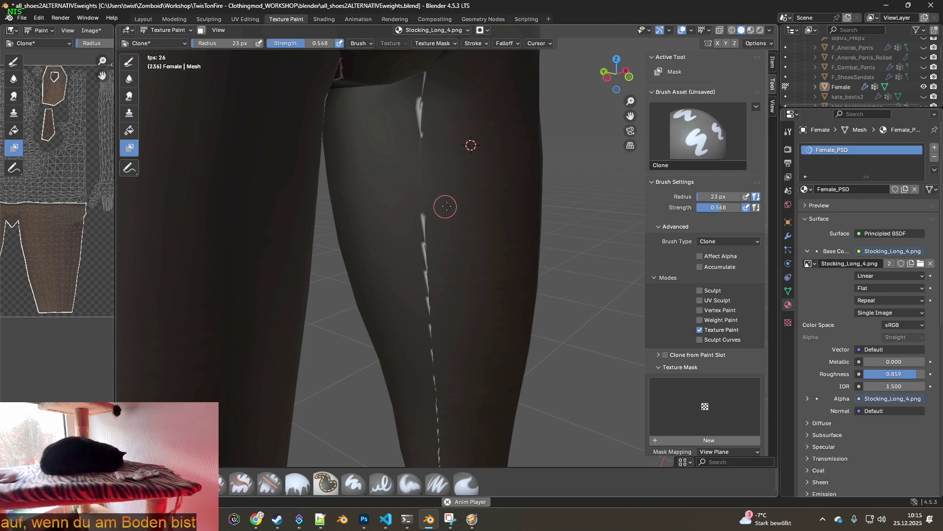
{"action": "scroll", "coordinate": [444, 206], "scroll_direction": "up", "scroll_amount": 2}
{"action": "scroll", "coordinate": [448, 196], "scroll_direction": "up", "scroll_amount": 2}
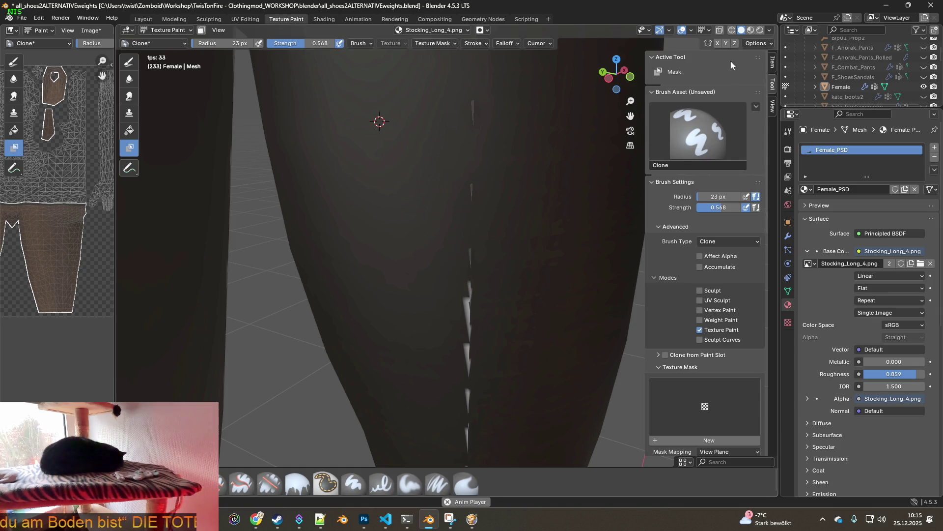
{"action": "left_click", "coordinate": [750, 31]}
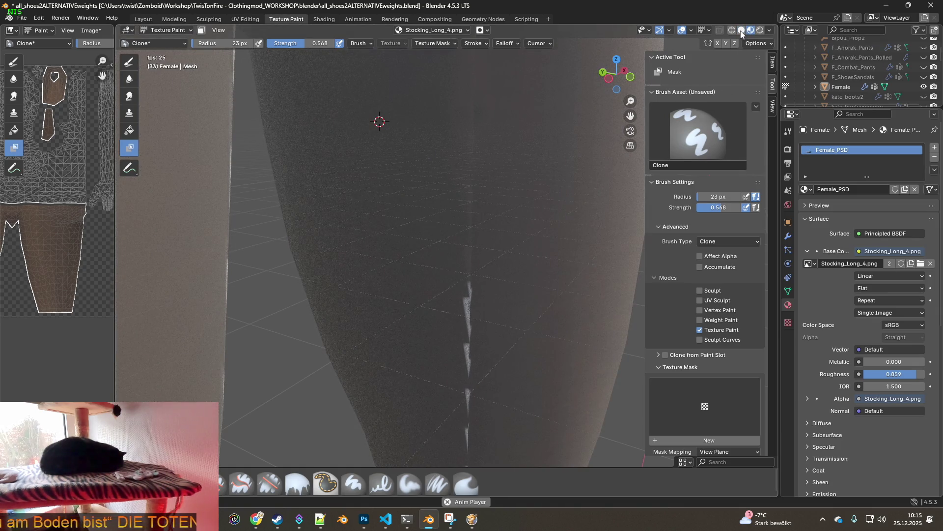
In solid shading, view the lower legs straight from the back, then orbit to an angled view.
{"action": "left_click", "coordinate": [742, 32]}
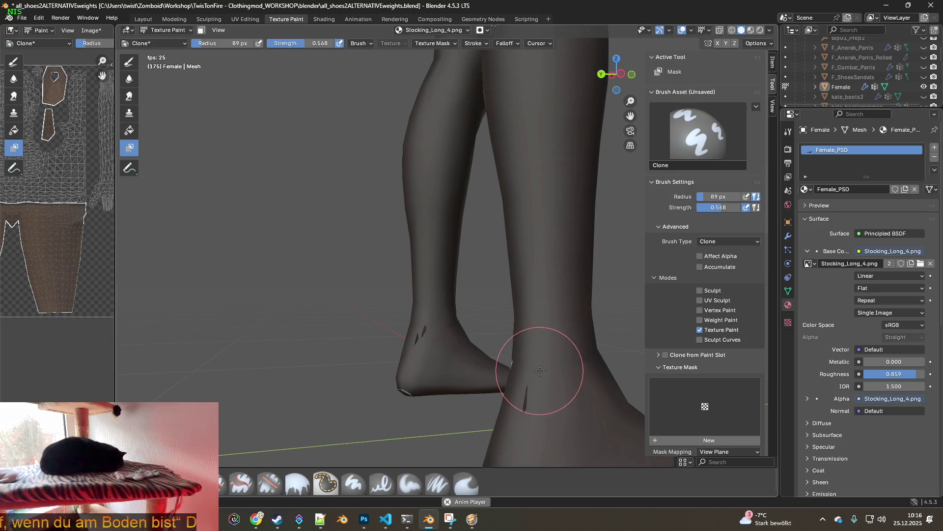
{"action": "key", "text": "ctrl+KP_1"}
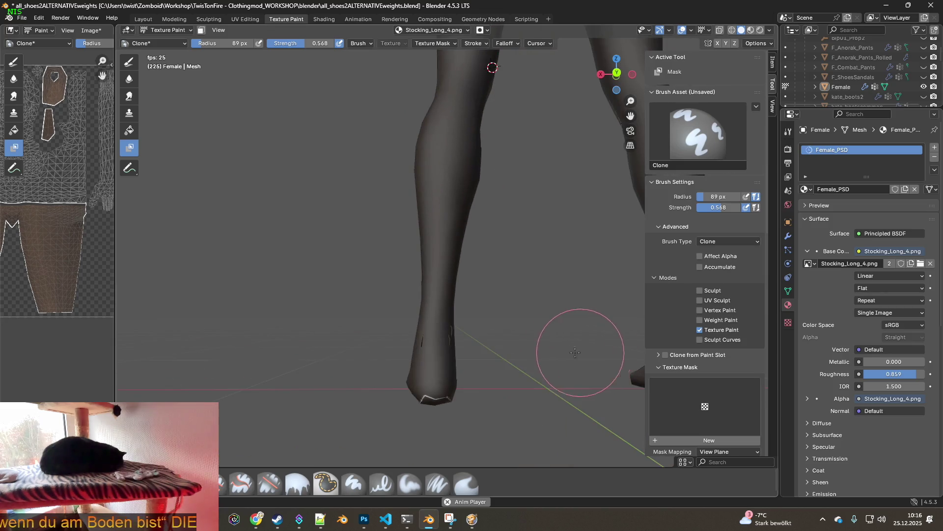
{"action": "mouse_move", "coordinate": [506, 305]}
{"action": "middle_mouse_down"}
{"action": "mouse_move", "coordinate": [601, 348]}
{"action": "mouse_move", "coordinate": [491, 295]}
{"action": "middle_mouse_up"}
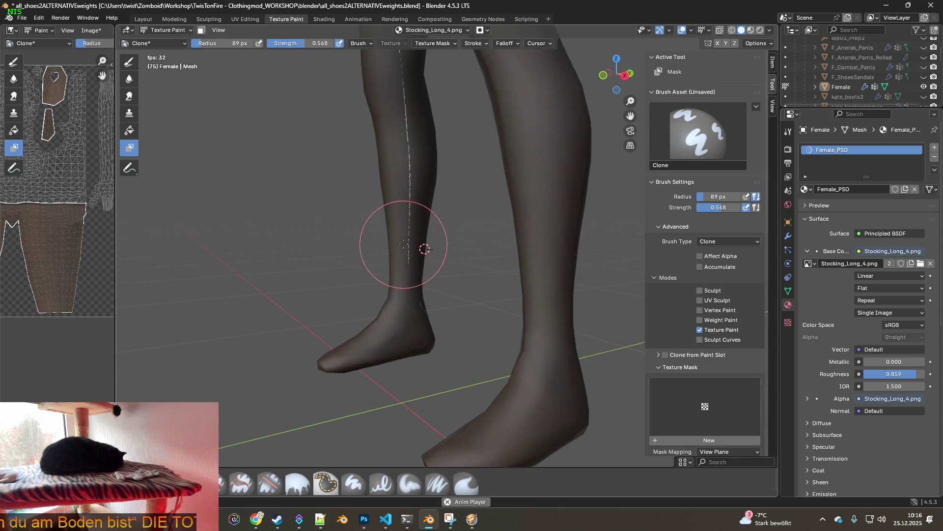
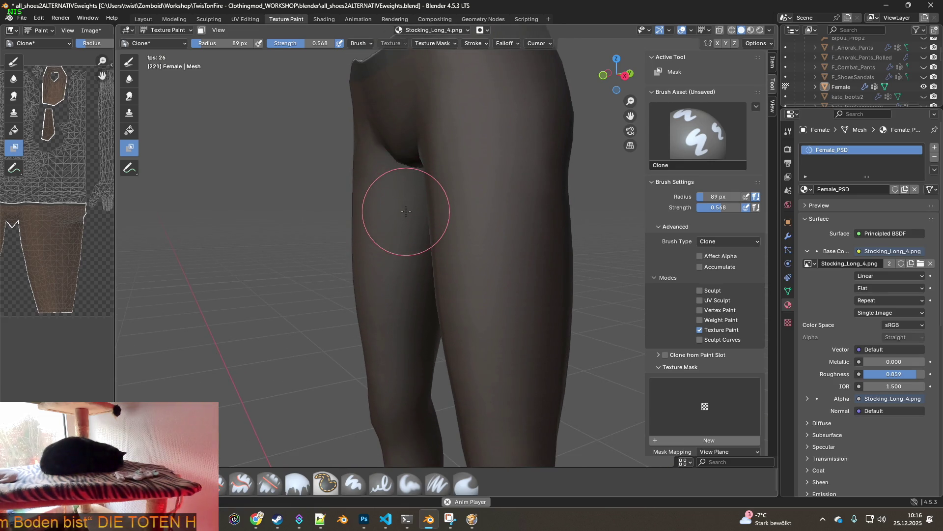
Inspect the stocking texture around the legs and set the clone source point on the thigh.
{"action": "middle_click_drag", "start_coordinate": [403, 214], "coordinate": [506, 215]}
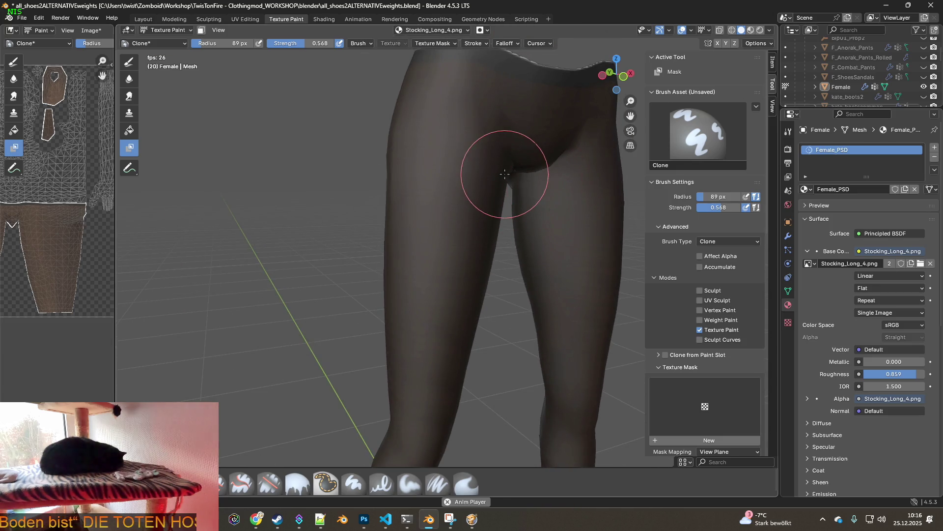
{"action": "middle_click_drag", "start_coordinate": [522, 175], "coordinate": [386, 203]}
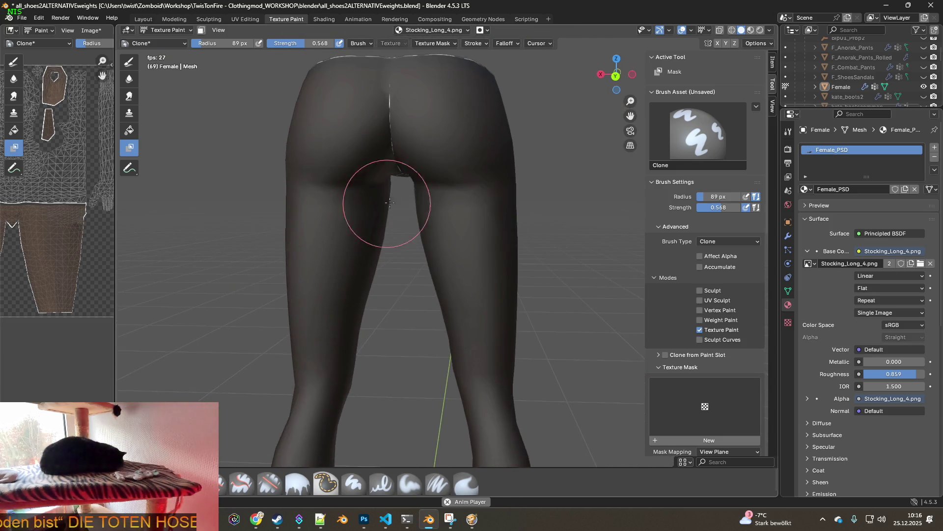
{"action": "middle_click_drag", "start_coordinate": [462, 151], "coordinate": [391, 170]}
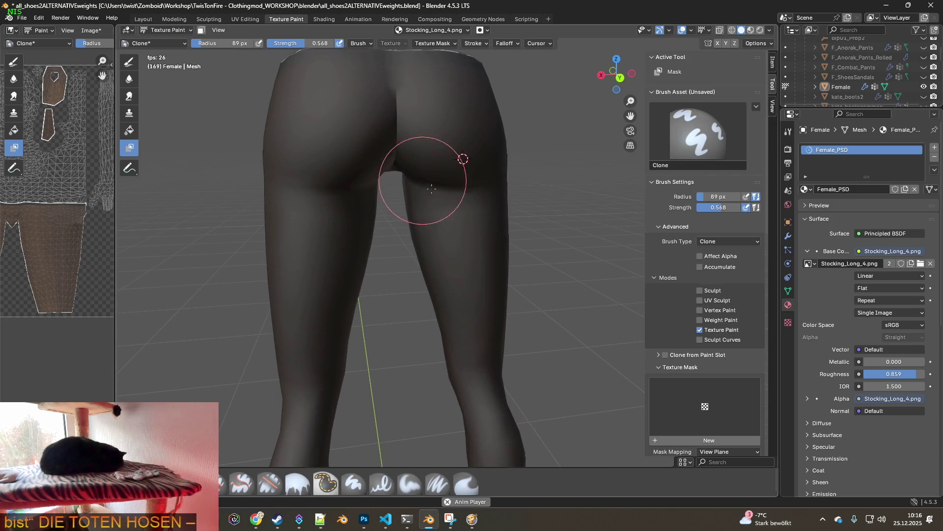
{"action": "mouse_move", "coordinate": [432, 179]}
{"action": "middle_mouse_down"}
{"action": "mouse_move", "coordinate": [468, 209]}
{"action": "mouse_move", "coordinate": [417, 188]}
{"action": "middle_mouse_up"}
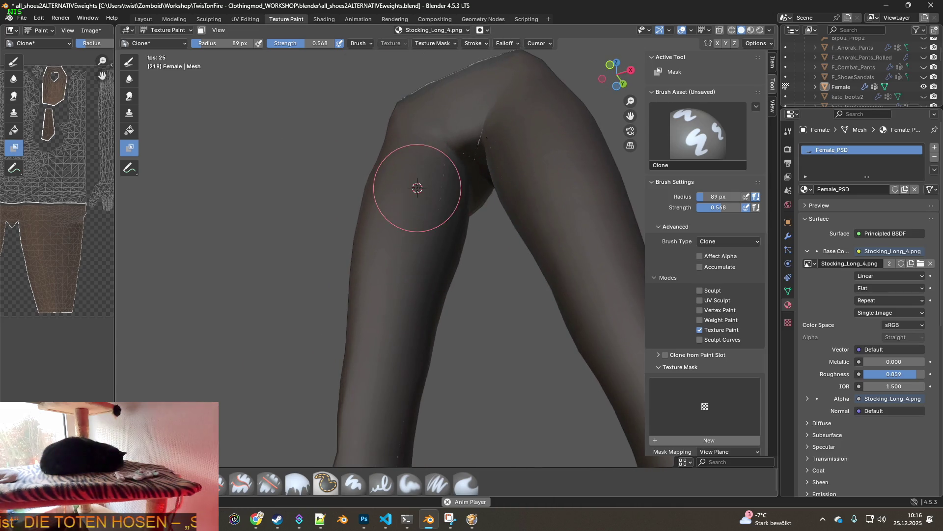
{"action": "mouse_move", "coordinate": [485, 147]}
{"action": "middle_mouse_down"}
{"action": "mouse_move", "coordinate": [552, 190]}
{"action": "mouse_move", "coordinate": [493, 200]}
{"action": "mouse_move", "coordinate": [470, 234]}
{"action": "mouse_move", "coordinate": [480, 200]}
{"action": "mouse_move", "coordinate": [446, 185]}
{"action": "mouse_move", "coordinate": [350, 275]}
{"action": "middle_mouse_up"}
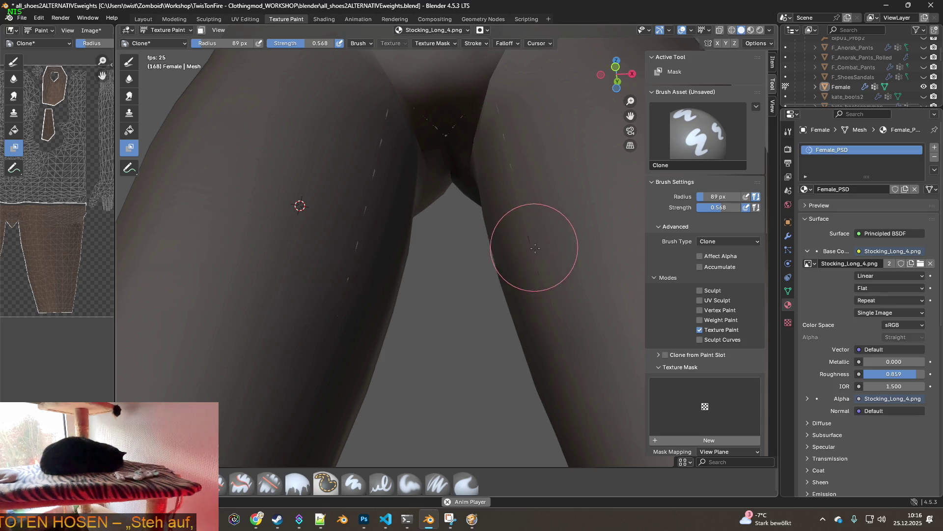
{"action": "mouse_move", "coordinate": [541, 274]}
{"action": "middle_mouse_down"}
{"action": "mouse_move", "coordinate": [576, 361]}
{"action": "mouse_move", "coordinate": [445, 281]}
{"action": "mouse_move", "coordinate": [442, 115]}
{"action": "mouse_move", "coordinate": [399, 218]}
{"action": "mouse_move", "coordinate": [376, 320]}
{"action": "mouse_move", "coordinate": [453, 347]}
{"action": "mouse_move", "coordinate": [481, 253]}
{"action": "middle_mouse_up"}
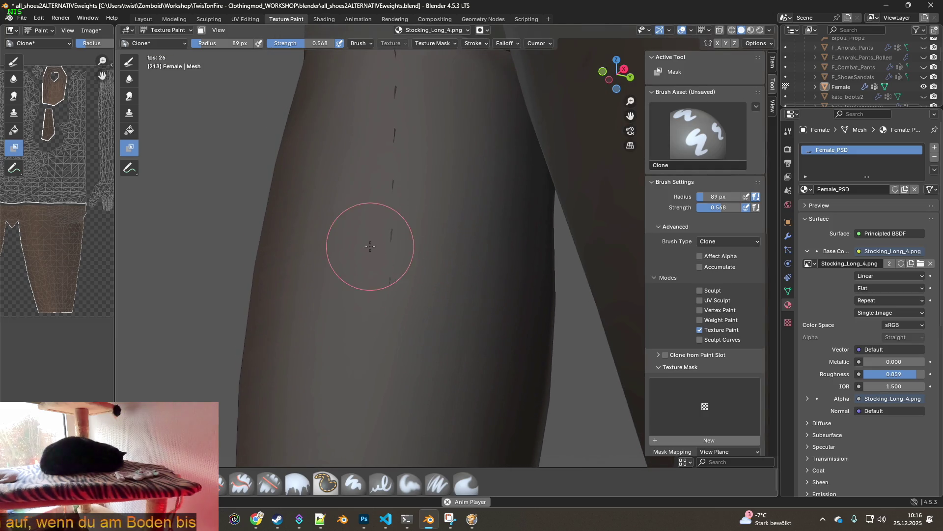
{"action": "left_click", "coordinate": [371, 247], "text": "ctrl"}
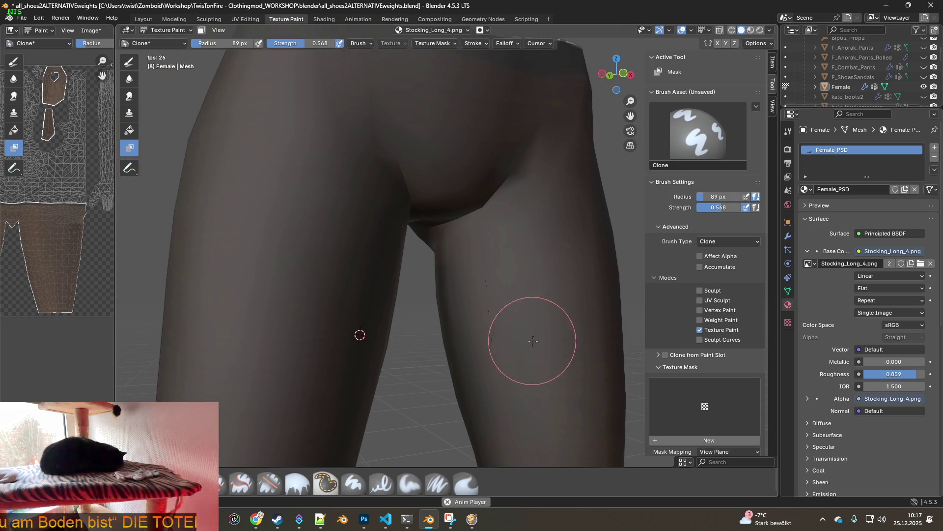
Orbit beneath the hips and crotch and down into the waistband to check coverage.
{"action": "mouse_move", "coordinate": [486, 311]}
{"action": "middle_mouse_down"}
{"action": "mouse_move", "coordinate": [440, 257]}
{"action": "mouse_move", "coordinate": [501, 193]}
{"action": "middle_mouse_up"}
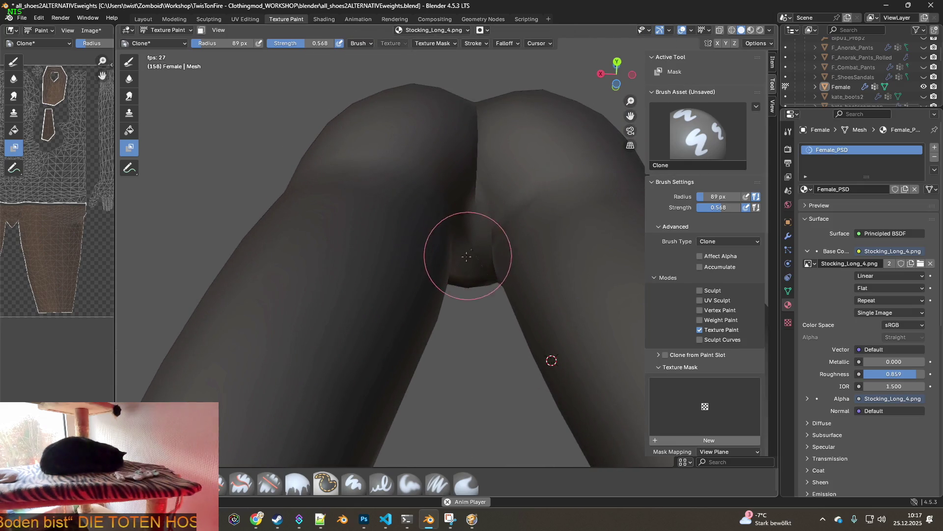
{"action": "middle_click_drag", "start_coordinate": [467, 255], "coordinate": [514, 264]}
{"action": "middle_click_drag", "start_coordinate": [455, 221], "coordinate": [491, 201]}
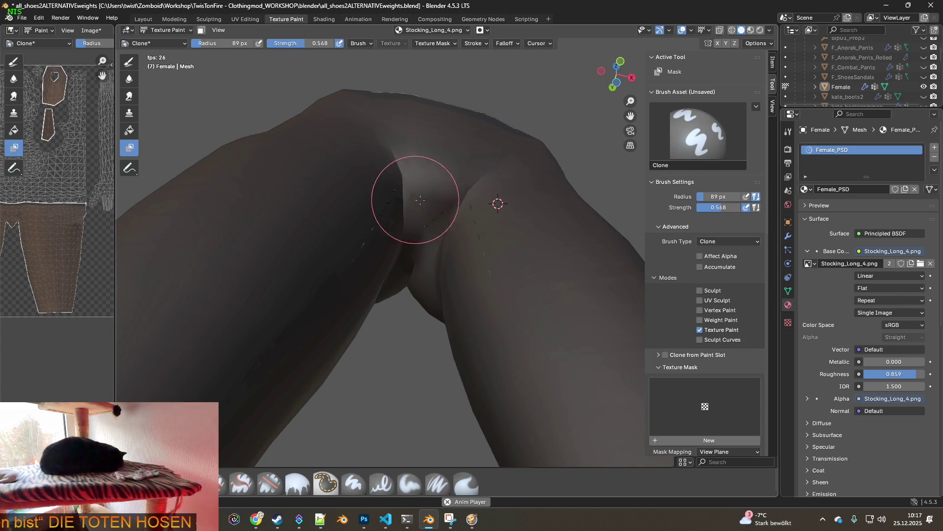
{"action": "mouse_move", "coordinate": [454, 213]}
{"action": "middle_mouse_down"}
{"action": "mouse_move", "coordinate": [369, 196]}
{"action": "mouse_move", "coordinate": [362, 274]}
{"action": "mouse_move", "coordinate": [502, 263]}
{"action": "mouse_move", "coordinate": [590, 185]}
{"action": "middle_mouse_up"}
{"action": "mouse_move", "coordinate": [650, 116]}
{"action": "middle_mouse_down"}
{"action": "mouse_move", "coordinate": [454, 223]}
{"action": "mouse_move", "coordinate": [467, 144]}
{"action": "mouse_move", "coordinate": [427, 137]}
{"action": "mouse_move", "coordinate": [379, 206]}
{"action": "middle_mouse_up"}
{"action": "scroll", "coordinate": [378, 206], "scroll_direction": "down", "scroll_amount": 3}
Orbit and zoom until the ankle seam of one stocking leg faces the view up close.
{"action": "mouse_move", "coordinate": [432, 221]}
{"action": "middle_mouse_down"}
{"action": "mouse_move", "coordinate": [465, 361]}
{"action": "mouse_move", "coordinate": [474, 327]}
{"action": "mouse_move", "coordinate": [494, 346]}
{"action": "mouse_move", "coordinate": [452, 317]}
{"action": "middle_mouse_up"}
{"action": "scroll", "coordinate": [454, 317], "scroll_direction": "up", "scroll_amount": 1}
{"action": "scroll", "coordinate": [452, 317], "scroll_direction": "up", "scroll_amount": 2}
{"action": "scroll", "coordinate": [452, 328], "scroll_direction": "up", "scroll_amount": 2}
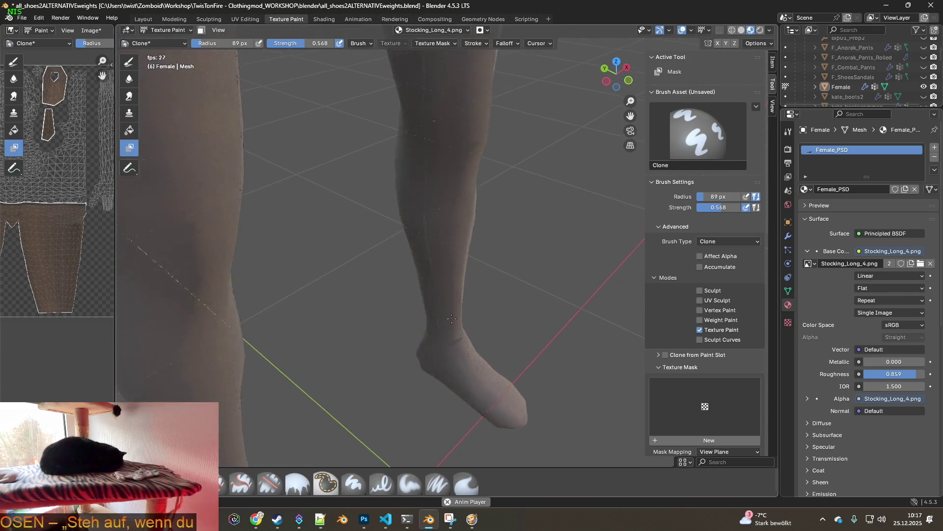
{"action": "mouse_move", "coordinate": [432, 231]}
{"action": "middle_mouse_down"}
{"action": "mouse_move", "coordinate": [389, 273]}
{"action": "mouse_move", "coordinate": [459, 294]}
{"action": "mouse_move", "coordinate": [285, 205]}
{"action": "mouse_move", "coordinate": [409, 262]}
{"action": "middle_mouse_up"}
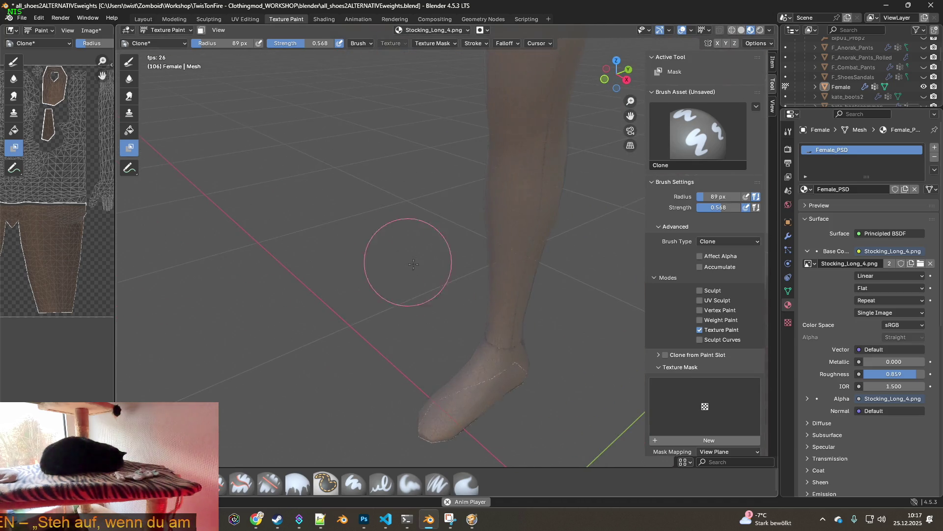
{"action": "middle_click_drag", "start_coordinate": [485, 282], "coordinate": [442, 258], "text": "shift"}
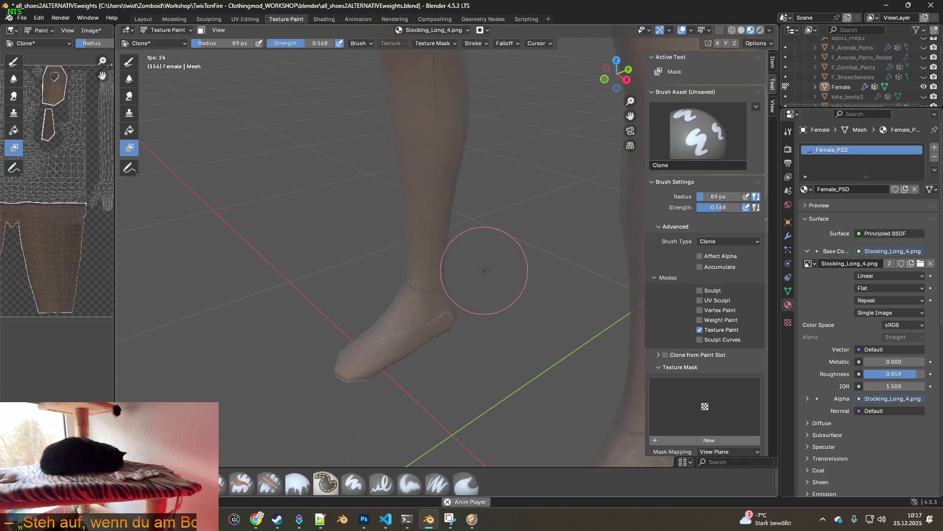
{"action": "scroll", "coordinate": [380, 204], "scroll_direction": "down", "scroll_amount": 2}
{"action": "scroll", "coordinate": [400, 221], "scroll_direction": "up", "scroll_amount": 2}
{"action": "mouse_move", "coordinate": [400, 221]}
{"action": "middle_mouse_down"}
{"action": "mouse_move", "coordinate": [516, 273]}
{"action": "mouse_move", "coordinate": [472, 261]}
{"action": "middle_mouse_up"}
{"action": "scroll", "coordinate": [472, 262], "scroll_direction": "down", "scroll_amount": 3}
{"action": "middle_click_drag", "start_coordinate": [358, 212], "coordinate": [389, 147], "text": "shift"}
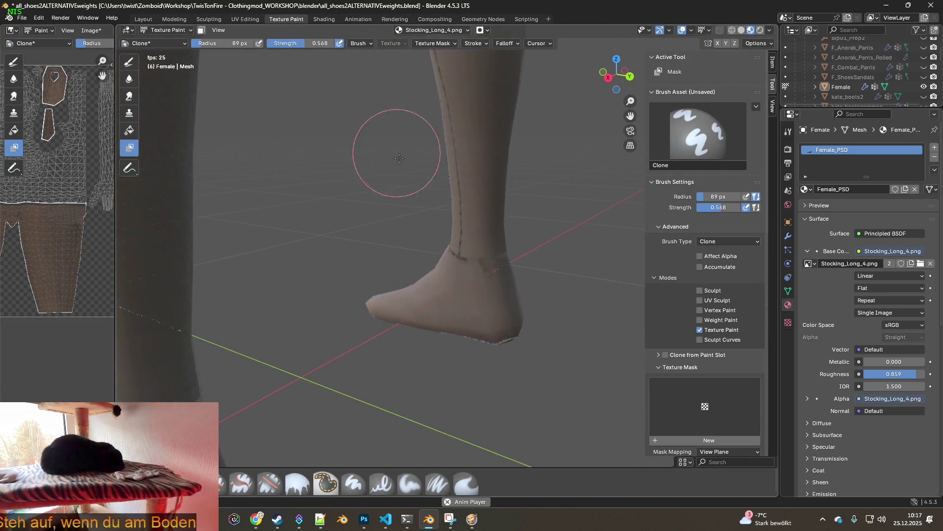
{"action": "scroll", "coordinate": [445, 235], "scroll_direction": "down", "scroll_amount": 1}
{"action": "mouse_move", "coordinate": [445, 235]}
{"action": "middle_mouse_down"}
{"action": "mouse_move", "coordinate": [331, 212]}
{"action": "mouse_move", "coordinate": [469, 234]}
{"action": "middle_mouse_up"}
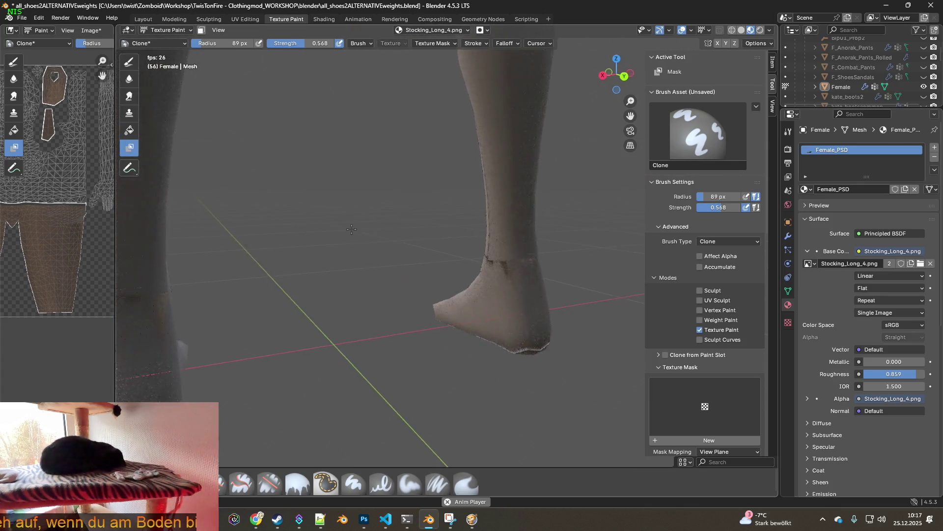
{"action": "scroll", "coordinate": [469, 235], "scroll_direction": "up", "scroll_amount": 3}
{"action": "scroll", "coordinate": [312, 268], "scroll_direction": "down", "scroll_amount": 2}
{"action": "scroll", "coordinate": [398, 270], "scroll_direction": "up", "scroll_amount": 2}
{"action": "mouse_move", "coordinate": [357, 264]}
{"action": "middle_mouse_down"}
{"action": "mouse_move", "coordinate": [546, 241]}
{"action": "mouse_move", "coordinate": [371, 241]}
{"action": "middle_mouse_up"}
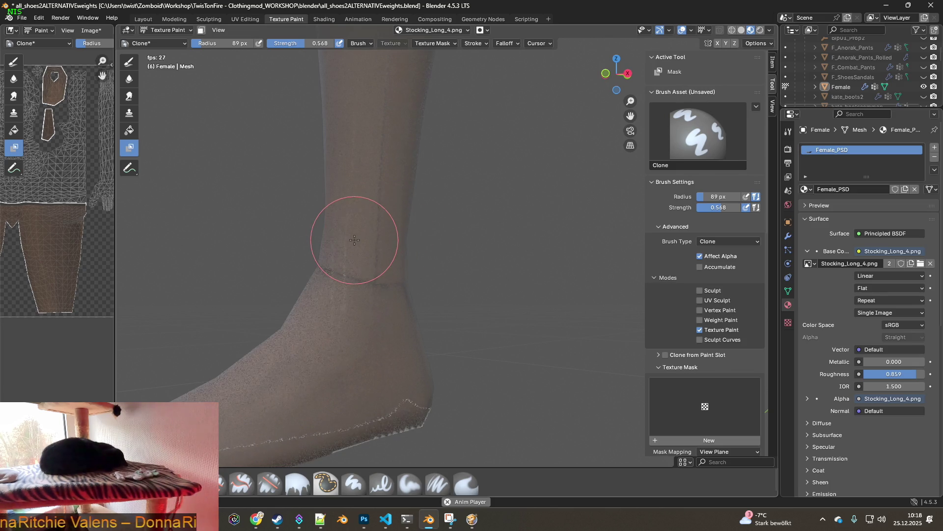
Clone-paint over the vertical ankle seam and sample a colour from the stocking.
{"action": "left_click_drag", "start_coordinate": [356, 239], "coordinate": [358, 212]}
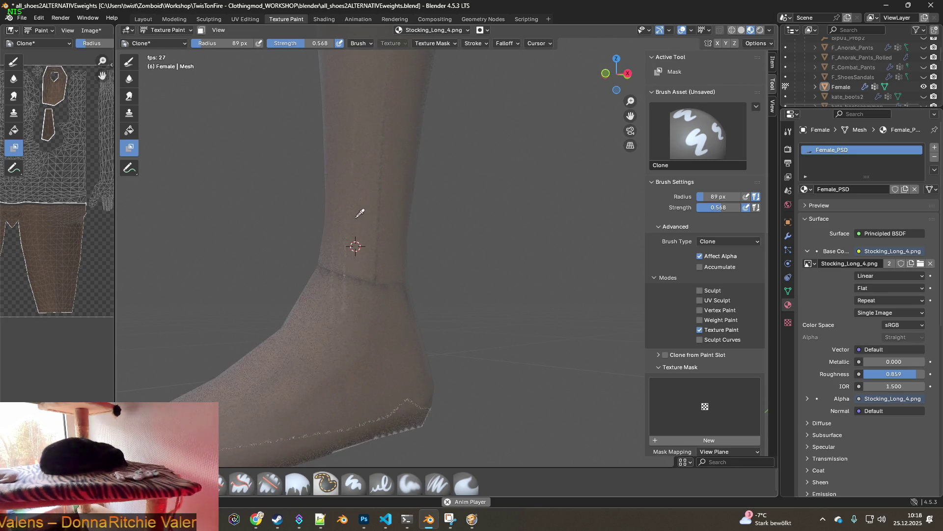
{"action": "left_click", "coordinate": [360, 214]}
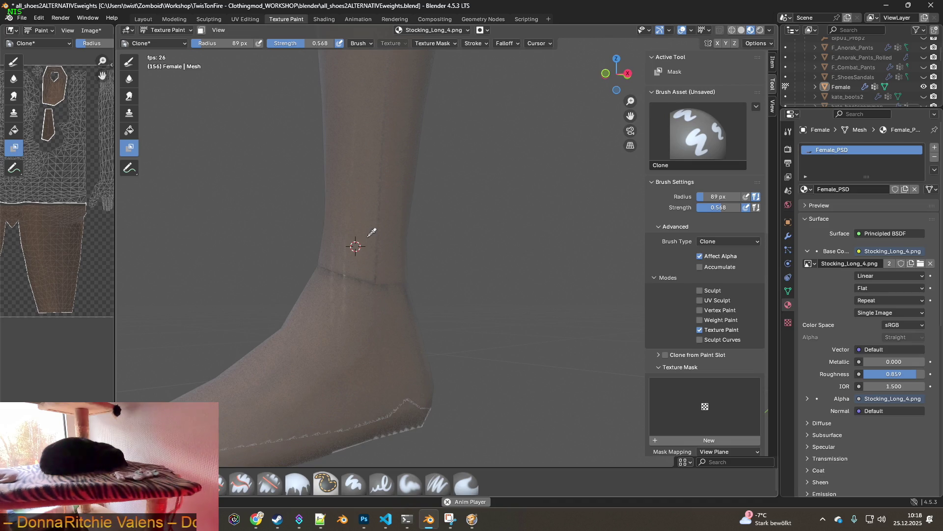
{"action": "scroll", "coordinate": [361, 234], "scroll_direction": "up", "scroll_amount": 1}
{"action": "scroll", "coordinate": [354, 241], "scroll_direction": "up", "scroll_amount": 1}
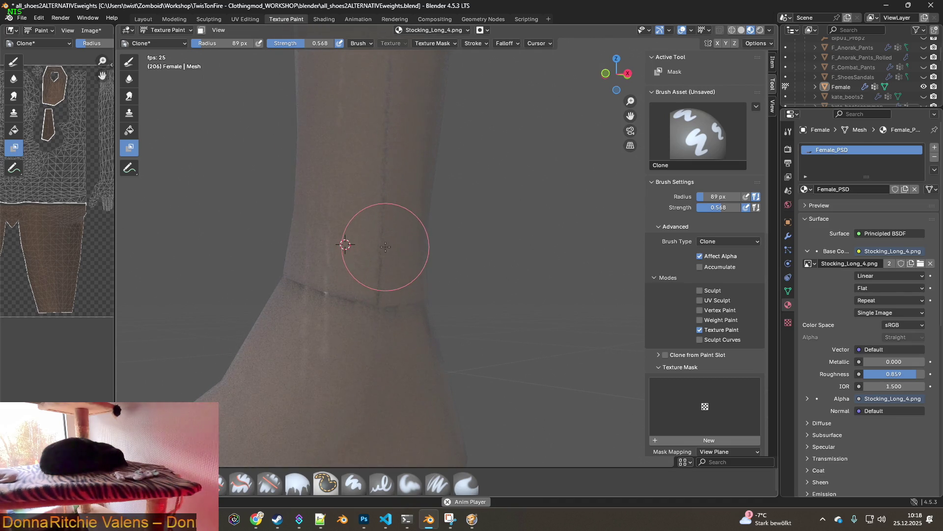
{"action": "scroll", "coordinate": [386, 246], "scroll_direction": "up", "scroll_amount": 1}
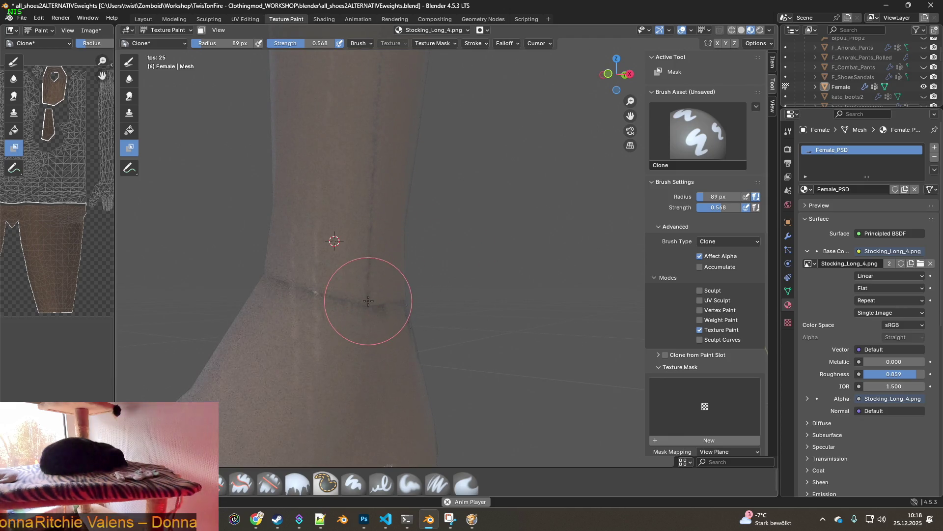
{"action": "mouse_move", "coordinate": [369, 301]}
{"action": "middle_mouse_down"}
{"action": "mouse_move", "coordinate": [390, 274]}
{"action": "mouse_move", "coordinate": [431, 305]}
{"action": "middle_mouse_up"}
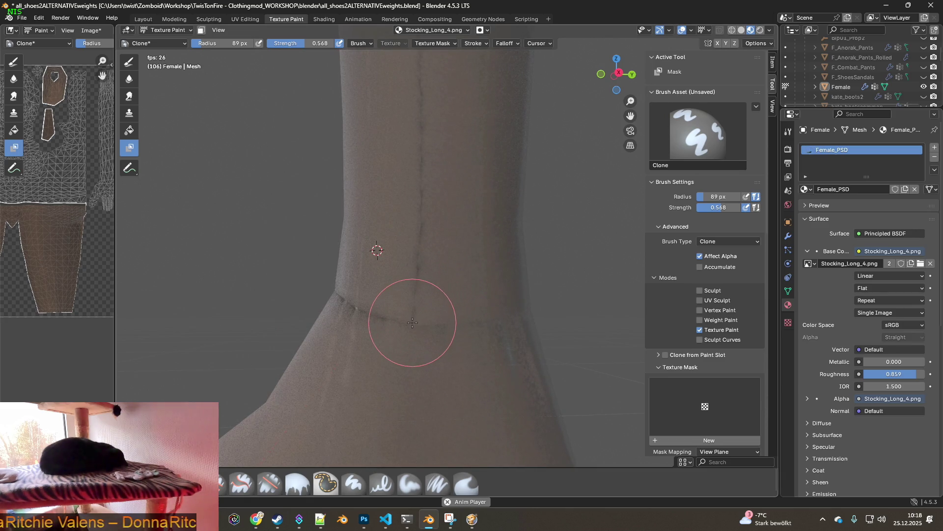
{"action": "middle_click_drag", "start_coordinate": [389, 320], "coordinate": [363, 319]}
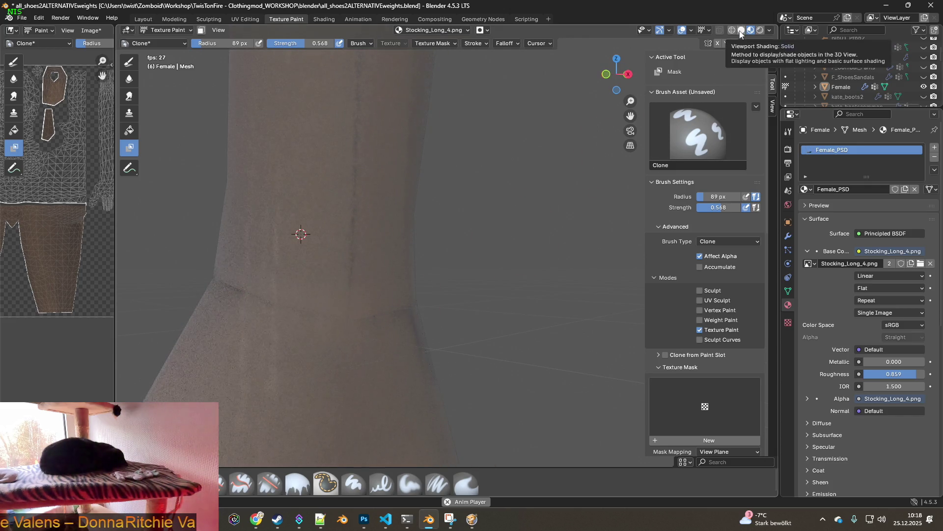
Toggle to material shading and clone-paint the ankle patch while checking the lower leg.
{"action": "left_click", "coordinate": [741, 34]}
{"action": "left_click", "coordinate": [751, 30]}
{"action": "mouse_move", "coordinate": [516, 280]}
{"action": "middle_mouse_down"}
{"action": "mouse_move", "coordinate": [546, 310]}
{"action": "mouse_move", "coordinate": [390, 280]}
{"action": "mouse_move", "coordinate": [439, 285]}
{"action": "middle_mouse_up"}
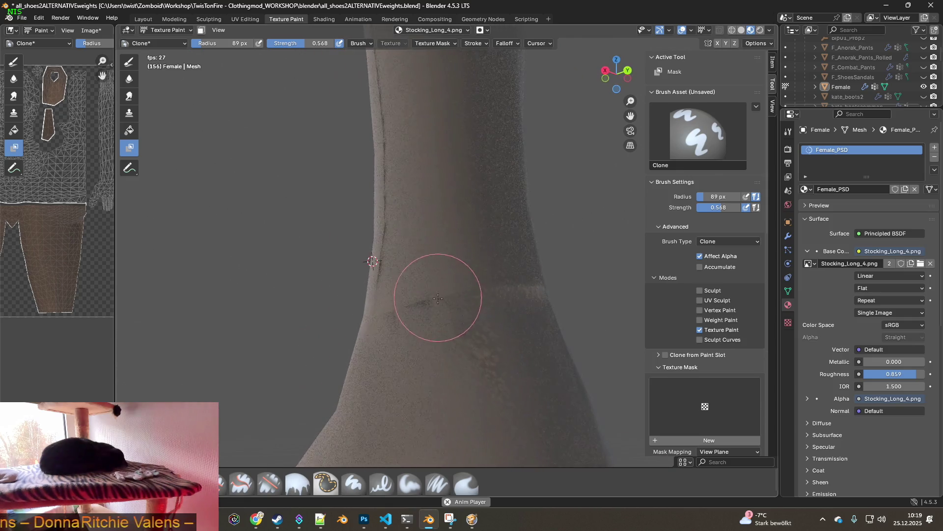
{"action": "left_click_drag", "start_coordinate": [421, 308], "coordinate": [483, 345]}
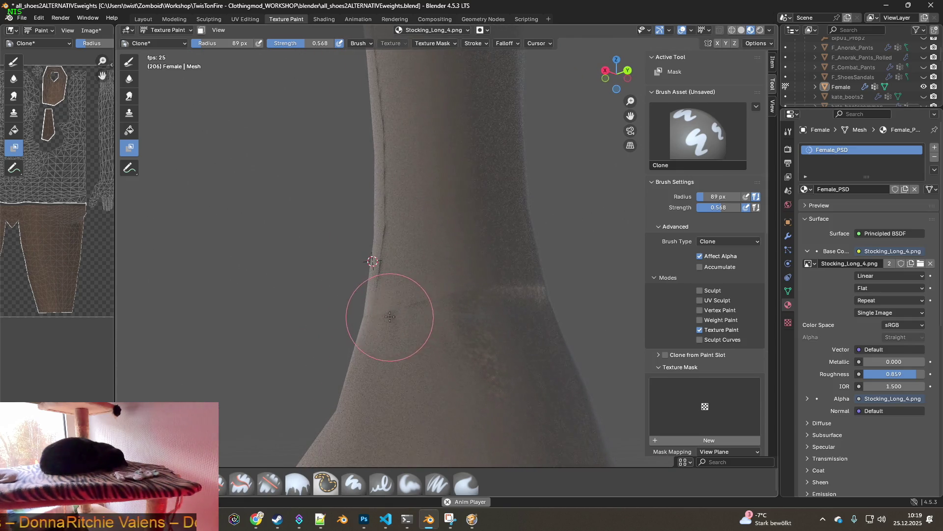
{"action": "middle_click_drag", "start_coordinate": [480, 337], "coordinate": [505, 315]}
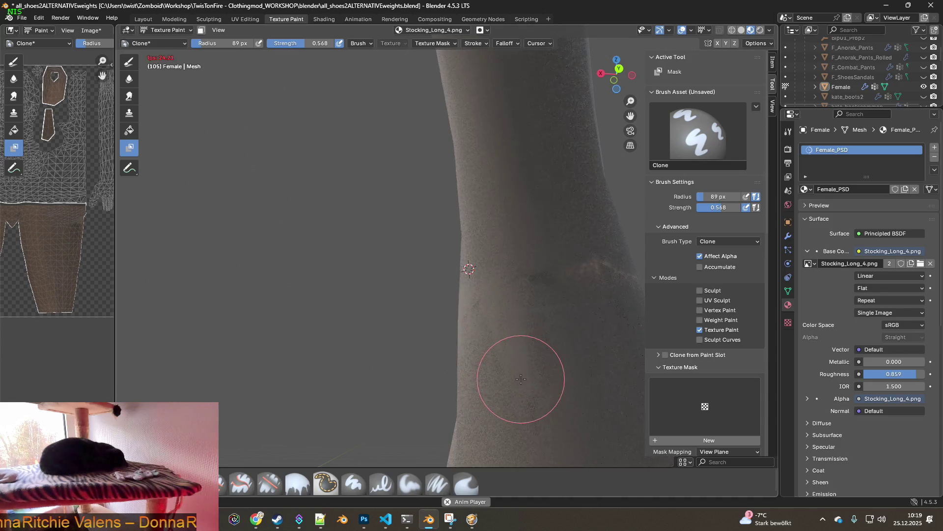
{"action": "middle_click_drag", "start_coordinate": [593, 284], "coordinate": [464, 263]}
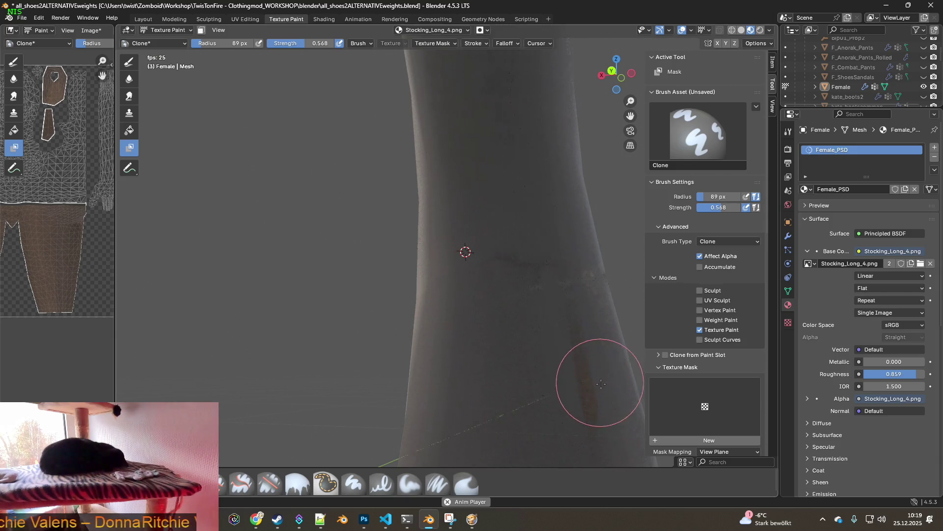
{"action": "middle_click_drag", "start_coordinate": [597, 390], "coordinate": [450, 282]}
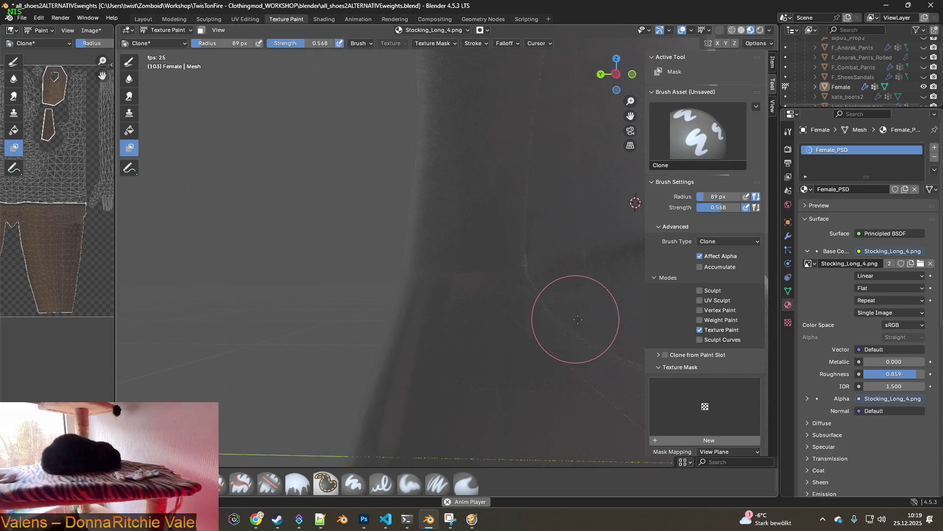
Review the leg in solid shading from several angles, then return to Material Preview.
{"action": "left_click", "coordinate": [741, 32]}
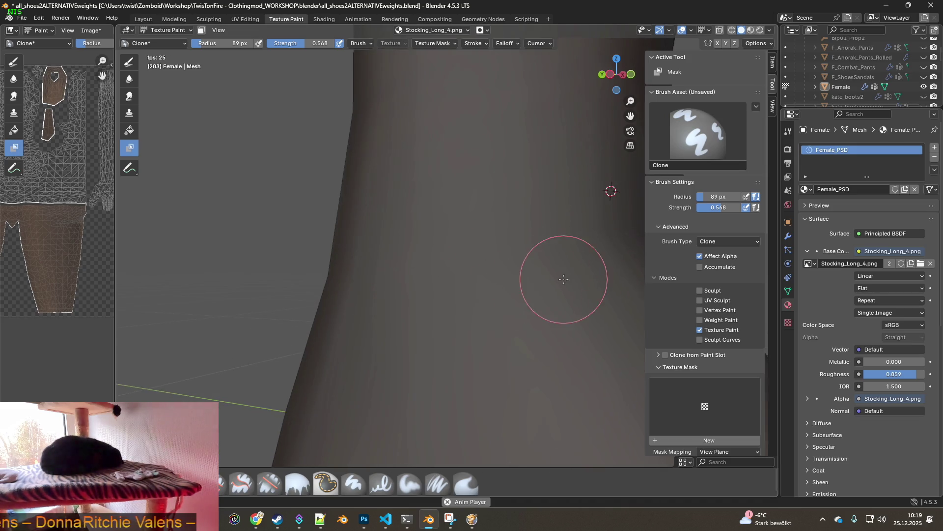
{"action": "middle_click_drag", "start_coordinate": [566, 246], "coordinate": [453, 311]}
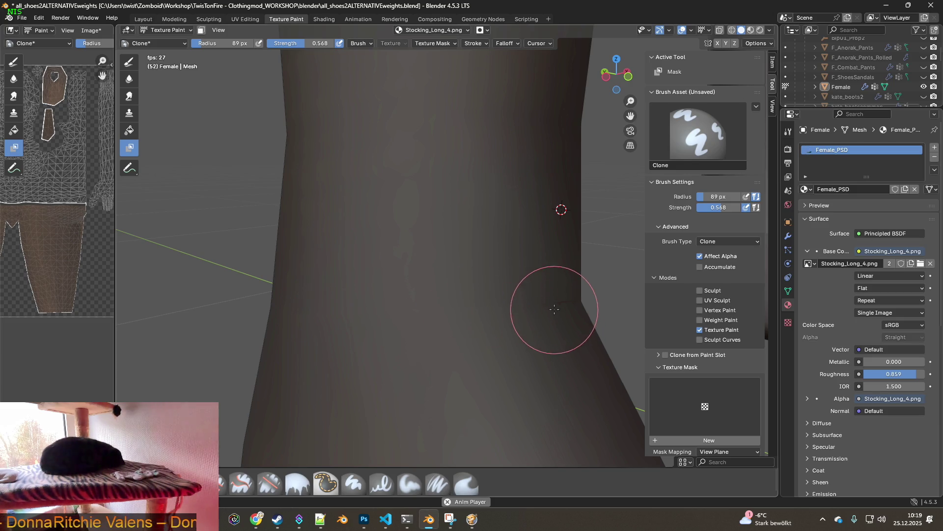
{"action": "mouse_move", "coordinate": [567, 306]}
{"action": "middle_mouse_down"}
{"action": "mouse_move", "coordinate": [436, 305]}
{"action": "mouse_move", "coordinate": [390, 205]}
{"action": "mouse_move", "coordinate": [312, 333]}
{"action": "middle_mouse_up"}
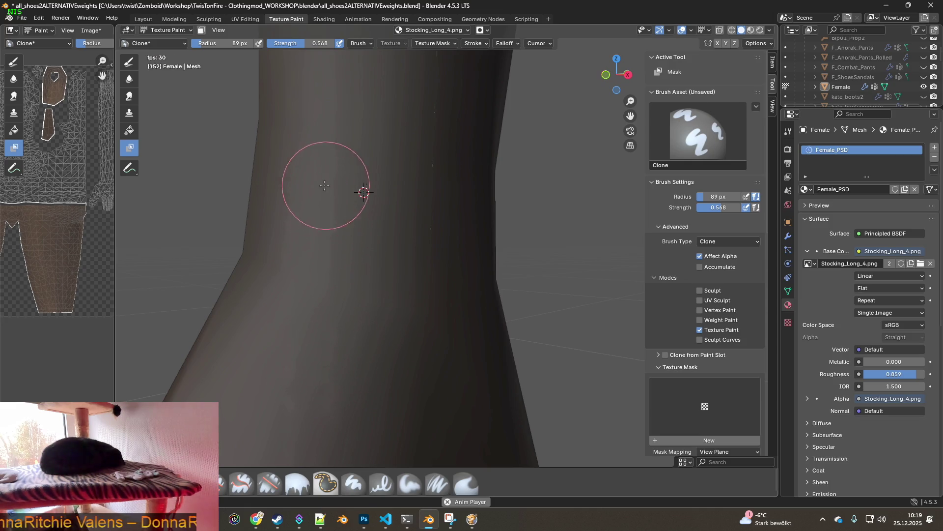
{"action": "middle_click_drag", "start_coordinate": [437, 234], "coordinate": [388, 236]}
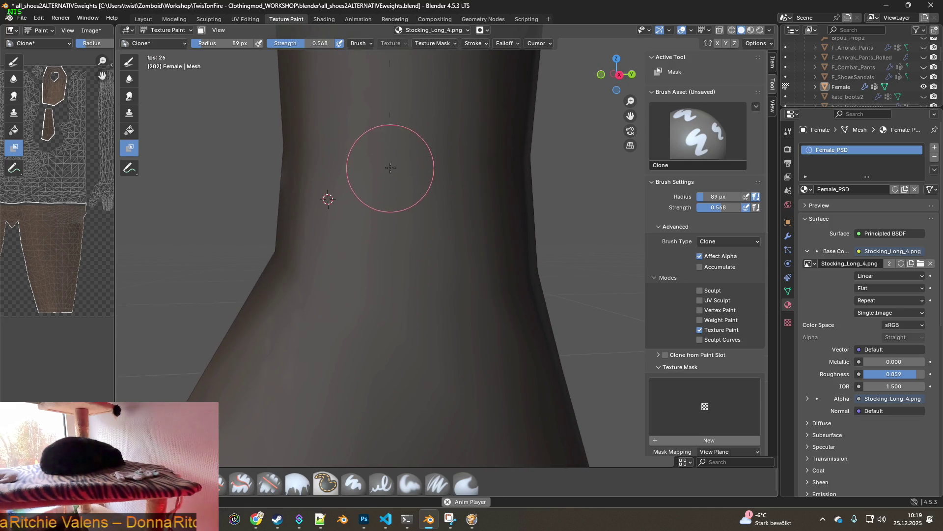
{"action": "middle_click_drag", "start_coordinate": [400, 196], "coordinate": [413, 310]}
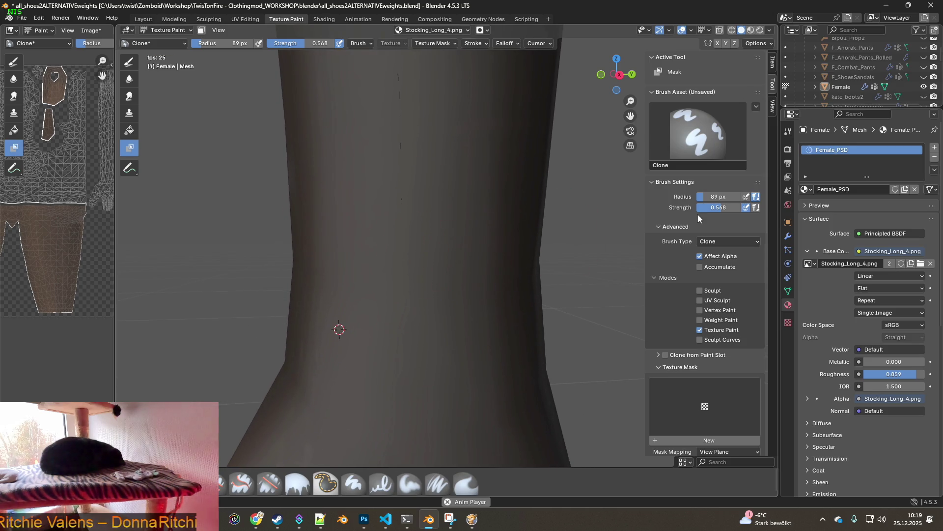
{"action": "left_click", "coordinate": [750, 30]}
{"action": "middle_click_drag", "start_coordinate": [406, 248], "coordinate": [481, 253]}
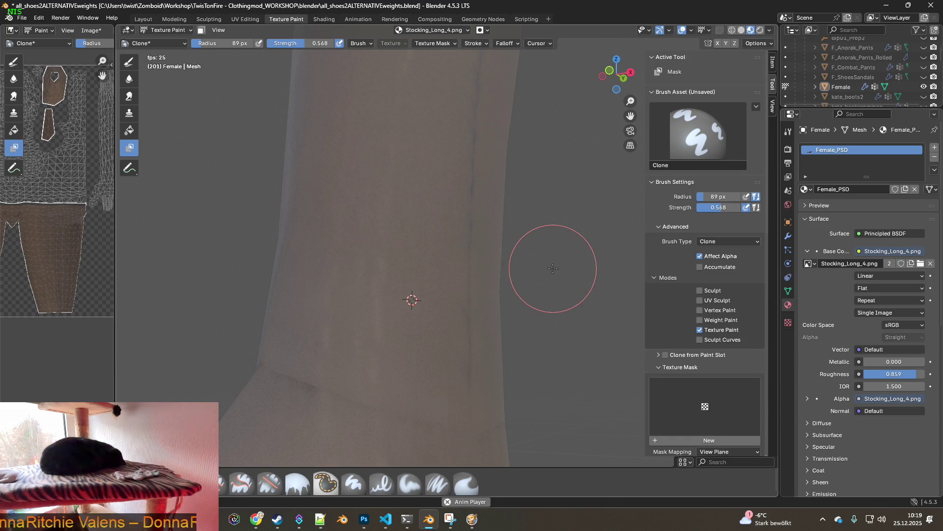
Raise clone strength to 0.590, set the clone source on the leg and inspect around it.
{"action": "left_click_drag", "start_coordinate": [724, 210], "coordinate": [717, 207]}
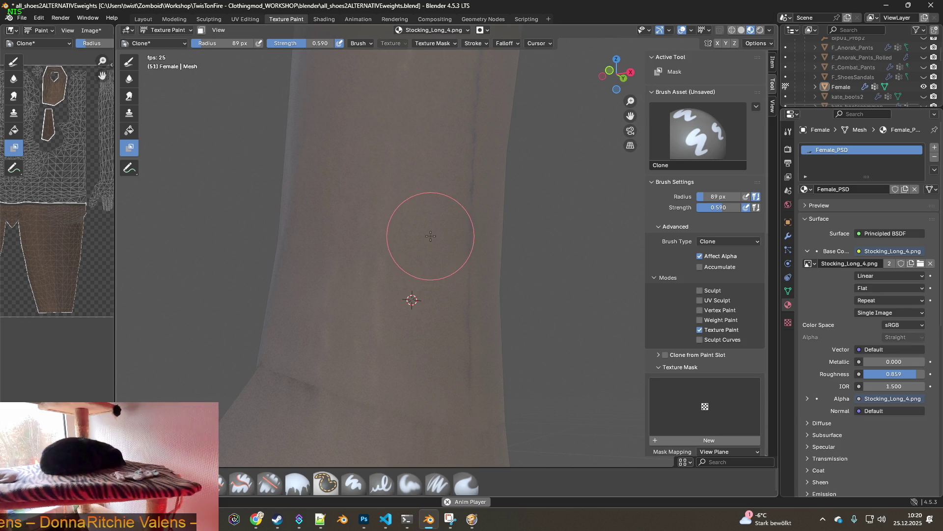
{"action": "left_click", "coordinate": [393, 189], "text": "ctrl"}
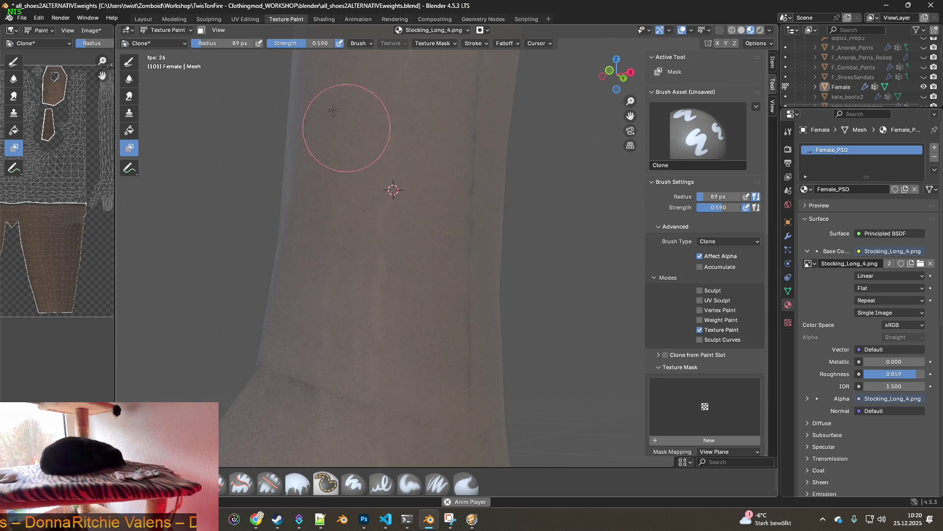
{"action": "left_click", "coordinate": [391, 231], "text": "ctrl"}
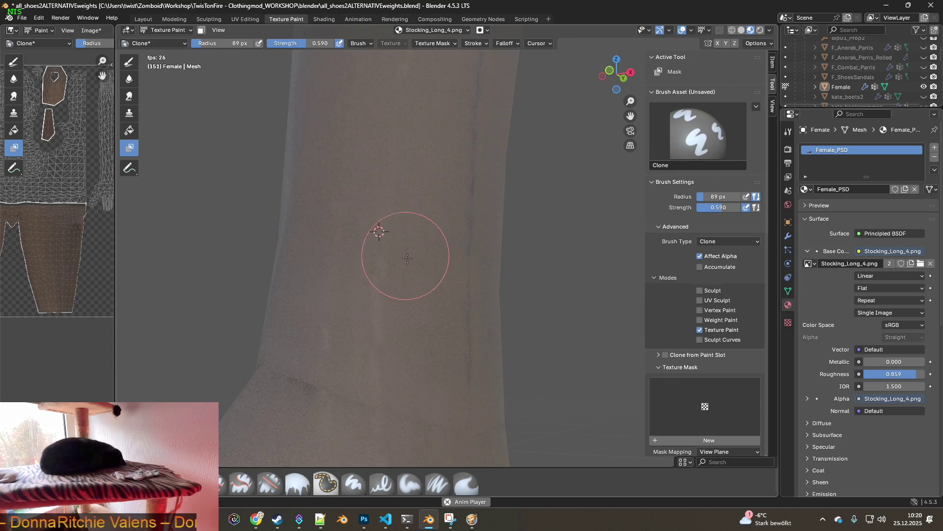
{"action": "mouse_move", "coordinate": [430, 268]}
{"action": "middle_mouse_down"}
{"action": "mouse_move", "coordinate": [470, 295]}
{"action": "mouse_move", "coordinate": [429, 298]}
{"action": "middle_mouse_up"}
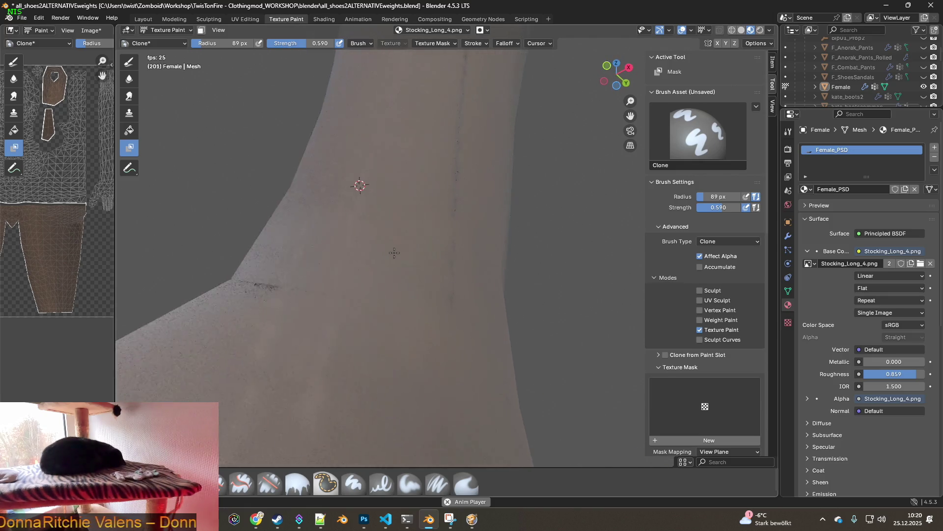
{"action": "mouse_move", "coordinate": [411, 221]}
{"action": "middle_mouse_down"}
{"action": "mouse_move", "coordinate": [410, 212]}
{"action": "mouse_move", "coordinate": [480, 214]}
{"action": "mouse_move", "coordinate": [364, 184]}
{"action": "mouse_move", "coordinate": [400, 238]}
{"action": "middle_mouse_up"}
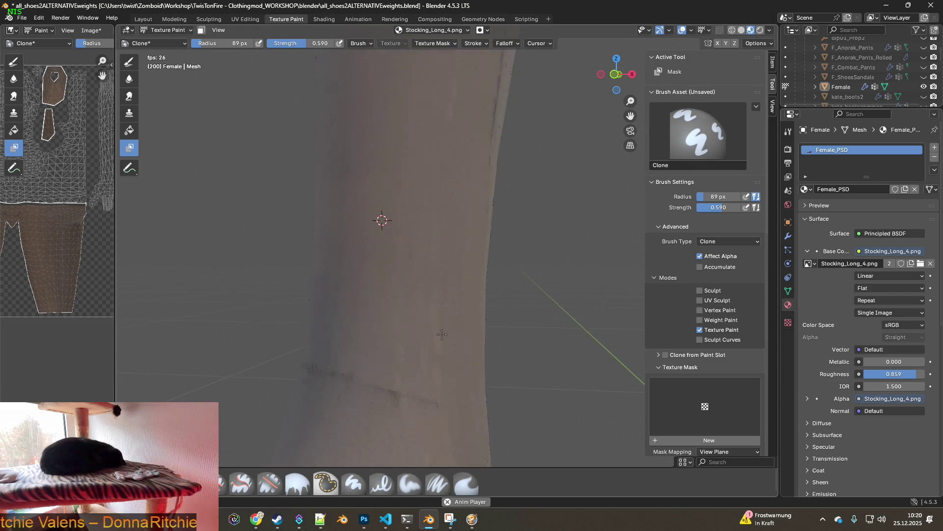
{"action": "middle_click_drag", "start_coordinate": [423, 314], "coordinate": [375, 273]}
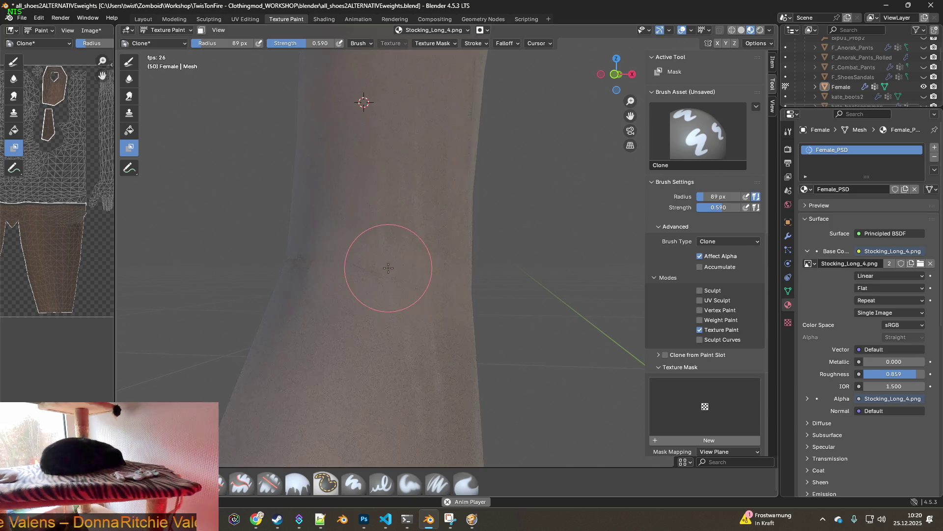
{"action": "middle_click_drag", "start_coordinate": [388, 267], "coordinate": [440, 279]}
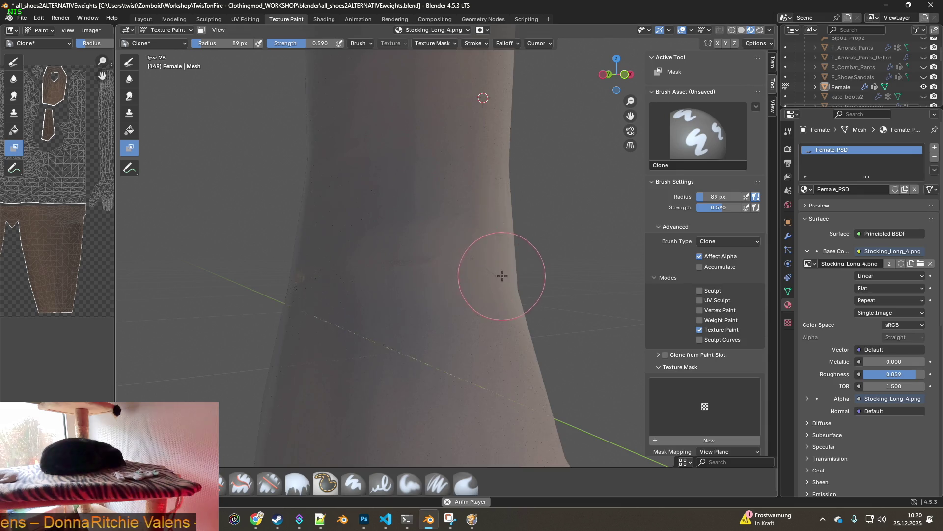
{"action": "middle_click_drag", "start_coordinate": [501, 272], "coordinate": [480, 267]}
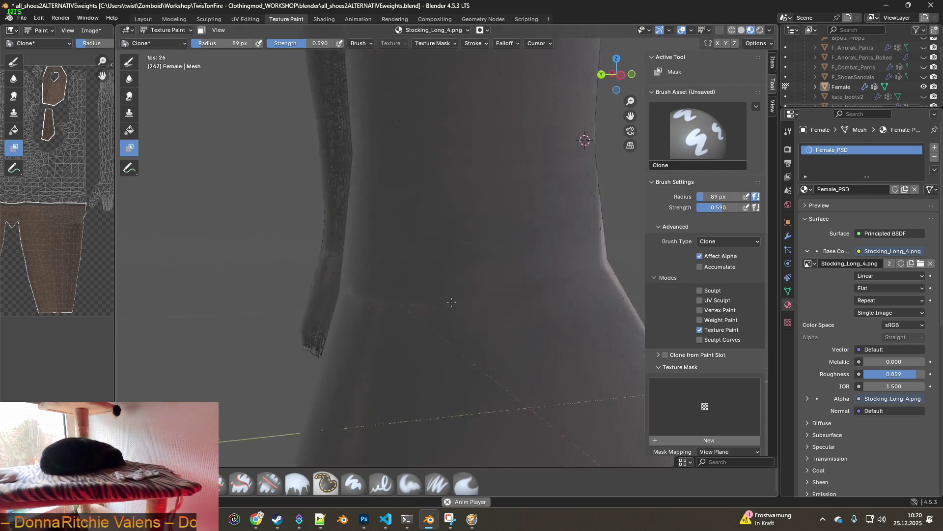
Pan down the lower leg, raise clone strength to 0.640 and pick the Mask brush.
{"action": "key", "text": "shift+Left"}
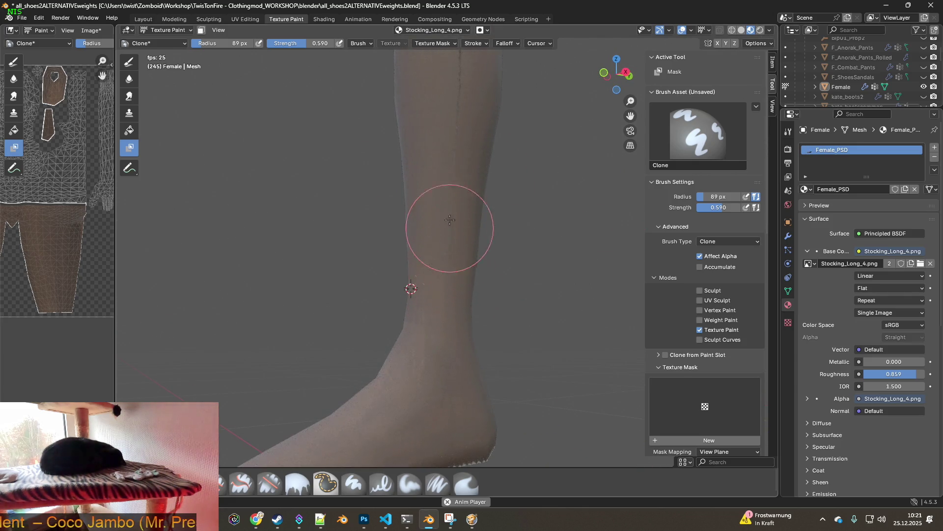
{"action": "middle_click_drag", "start_coordinate": [470, 212], "coordinate": [441, 328], "text": "shift"}
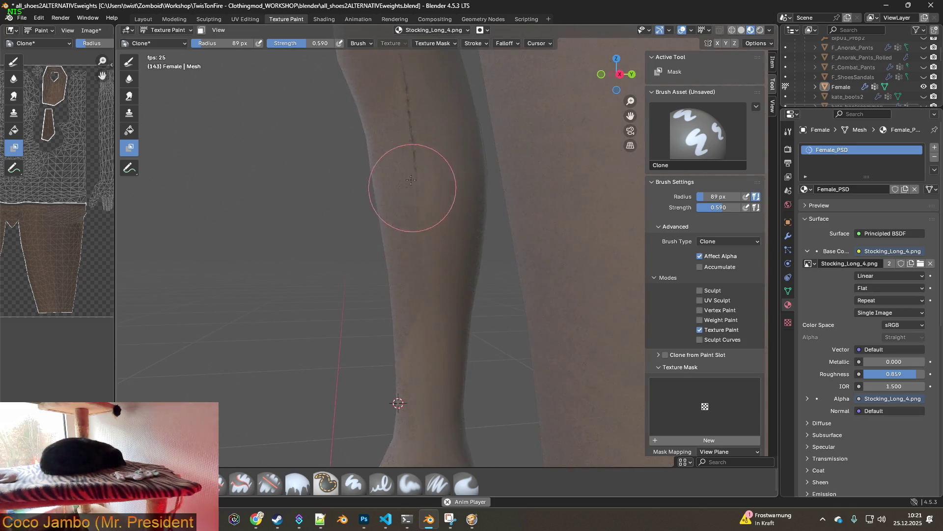
{"action": "middle_click_drag", "start_coordinate": [401, 169], "coordinate": [443, 309], "text": "shift"}
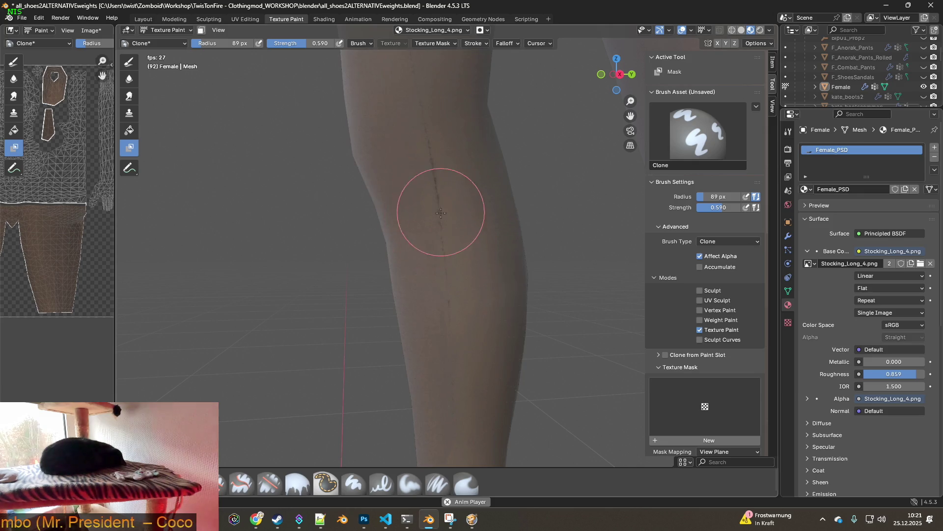
{"action": "left_click_drag", "start_coordinate": [307, 46], "coordinate": [339, 47]}
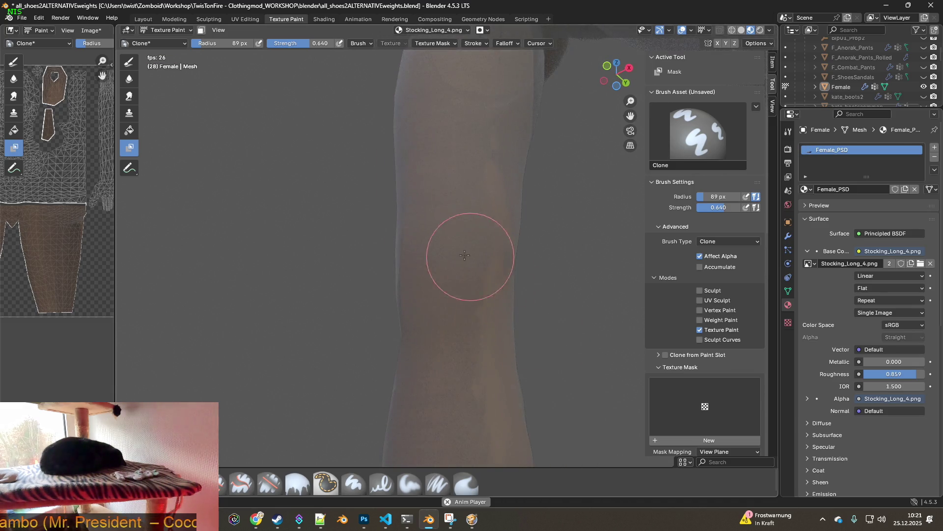
{"action": "left_click", "coordinate": [325, 483]}
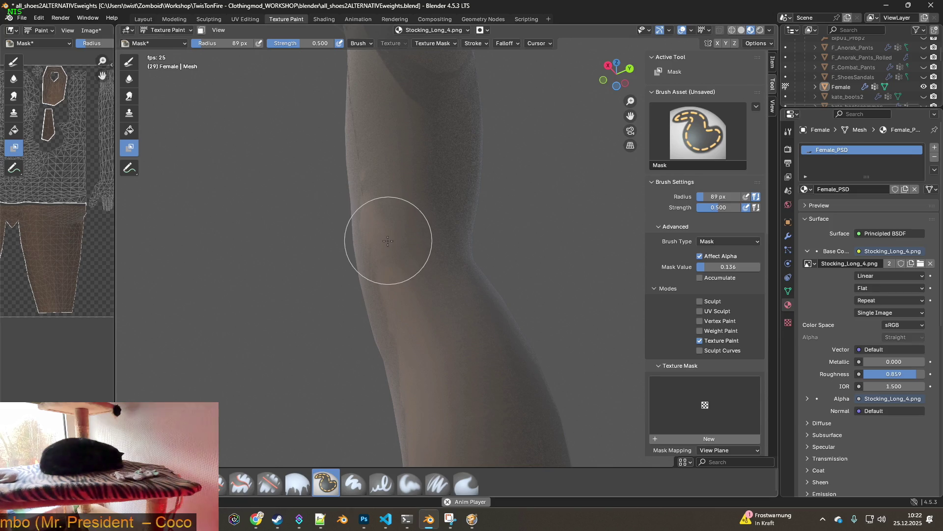
Cancel an accidental move, stop playback and try mask strokes on the thigh.
{"action": "middle_click_drag", "start_coordinate": [383, 207], "coordinate": [440, 236]}
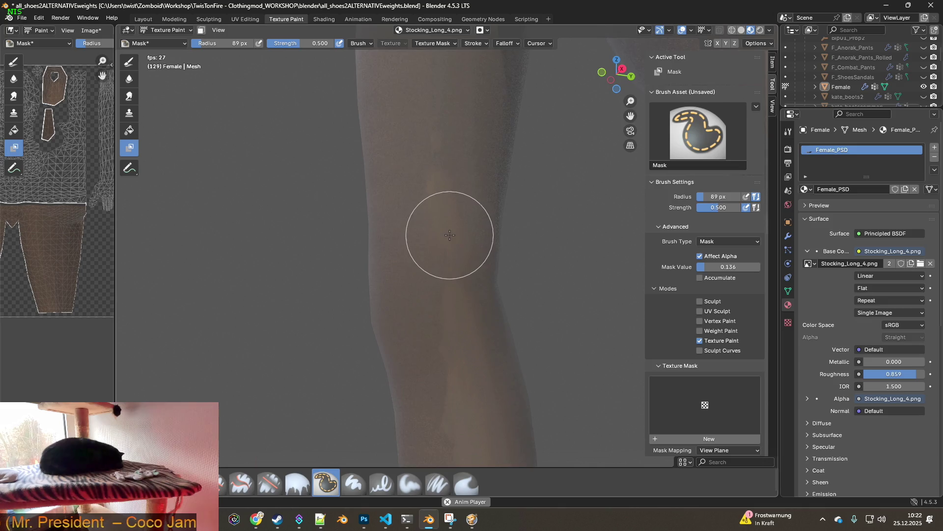
{"action": "key", "text": "g"}
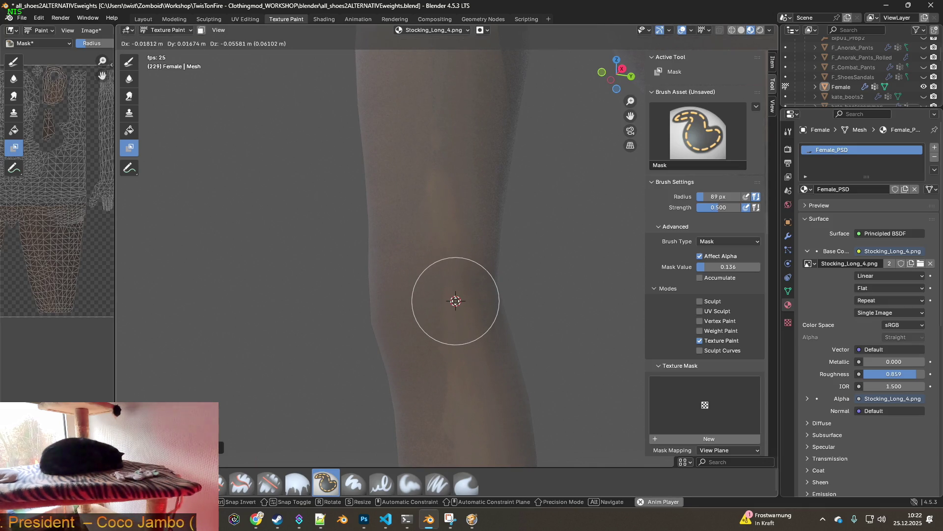
{"action": "left_click", "coordinate": [456, 301]}
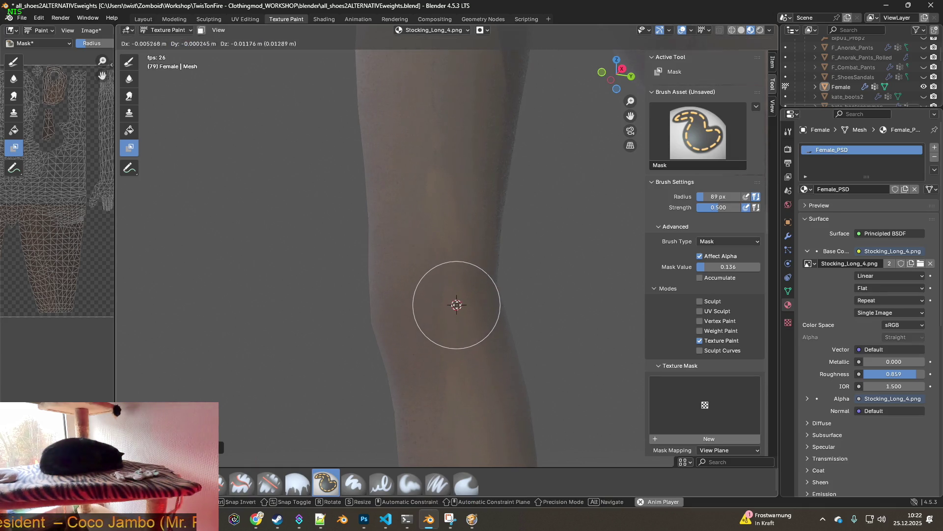
{"action": "key", "text": "space"}
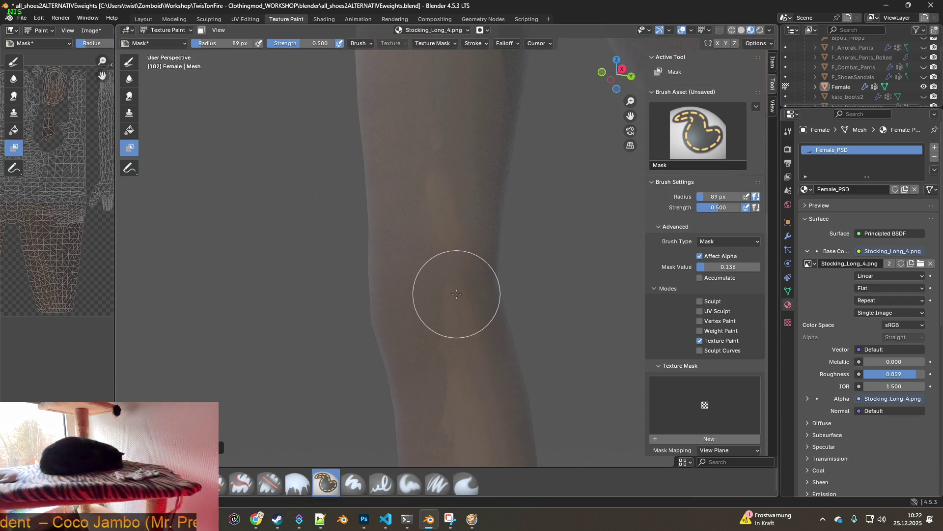
{"action": "left_click", "coordinate": [427, 185]}
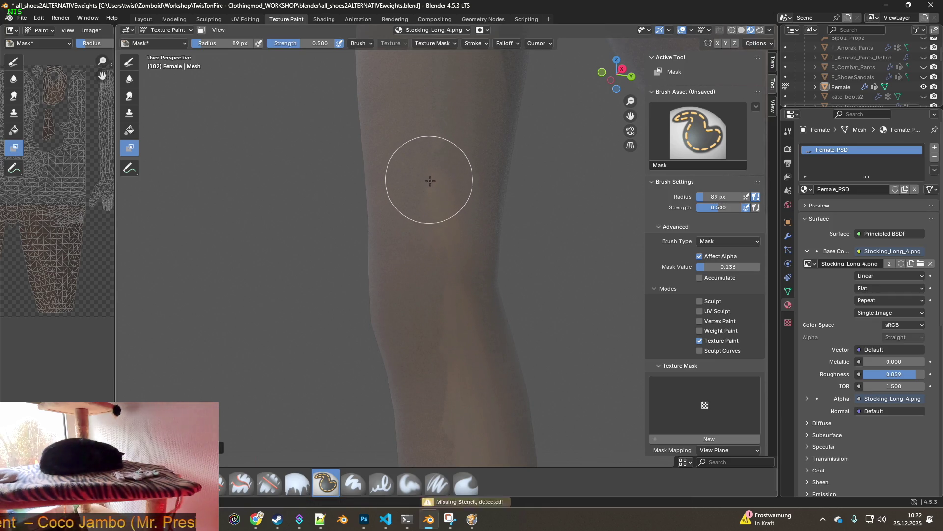
{"action": "left_click", "coordinate": [439, 189]}
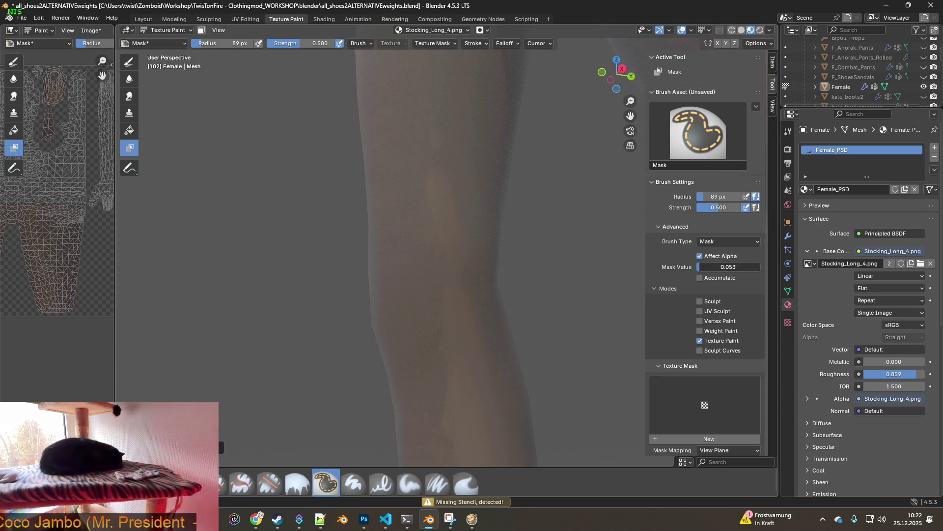
Set the mask value to 0.114 and show the leg in solid shading.
{"action": "left_click_drag", "start_coordinate": [728, 265], "coordinate": [737, 266]}
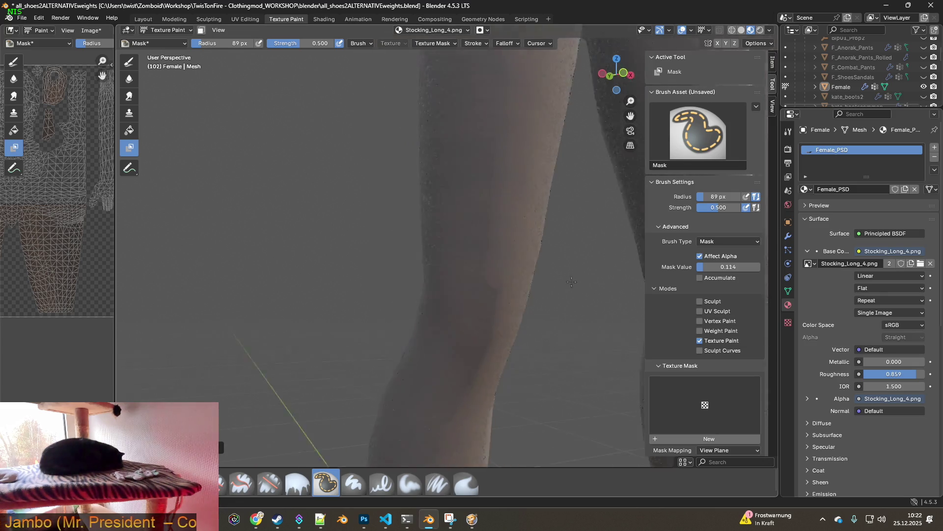
{"action": "mouse_move", "coordinate": [492, 259]}
{"action": "middle_mouse_down"}
{"action": "mouse_move", "coordinate": [556, 219]}
{"action": "mouse_move", "coordinate": [461, 256]}
{"action": "middle_mouse_up"}
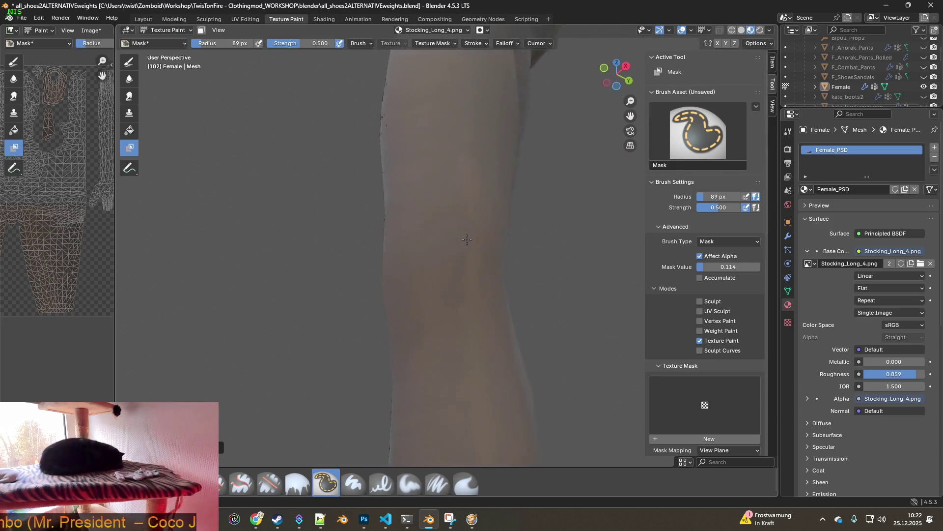
{"action": "left_click", "coordinate": [741, 30]}
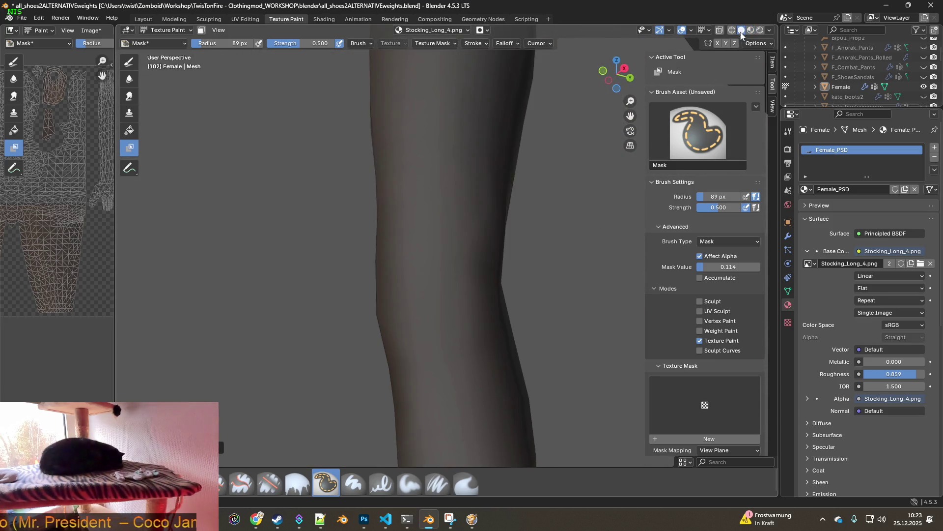
Preview both textured legs in Material Preview and switch to the Shading workspace.
{"action": "mouse_move", "coordinate": [502, 221]}
{"action": "middle_mouse_down"}
{"action": "mouse_move", "coordinate": [445, 184]}
{"action": "mouse_move", "coordinate": [546, 216]}
{"action": "mouse_move", "coordinate": [511, 248]}
{"action": "mouse_move", "coordinate": [520, 268]}
{"action": "mouse_move", "coordinate": [560, 265]}
{"action": "middle_mouse_up"}
{"action": "scroll", "coordinate": [547, 215], "scroll_direction": "down", "scroll_amount": 5}
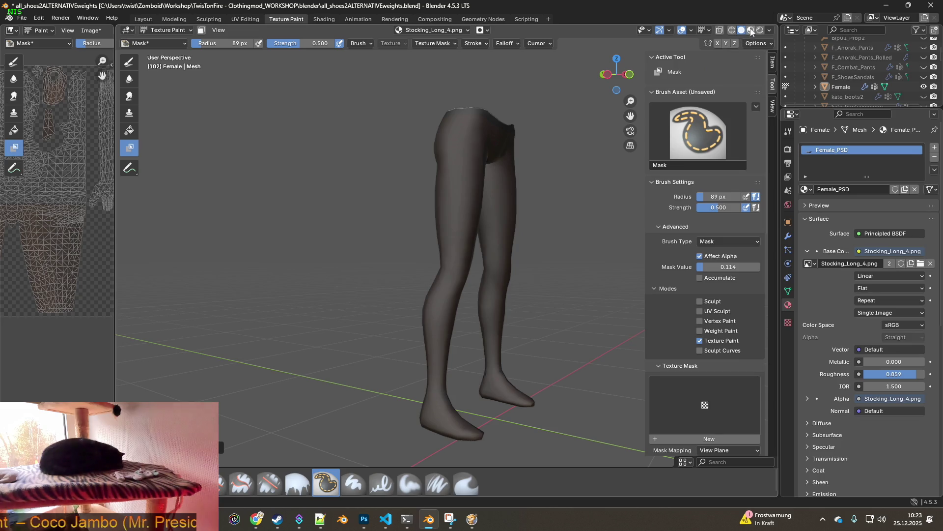
{"action": "left_click", "coordinate": [751, 31]}
{"action": "mouse_move", "coordinate": [569, 148]}
{"action": "middle_mouse_down"}
{"action": "mouse_move", "coordinate": [457, 165]}
{"action": "mouse_move", "coordinate": [516, 171]}
{"action": "middle_mouse_up"}
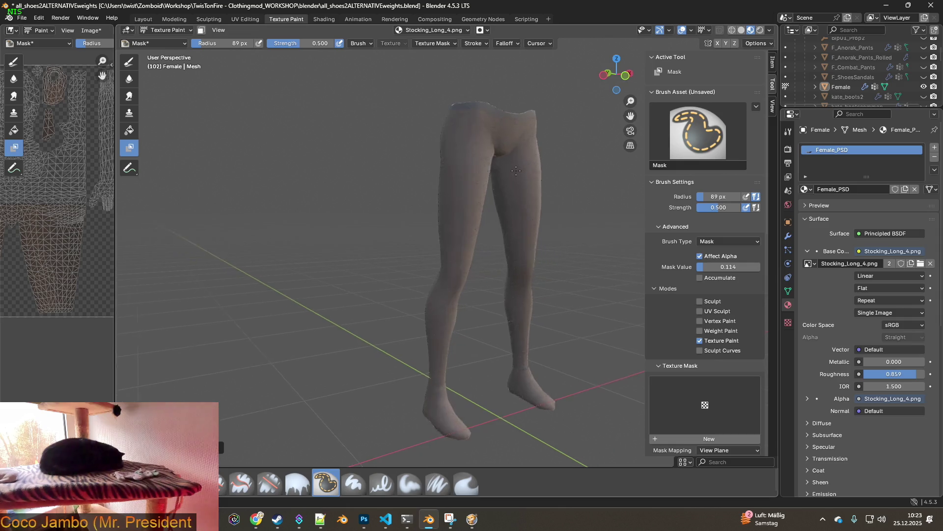
{"action": "left_click", "coordinate": [323, 19]}
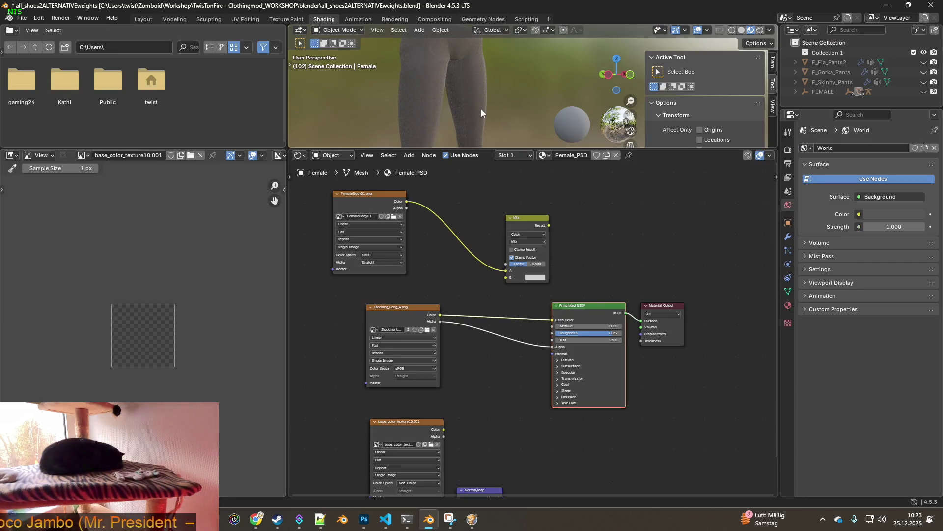
Orbit the legs preview and return to the Texture Paint workspace.
{"action": "middle_click_drag", "start_coordinate": [481, 108], "coordinate": [441, 113]}
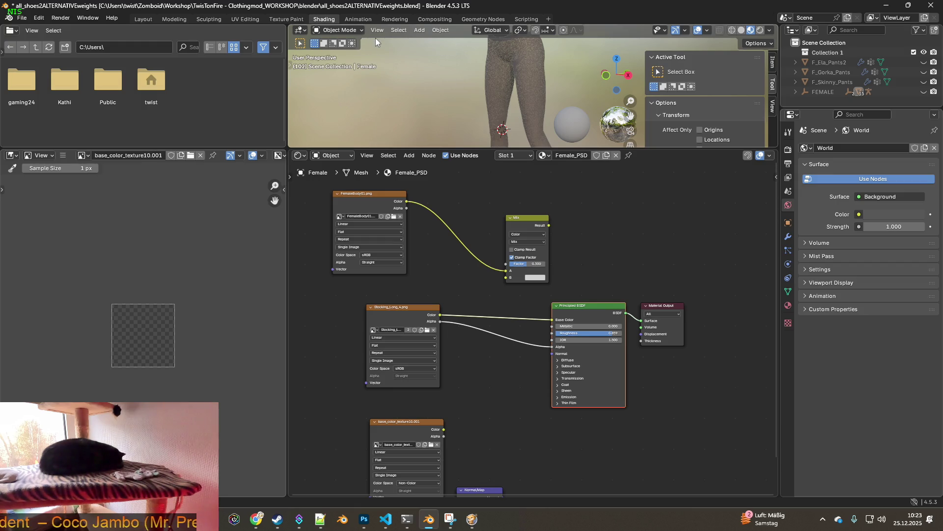
{"action": "left_click", "coordinate": [286, 19]}
Orbit onto the upper thighs and reselect the Clone tool at strength 0.640.
{"action": "middle_click_drag", "start_coordinate": [466, 142], "coordinate": [368, 167]}
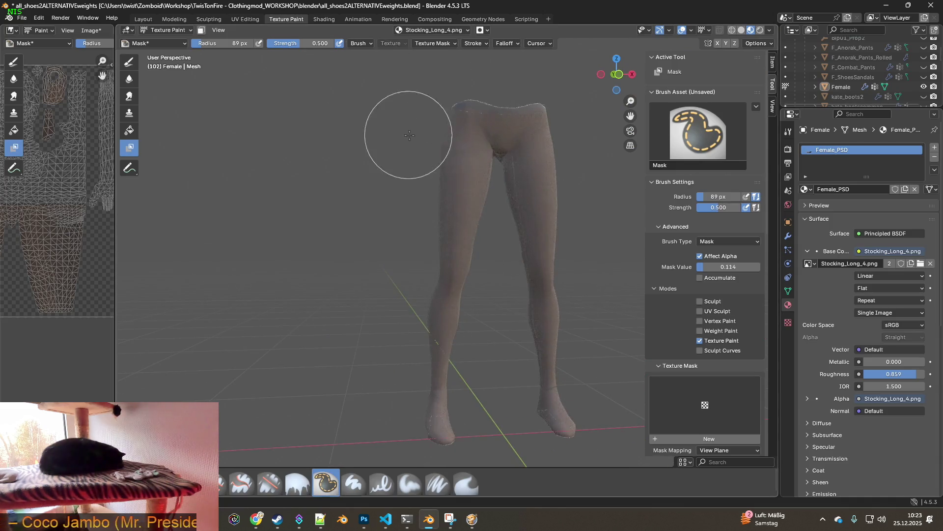
{"action": "scroll", "coordinate": [368, 166], "scroll_direction": "up", "scroll_amount": 3}
{"action": "scroll", "coordinate": [372, 173], "scroll_direction": "up", "scroll_amount": 2}
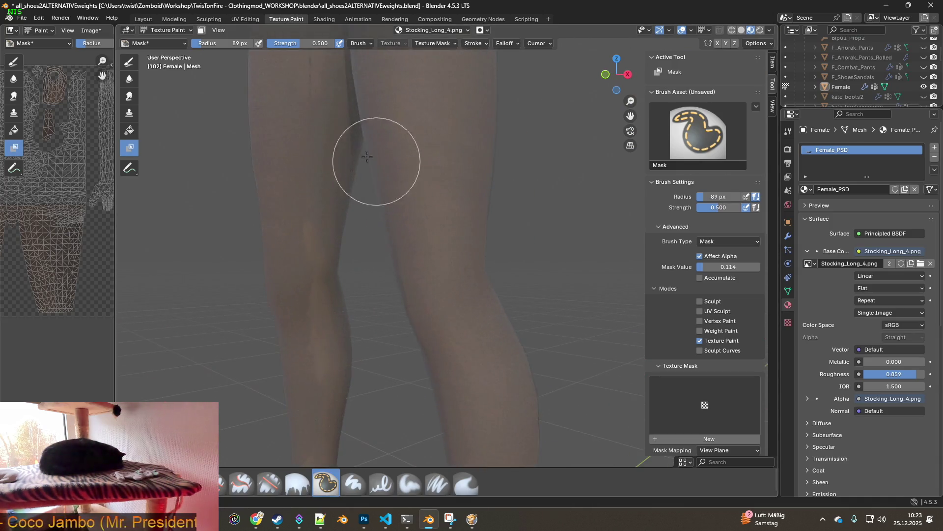
{"action": "scroll", "coordinate": [377, 172], "scroll_direction": "up", "scroll_amount": 2}
{"action": "mouse_move", "coordinate": [376, 171]}
{"action": "middle_mouse_down"}
{"action": "mouse_move", "coordinate": [327, 152]}
{"action": "mouse_move", "coordinate": [335, 156]}
{"action": "mouse_move", "coordinate": [321, 87]}
{"action": "middle_mouse_up"}
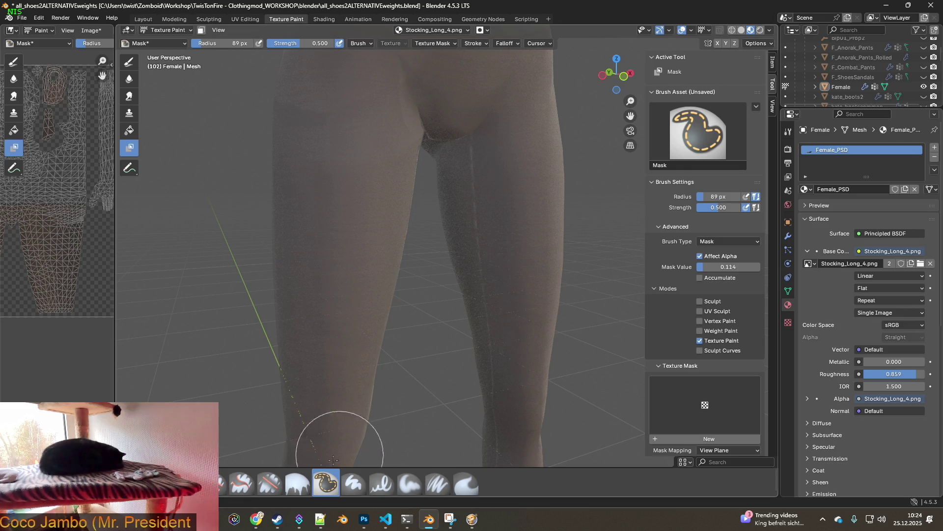
{"action": "left_click", "coordinate": [241, 483]}
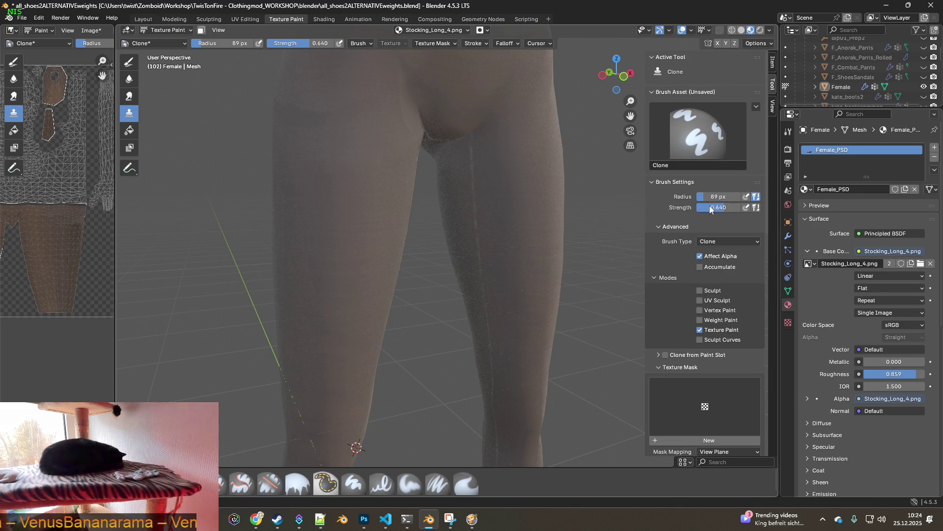
Drag the clone brush Strength slider from 0.640 up to full 1.000.
{"action": "left_click_drag", "start_coordinate": [719, 212], "coordinate": [745, 212]}
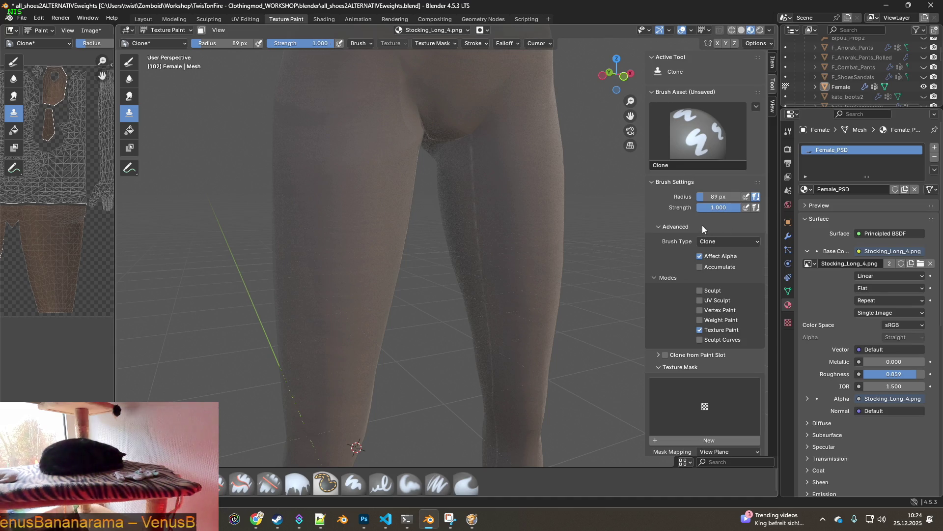
{"action": "scroll", "coordinate": [703, 225], "scroll_direction": "down", "scroll_amount": 3}
{"action": "scroll", "coordinate": [678, 283], "scroll_direction": "down", "scroll_amount": 5}
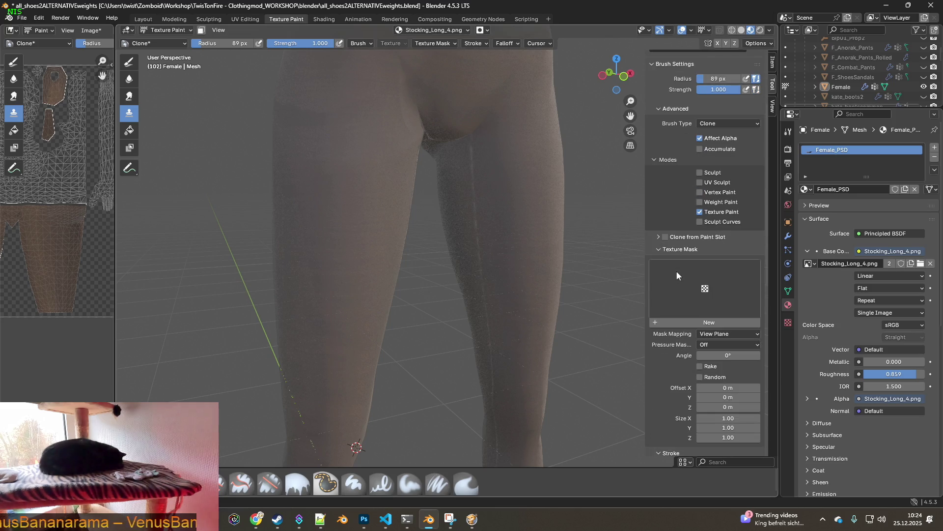
{"action": "scroll", "coordinate": [676, 271], "scroll_direction": "down", "scroll_amount": 2}
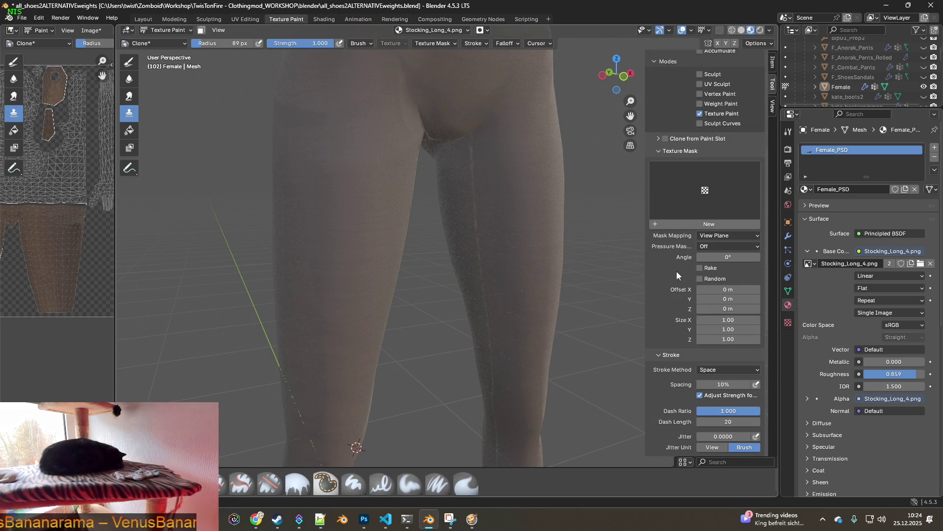
{"action": "scroll", "coordinate": [693, 276], "scroll_direction": "down", "scroll_amount": 3}
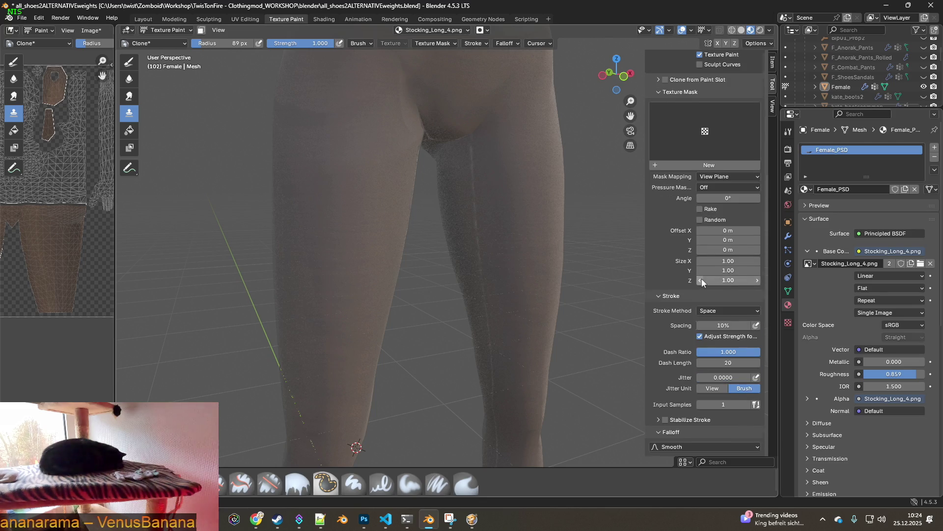
{"action": "scroll", "coordinate": [702, 279], "scroll_direction": "down", "scroll_amount": 4}
{"action": "scroll", "coordinate": [702, 279], "scroll_direction": "down", "scroll_amount": 3}
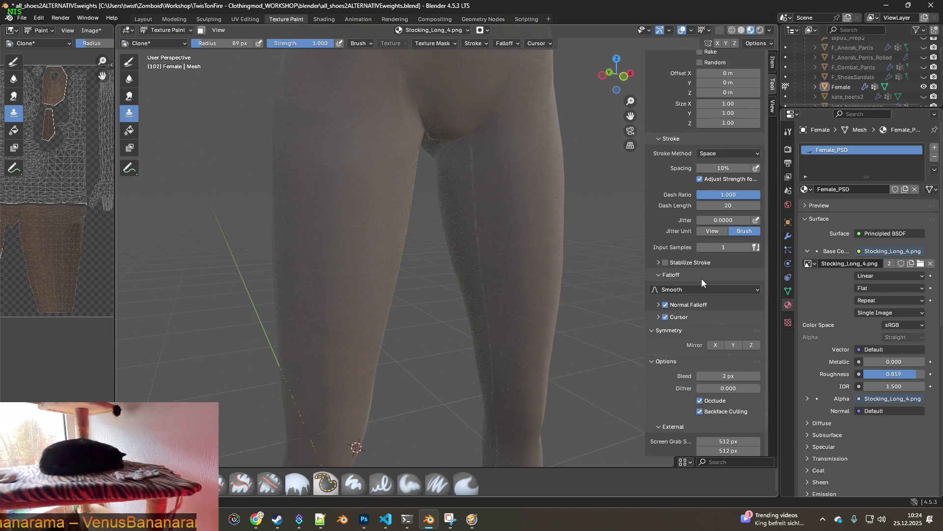
{"action": "scroll", "coordinate": [702, 277], "scroll_direction": "down", "scroll_amount": 3}
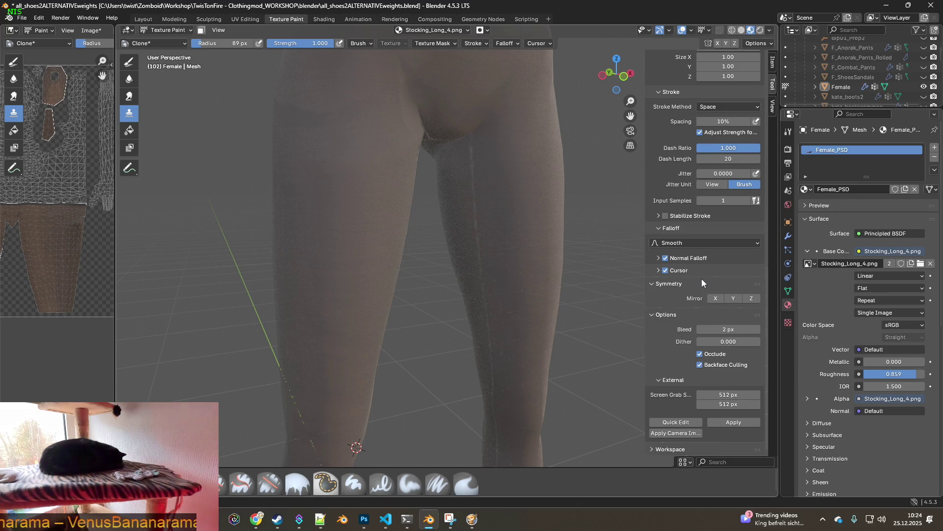
{"action": "scroll", "coordinate": [701, 278], "scroll_direction": "up", "scroll_amount": 4}
{"action": "scroll", "coordinate": [702, 278], "scroll_direction": "up", "scroll_amount": 5}
{"action": "scroll", "coordinate": [702, 278], "scroll_direction": "up", "scroll_amount": 5}
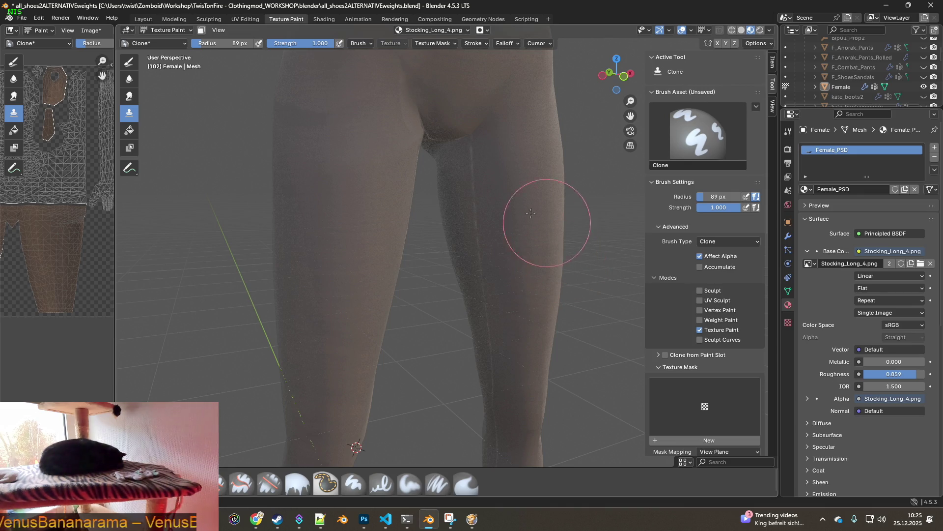
{"action": "middle_click_drag", "start_coordinate": [538, 211], "coordinate": [480, 221]}
{"action": "scroll", "coordinate": [480, 221], "scroll_direction": "up", "scroll_amount": 1}
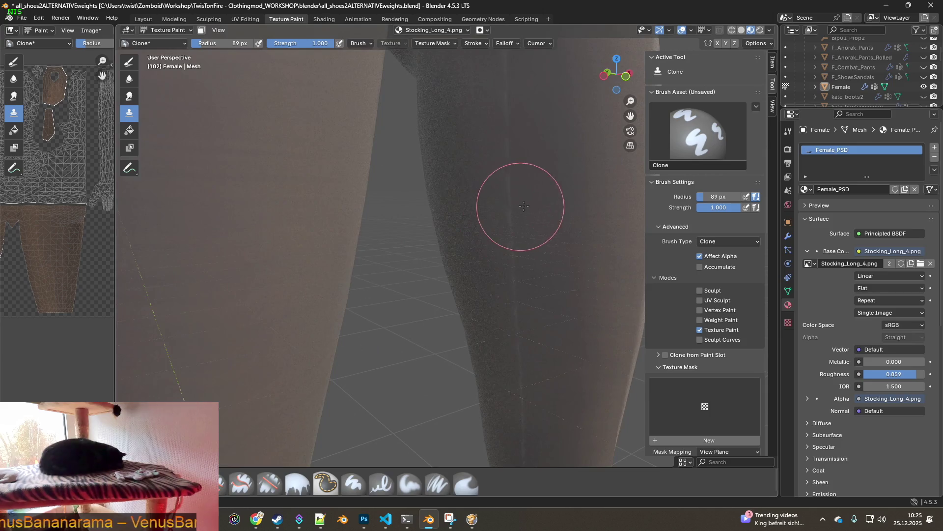
{"action": "scroll", "coordinate": [516, 199], "scroll_direction": "up", "scroll_amount": 1}
{"action": "scroll", "coordinate": [516, 252], "scroll_direction": "up", "scroll_amount": 1}
{"action": "left_click", "coordinate": [741, 31]}
{"action": "left_click", "coordinate": [742, 30]}
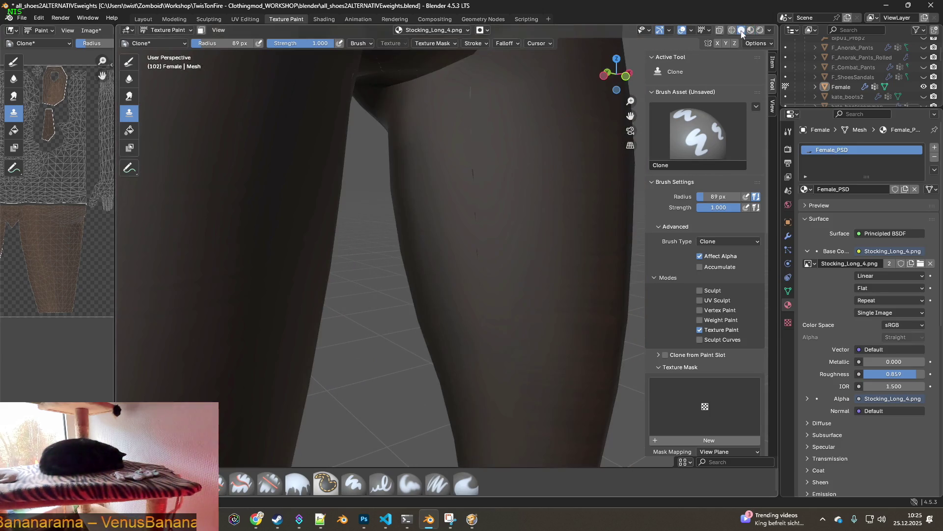
{"action": "left_click", "coordinate": [751, 31]}
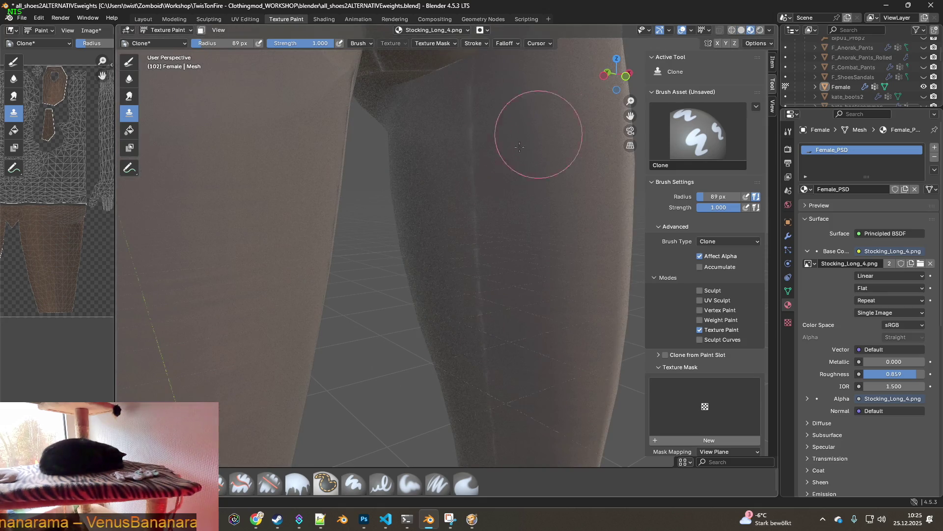
{"action": "middle_click_drag", "start_coordinate": [469, 189], "coordinate": [468, 137]}
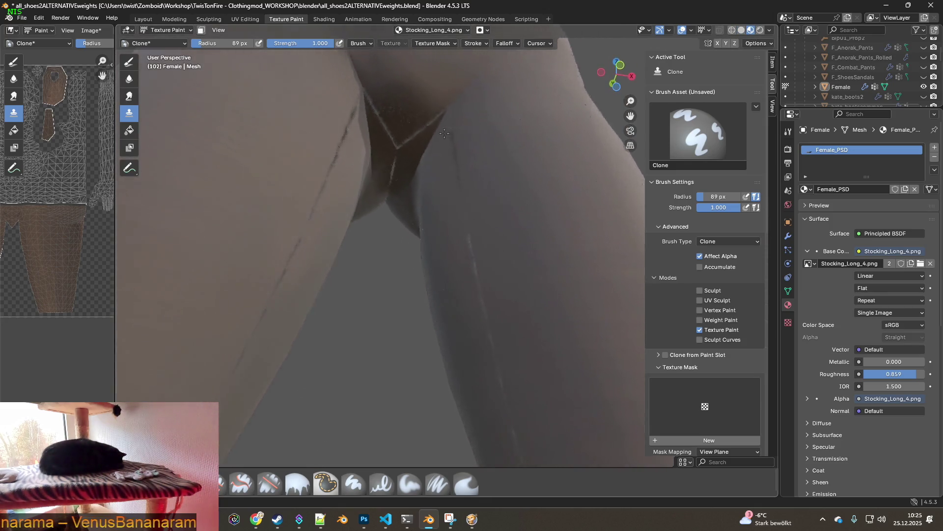
{"action": "mouse_move", "coordinate": [468, 138]}
{"action": "middle_mouse_down"}
{"action": "mouse_move", "coordinate": [449, 134]}
{"action": "mouse_move", "coordinate": [432, 164]}
{"action": "mouse_move", "coordinate": [480, 186]}
{"action": "middle_mouse_up"}
{"action": "mouse_move", "coordinate": [530, 229]}
{"action": "middle_mouse_down"}
{"action": "mouse_move", "coordinate": [558, 227]}
{"action": "mouse_move", "coordinate": [601, 293]}
{"action": "mouse_move", "coordinate": [595, 310]}
{"action": "mouse_move", "coordinate": [533, 270]}
{"action": "mouse_move", "coordinate": [554, 252]}
{"action": "mouse_move", "coordinate": [544, 262]}
{"action": "mouse_move", "coordinate": [509, 211]}
{"action": "middle_mouse_up"}
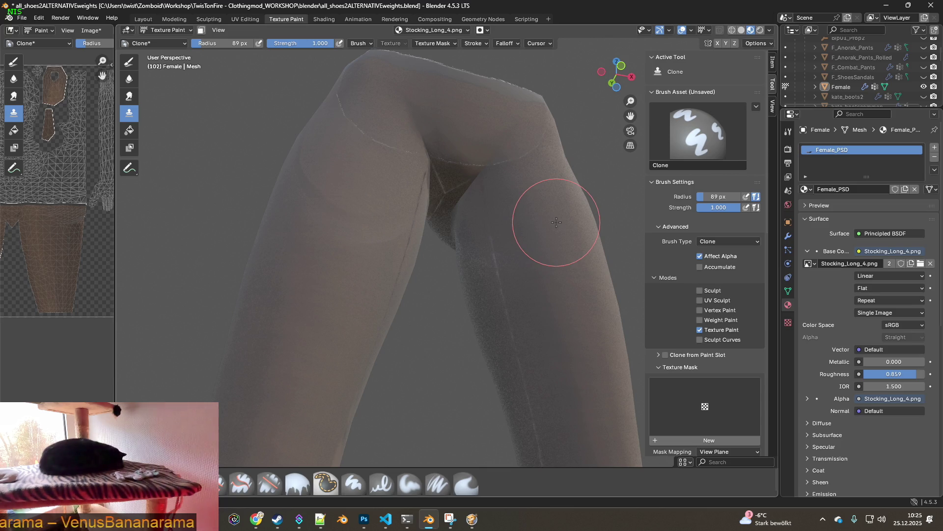
{"action": "key", "text": "super+shift+s"}
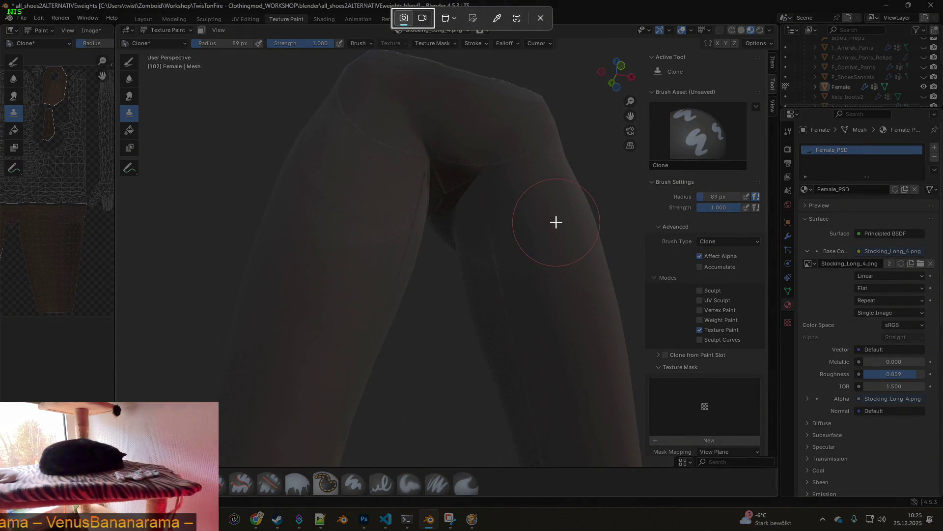
Finish the snip of the Blender view and Alt+Tab over to the ChatGPT browser window.
{"action": "key", "text": "Escape"}
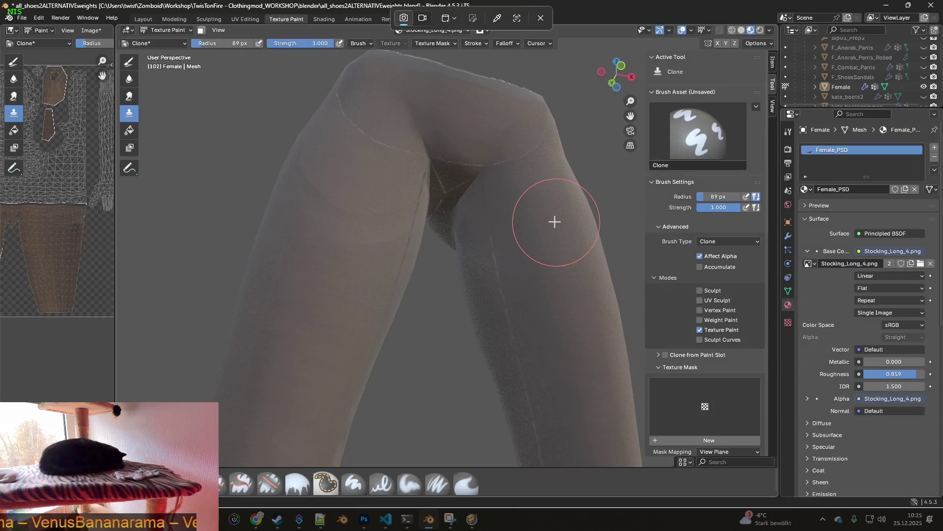
{"action": "key", "text": "alt+Tab"}
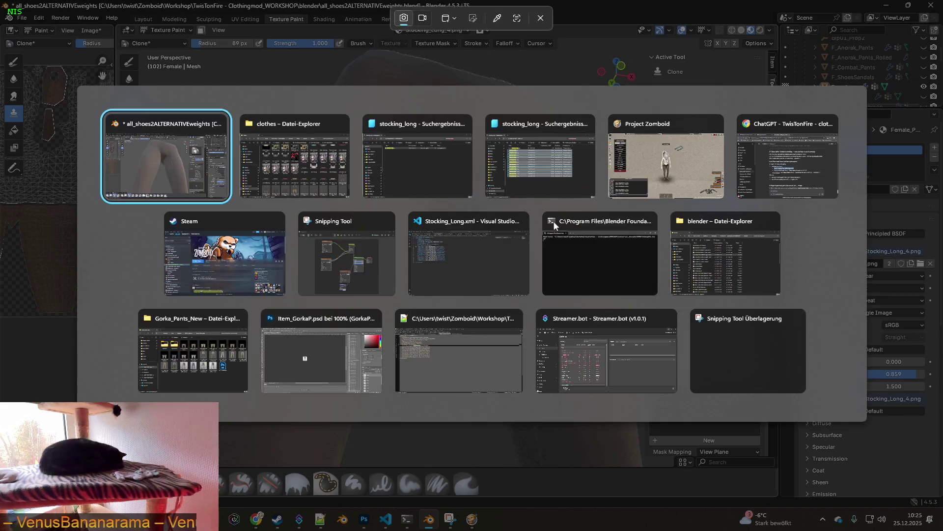
{"action": "key", "text": "alt+Tab"}
{"action": "key", "text": "alt+Tab"}
{"action": "key", "text": "alt+Tab"}
{"action": "key", "text": "alt+Tab"}
{"action": "key", "text": "alt+Tab"}
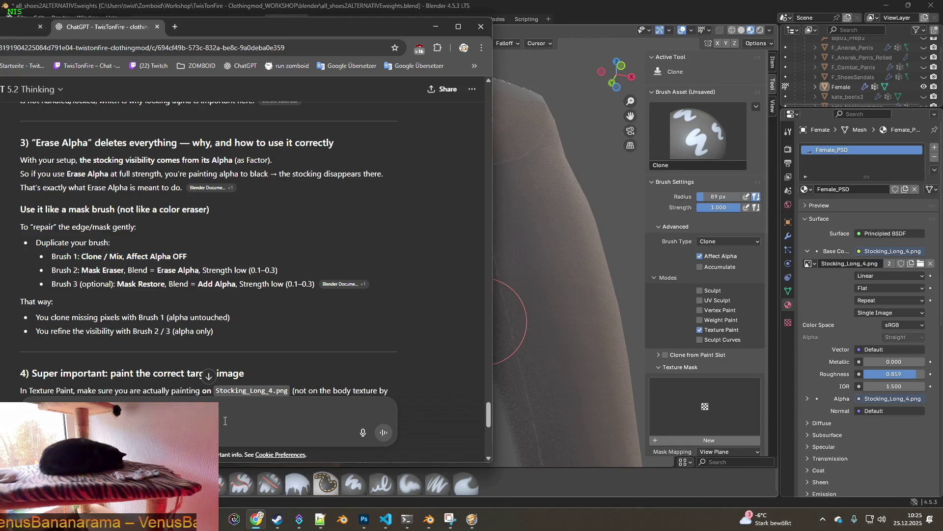
Draft the German message about the bare transparent texture, discard the wrong attached image, and return to Blender.
{"action": "key", "text": "ctrl+v"}
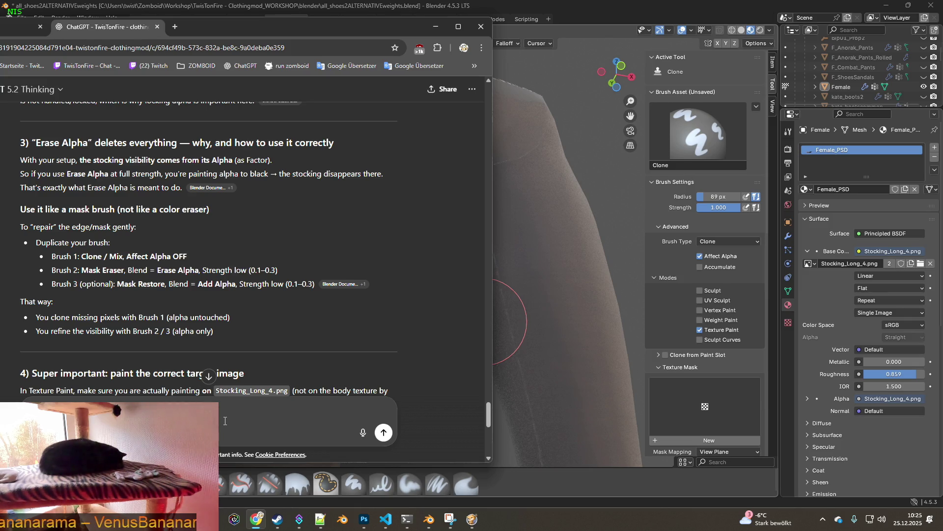
{"action": "type", "text": "ine transparente datei solo "}
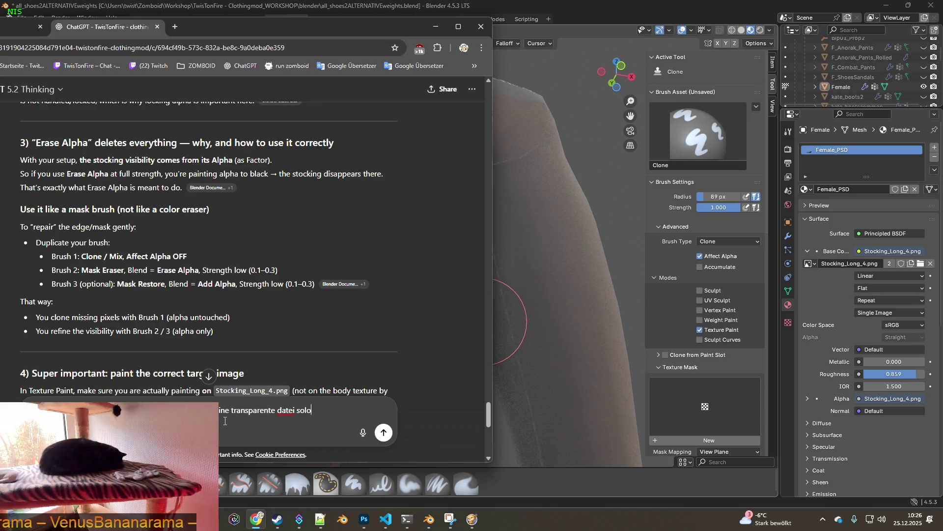
{"action": "type", "text": "ohne irgendeinen"}
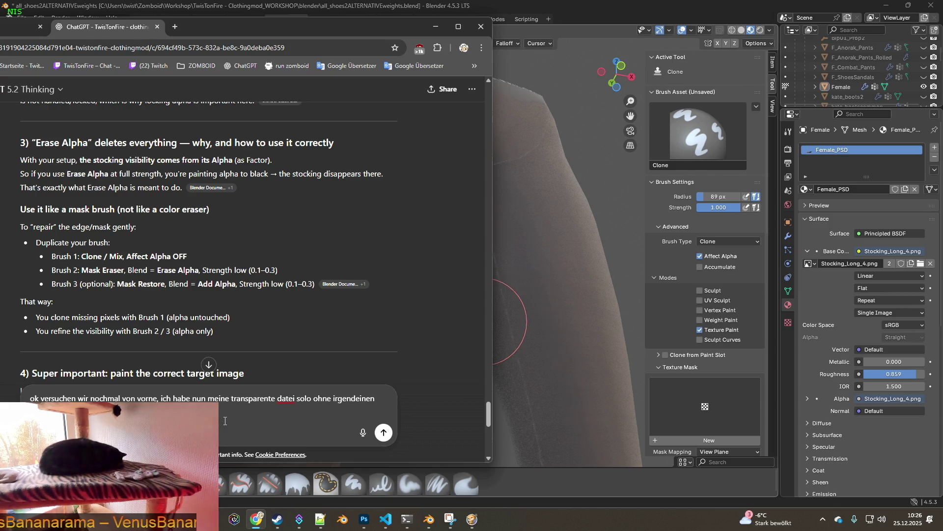
{"action": "type", "text": "esh und die textur liegt auf dem mesh"}
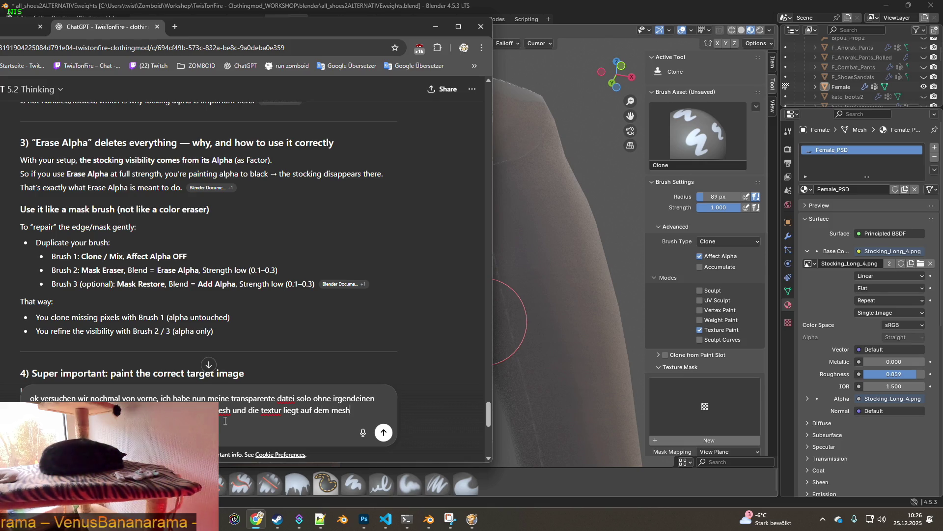
{"action": "type", "text": "ichts funk"}
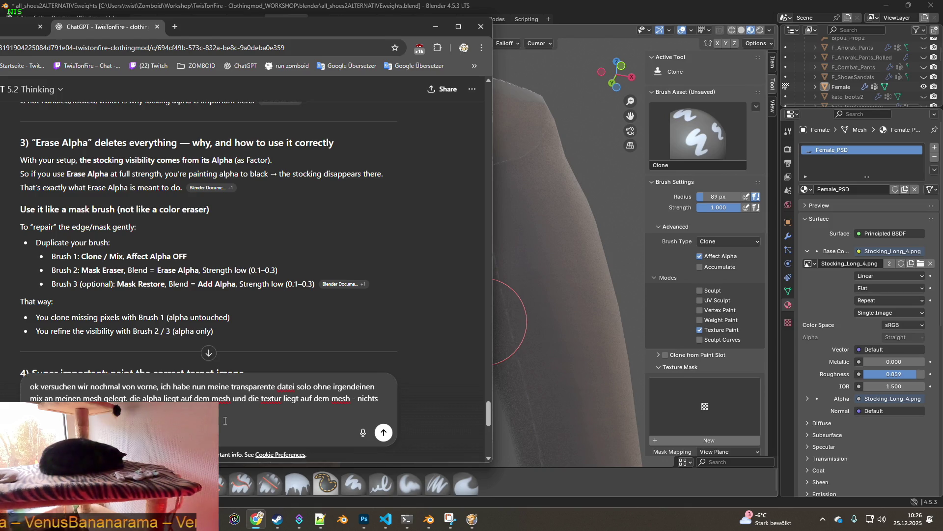
{"action": "key", "text": "ctrl+v"}
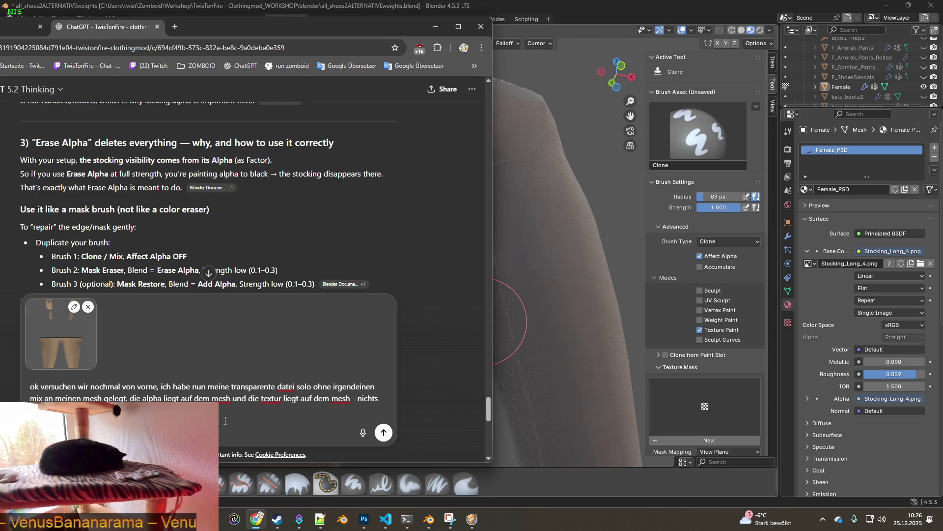
{"action": "left_click", "coordinate": [87, 307]}
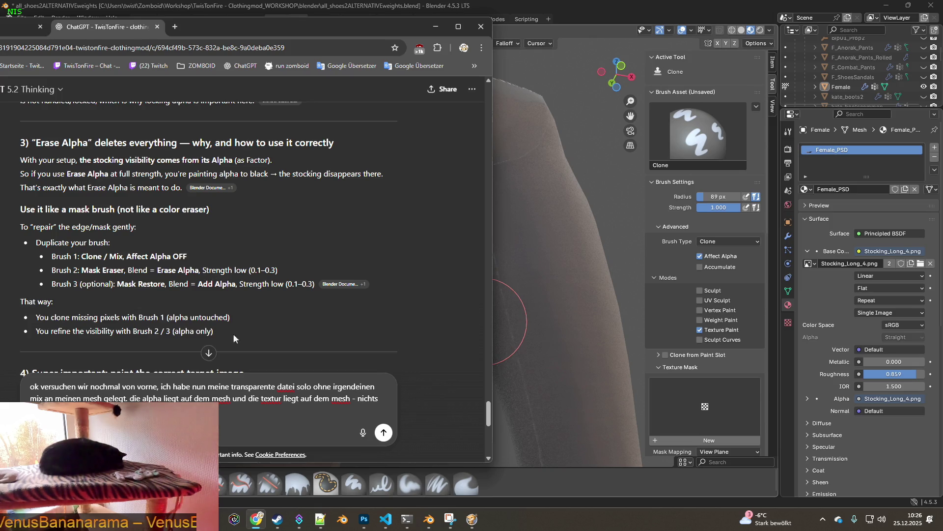
{"action": "left_click", "coordinate": [583, 148]}
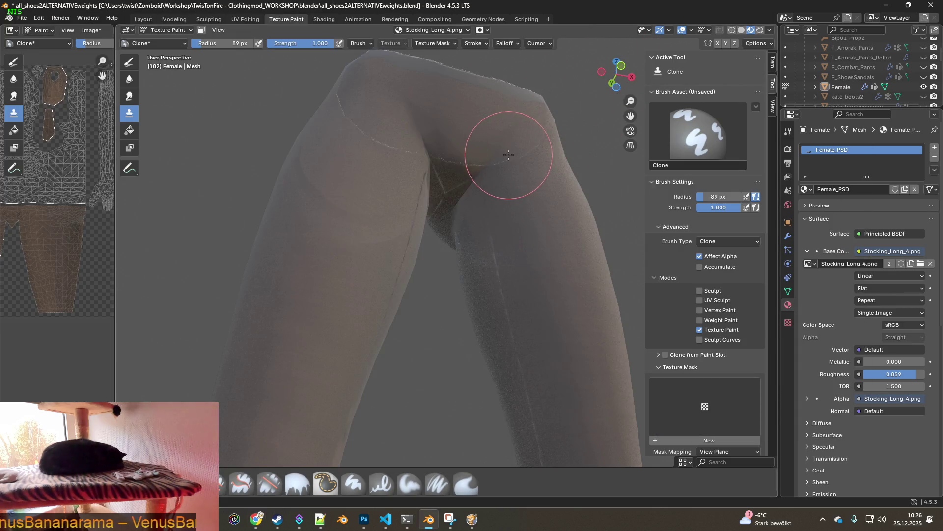
Snip the inner-thigh view of the stockinged legs and switch back to the ChatGPT draft.
{"action": "key", "text": "super+shift+s"}
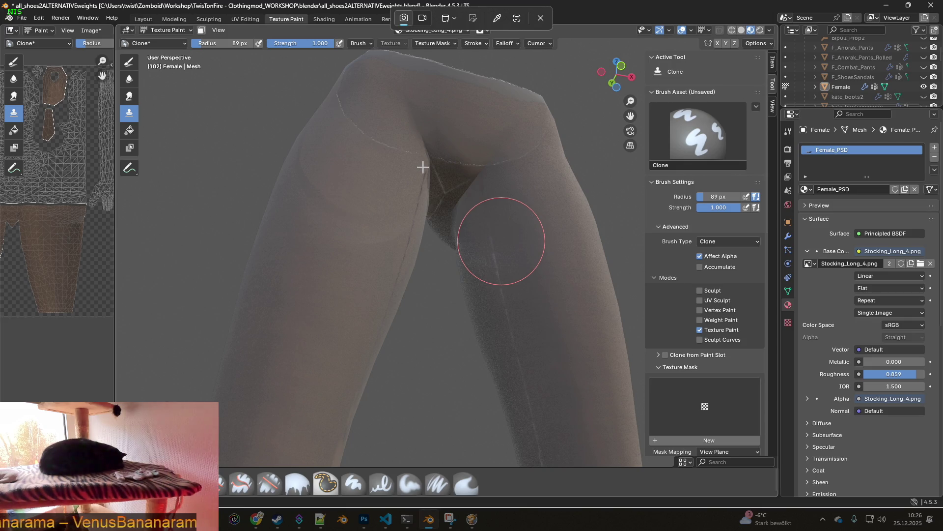
{"action": "key", "text": "Escape"}
{"action": "key", "text": "alt+Tab"}
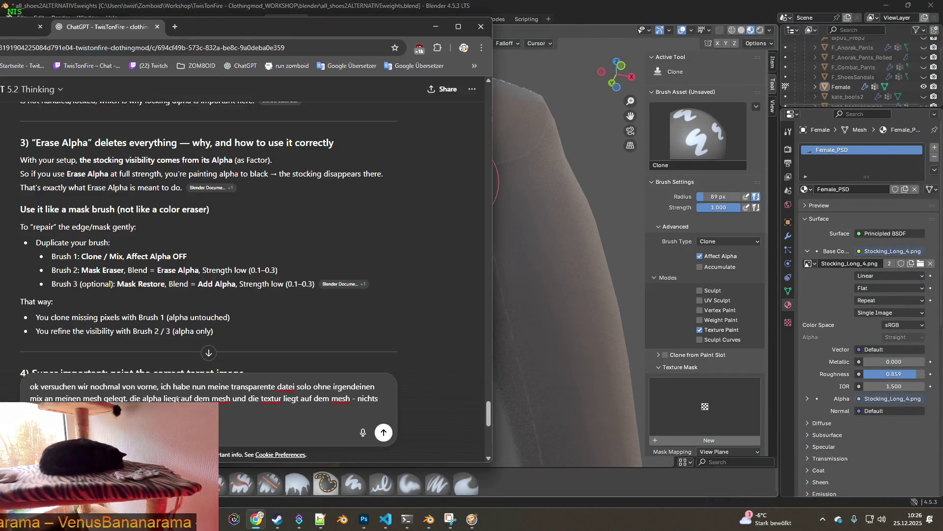
Paste the leg screenshot, send the message, and read the German reply on alpha cloning down to its closing questions.
{"action": "key", "text": "ctrl+v"}
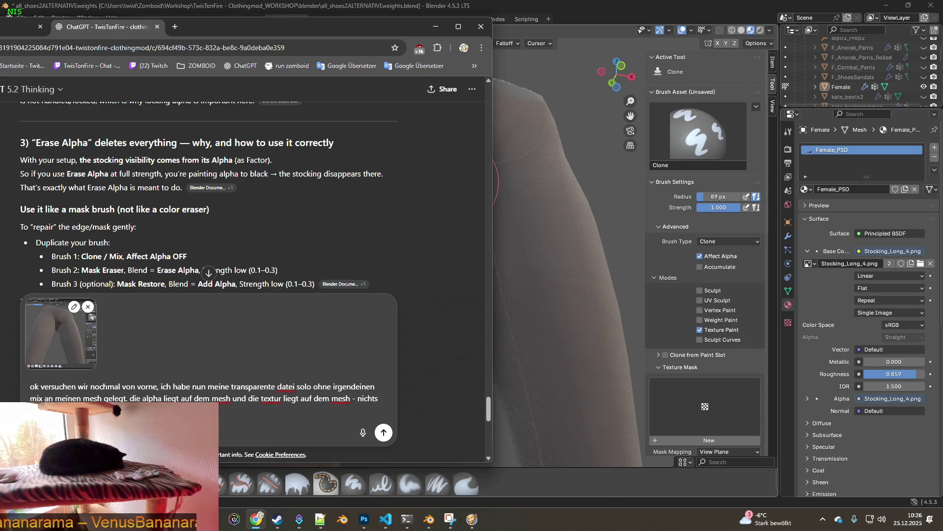
{"action": "type", "text": "meine textur korrigieren kann richtig?"}
{"action": "key", "text": "Return"}
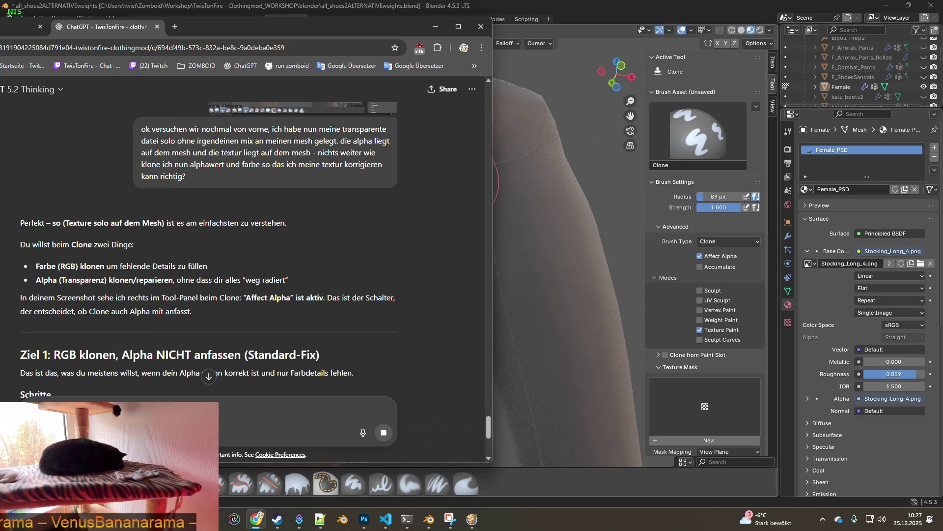
{"action": "scroll", "coordinate": [170, 318], "scroll_direction": "down", "scroll_amount": 2}
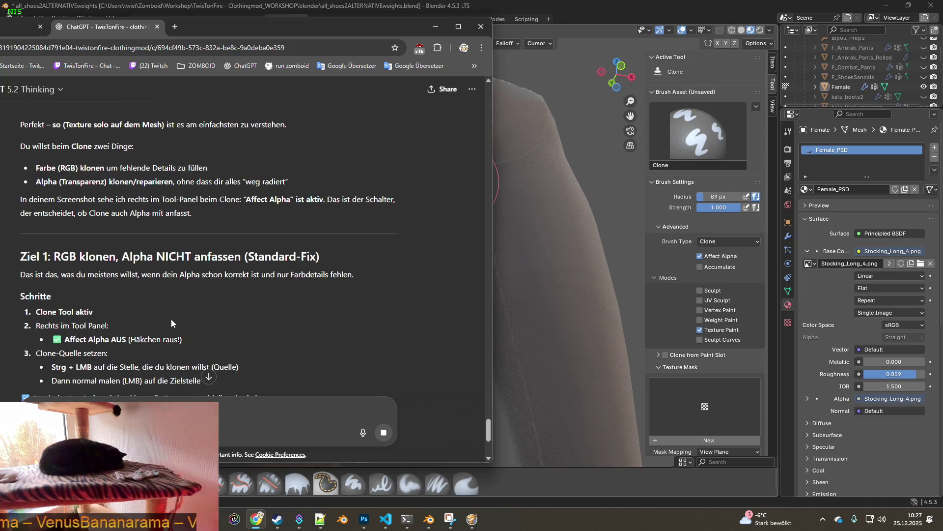
{"action": "left_click_drag", "start_coordinate": [125, 257], "coordinate": [302, 274]}
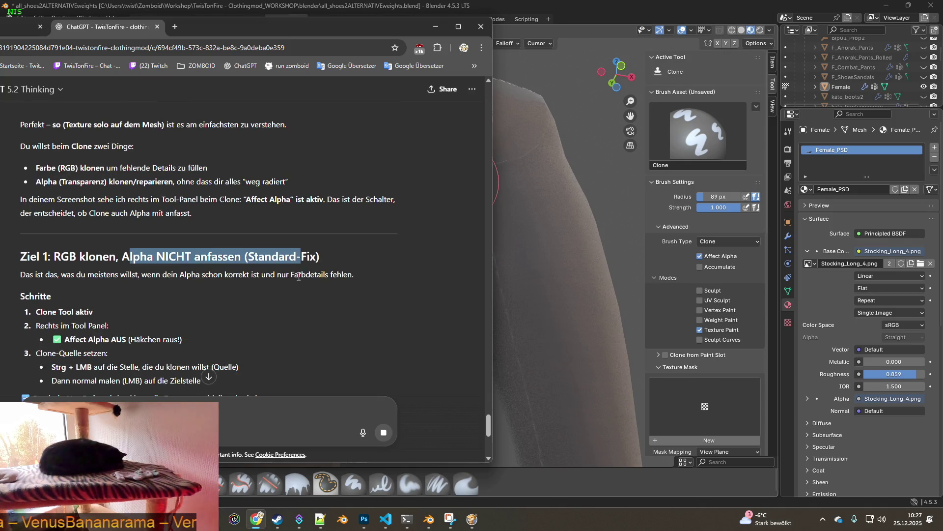
{"action": "scroll", "coordinate": [151, 351], "scroll_direction": "down", "scroll_amount": 3}
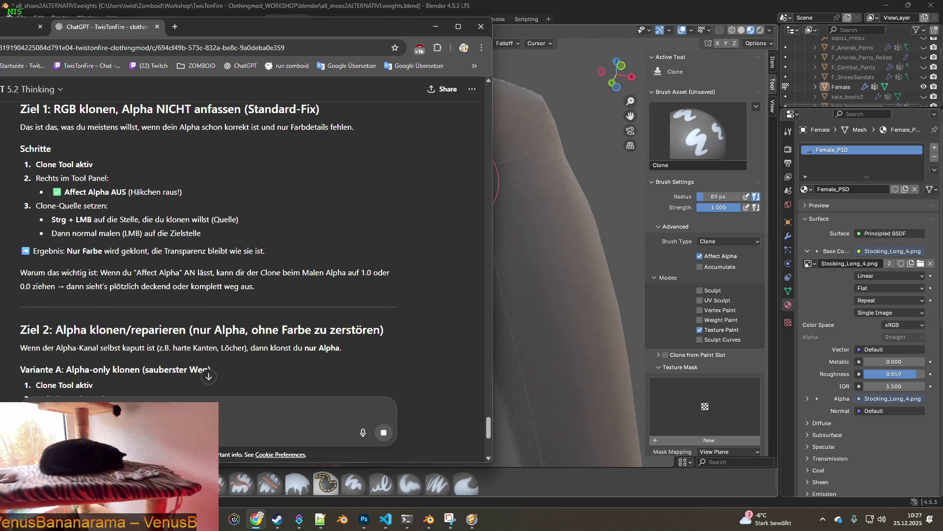
{"action": "scroll", "coordinate": [115, 280], "scroll_direction": "down", "scroll_amount": 1}
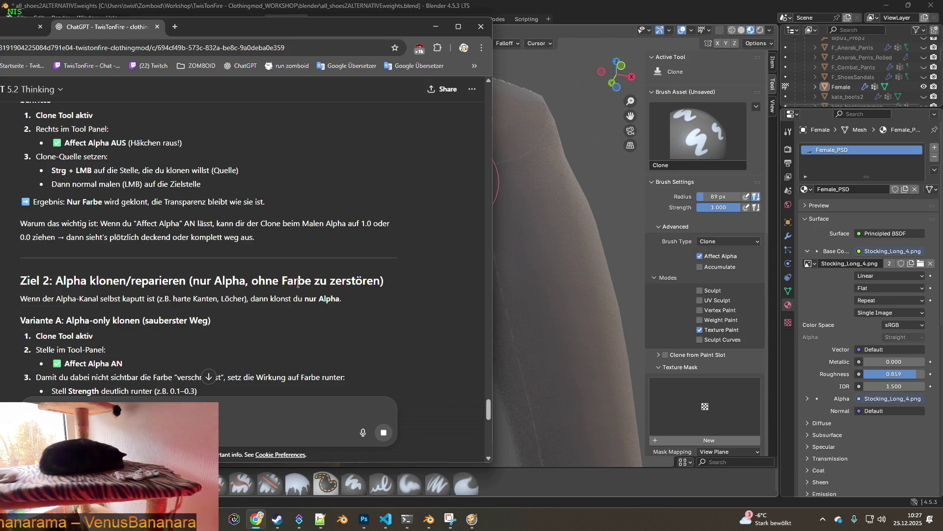
{"action": "scroll", "coordinate": [85, 318], "scroll_direction": "down", "scroll_amount": 1}
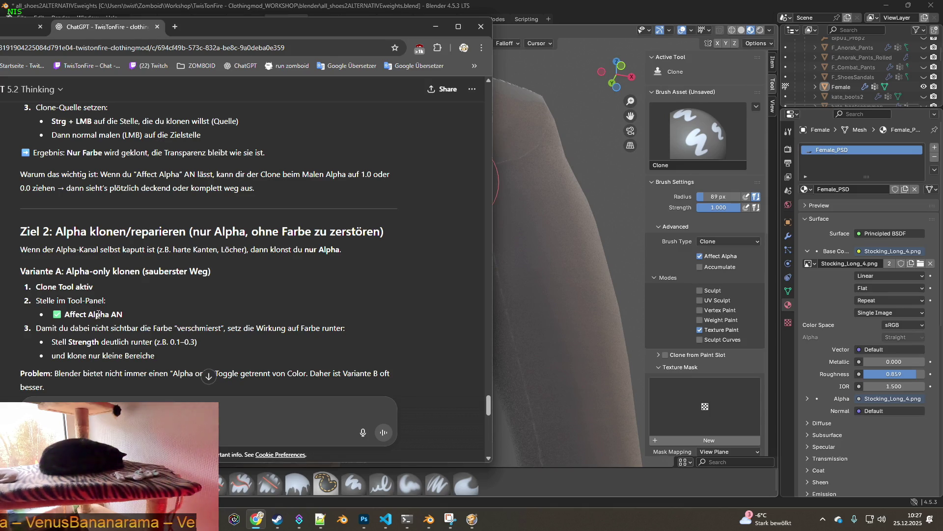
{"action": "scroll", "coordinate": [99, 316], "scroll_direction": "down", "scroll_amount": 1}
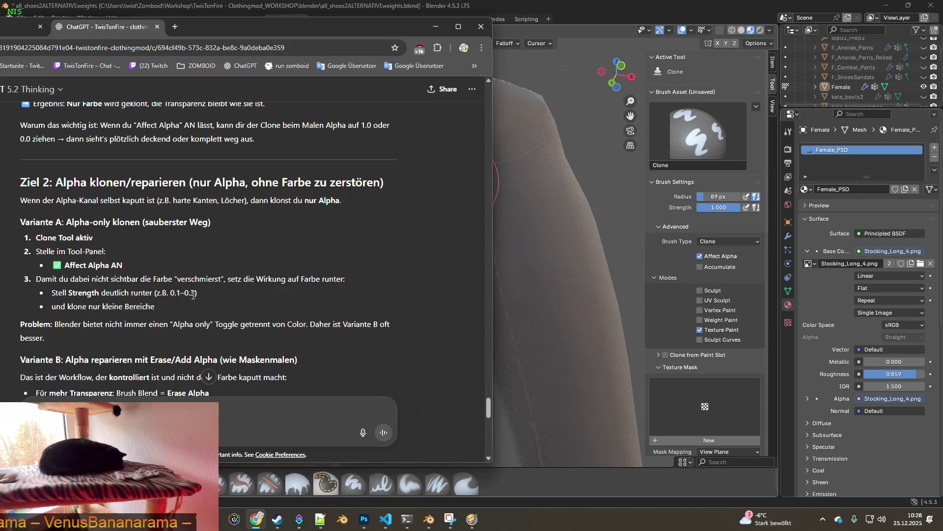
{"action": "scroll", "coordinate": [190, 297], "scroll_direction": "down", "scroll_amount": 1}
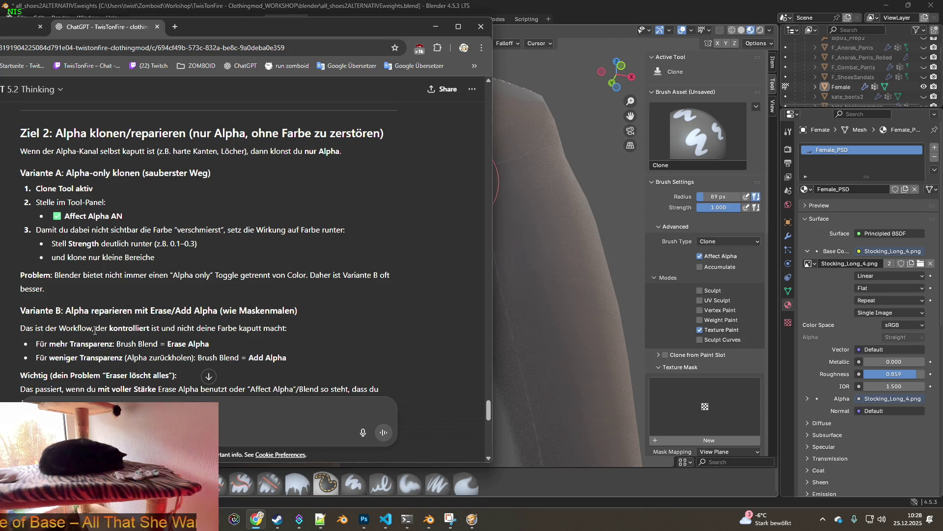
{"action": "scroll", "coordinate": [95, 329], "scroll_direction": "down", "scroll_amount": 1}
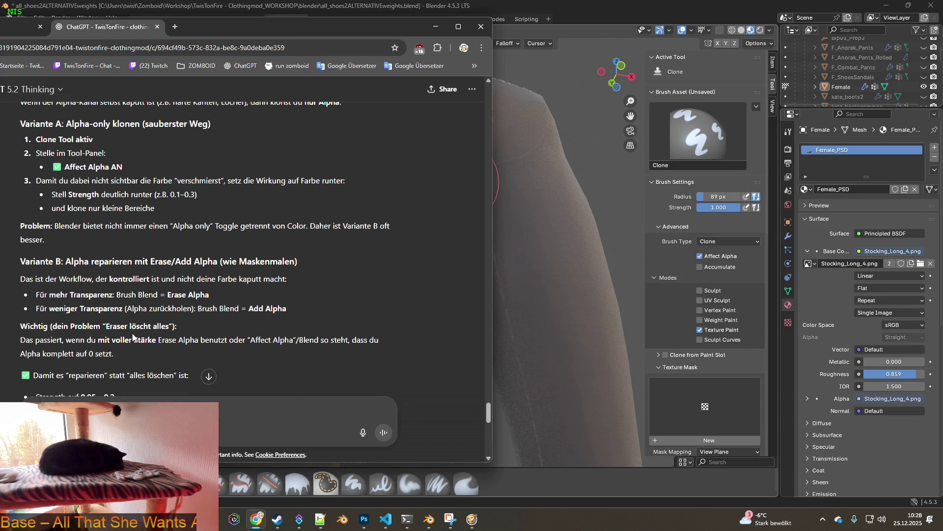
{"action": "scroll", "coordinate": [132, 336], "scroll_direction": "down", "scroll_amount": 1}
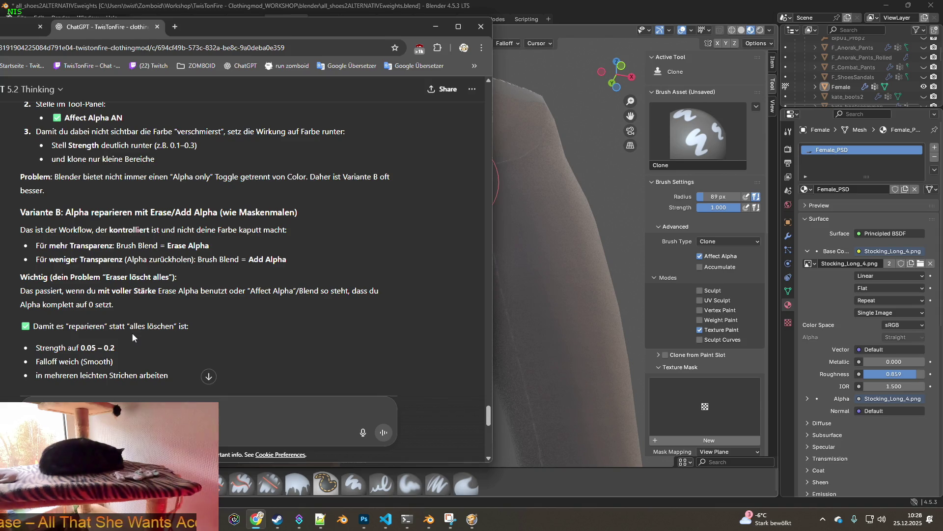
{"action": "scroll", "coordinate": [133, 336], "scroll_direction": "down", "scroll_amount": 1}
{"action": "scroll", "coordinate": [133, 333], "scroll_direction": "down", "scroll_amount": 2}
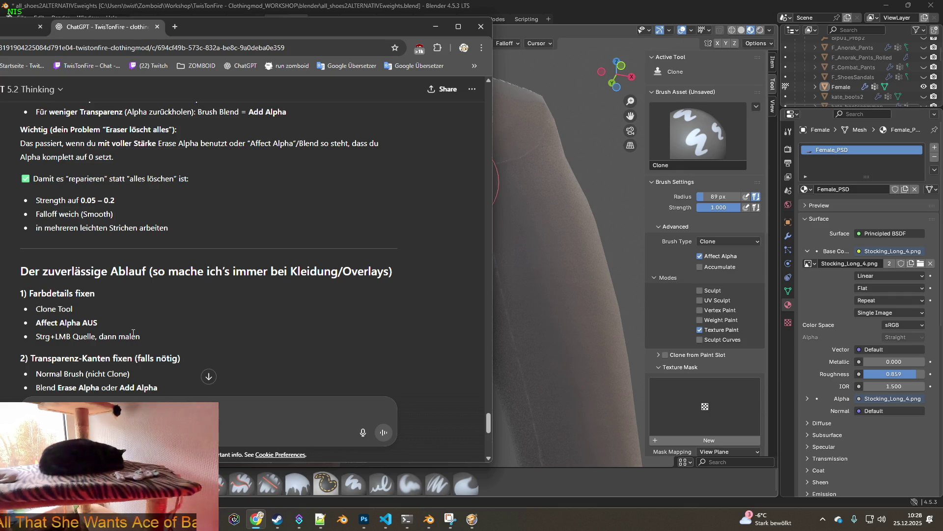
{"action": "scroll", "coordinate": [133, 333], "scroll_direction": "down", "scroll_amount": 2}
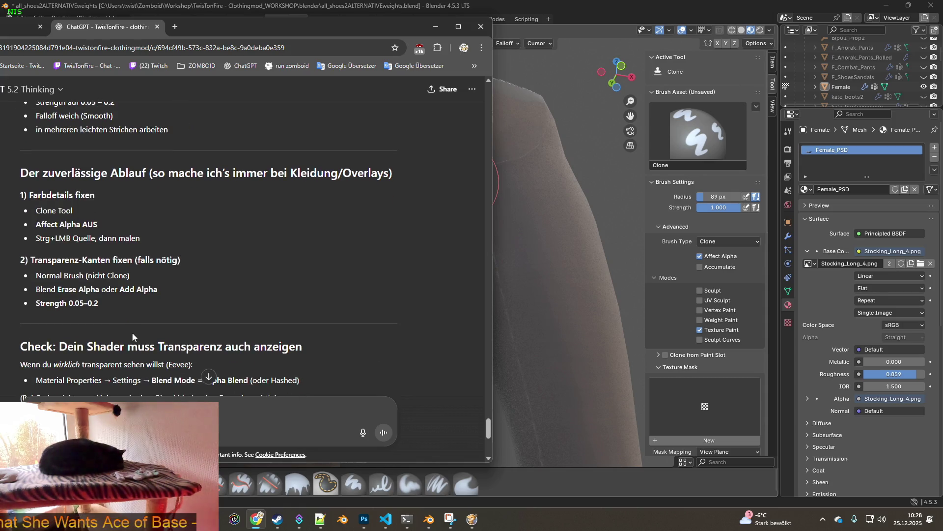
{"action": "scroll", "coordinate": [162, 294], "scroll_direction": "down", "scroll_amount": 1}
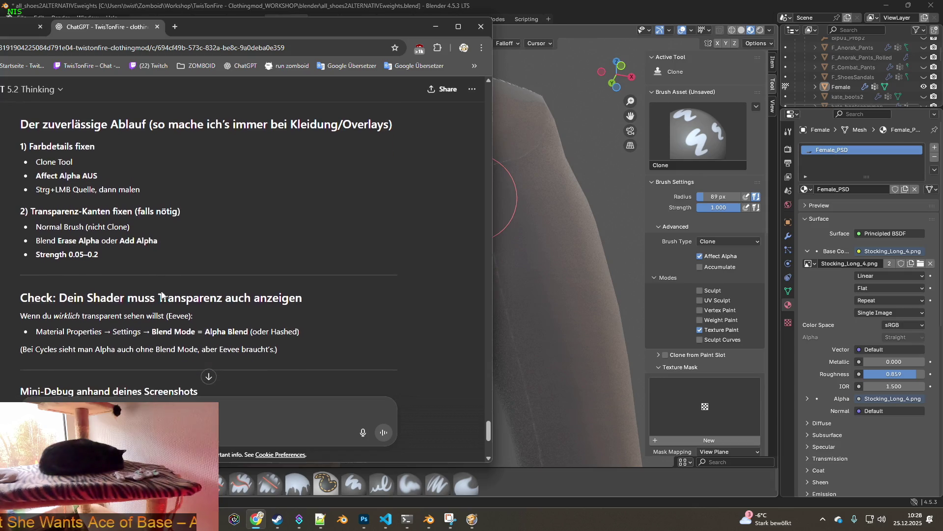
{"action": "scroll", "coordinate": [170, 280], "scroll_direction": "down", "scroll_amount": 2}
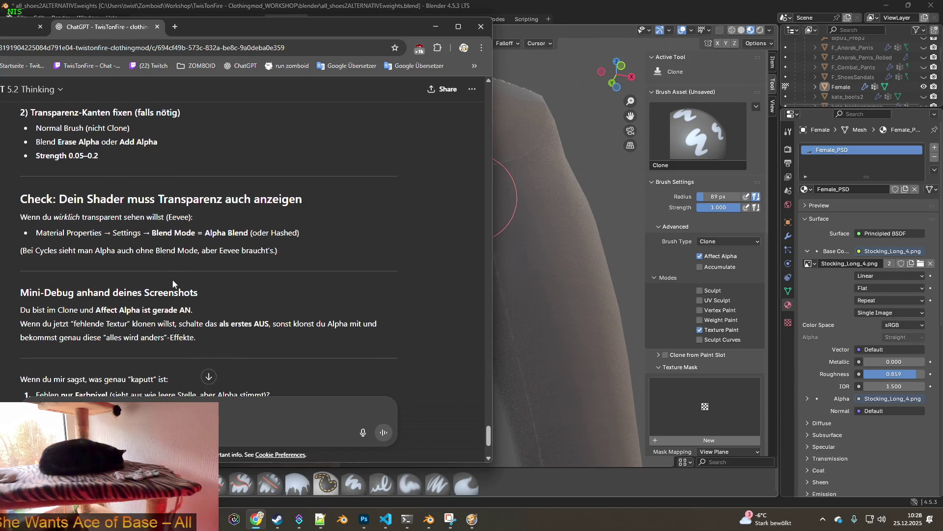
{"action": "scroll", "coordinate": [172, 278], "scroll_direction": "down", "scroll_amount": 2}
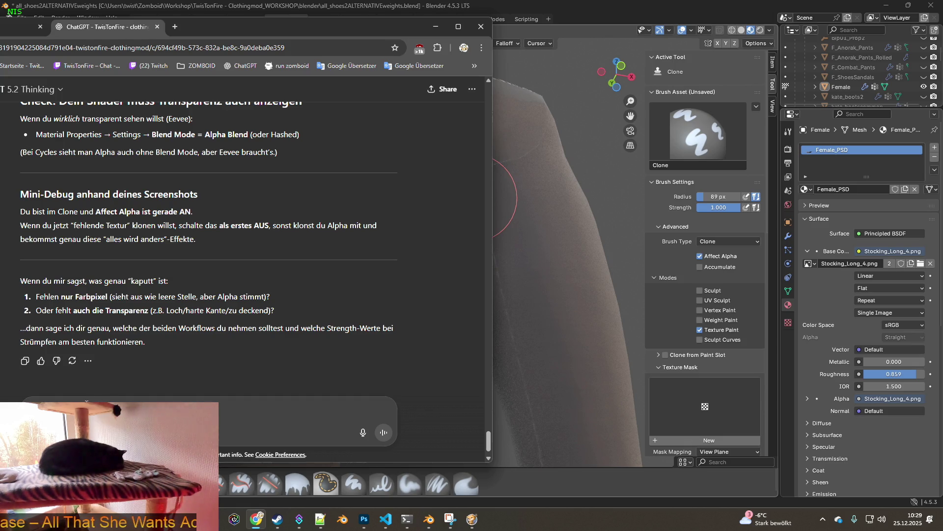
{"action": "type", "text": "E"}
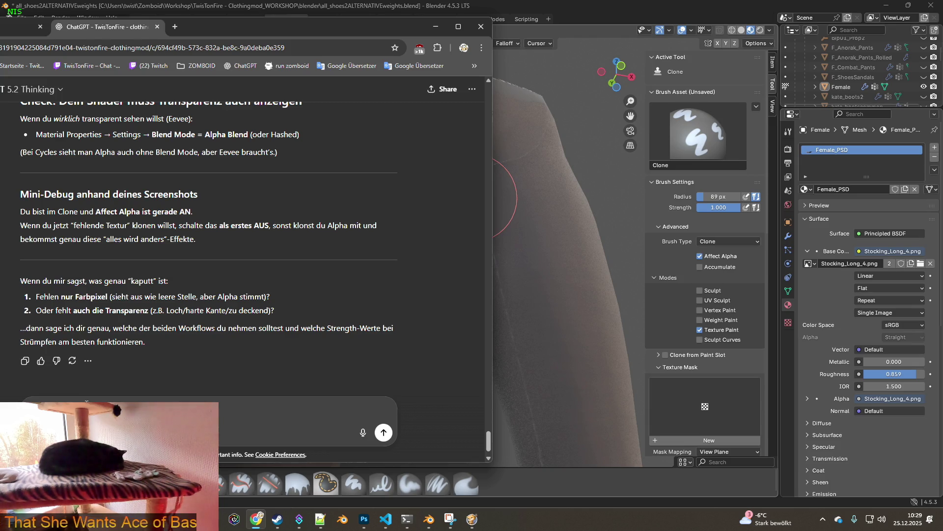
{"action": "type", "text": "fehlen alphawerte wo eelche "}
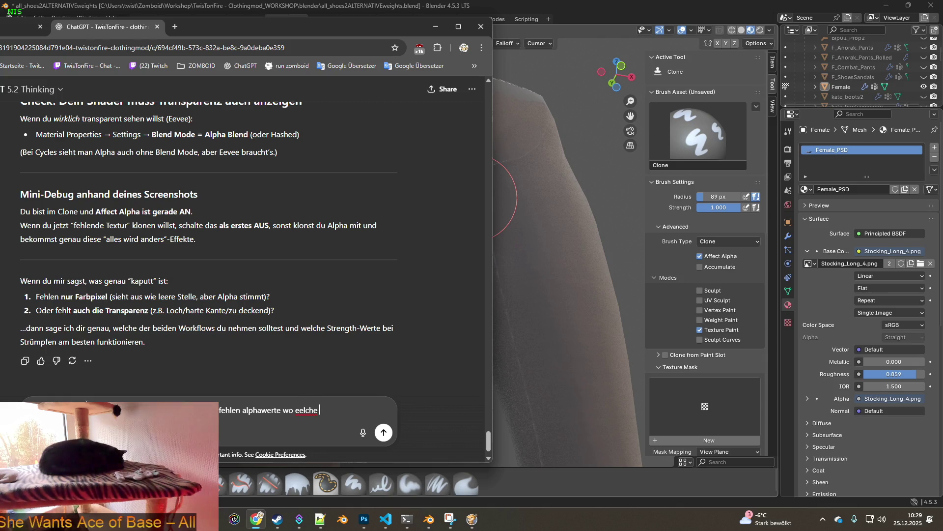
Write and send the follow-up asking how to clone missing alpha exactly instead of guessing 0.1–0.3 brush strength.
{"action": "key", "text": "BackSpace"}
{"action": "key", "text": "BackSpace"}
{"action": "key", "text": "BackSpace"}
{"action": "key", "text": "BackSpace"}
{"action": "key", "text": "BackSpace"}
{"action": "key", "text": "BackSpace"}
{"action": "key", "text": "BackSpace"}
{"action": "type", "text": "welche hingehören."}
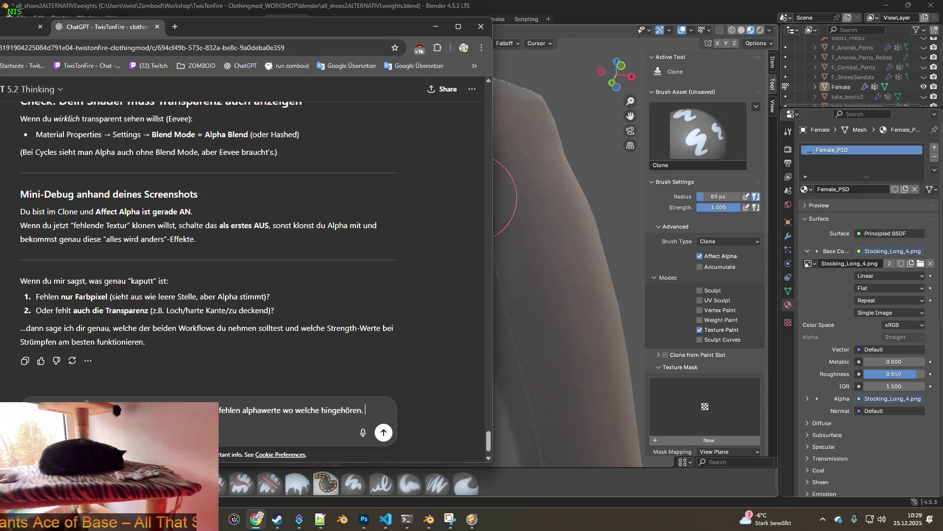
{"action": "key", "text": "shift+Return"}
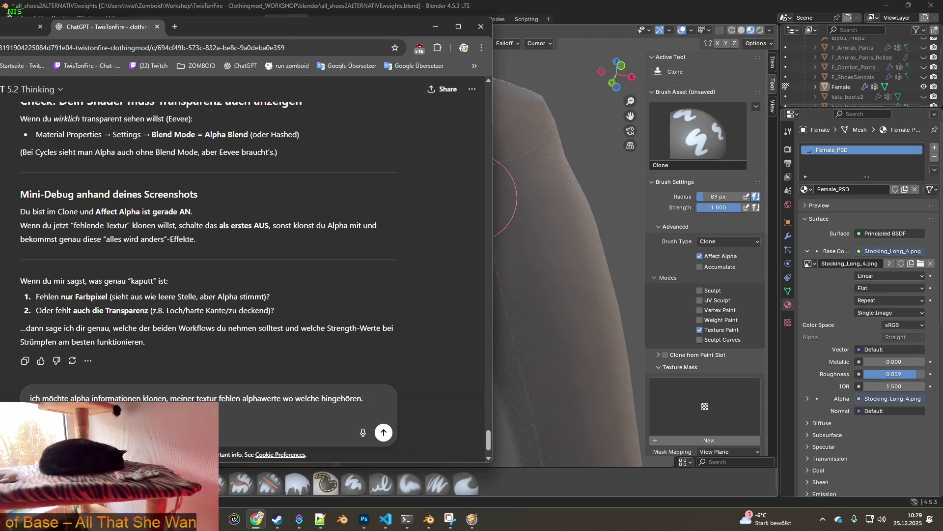
{"action": "type", "text": "mbrush und aphla"}
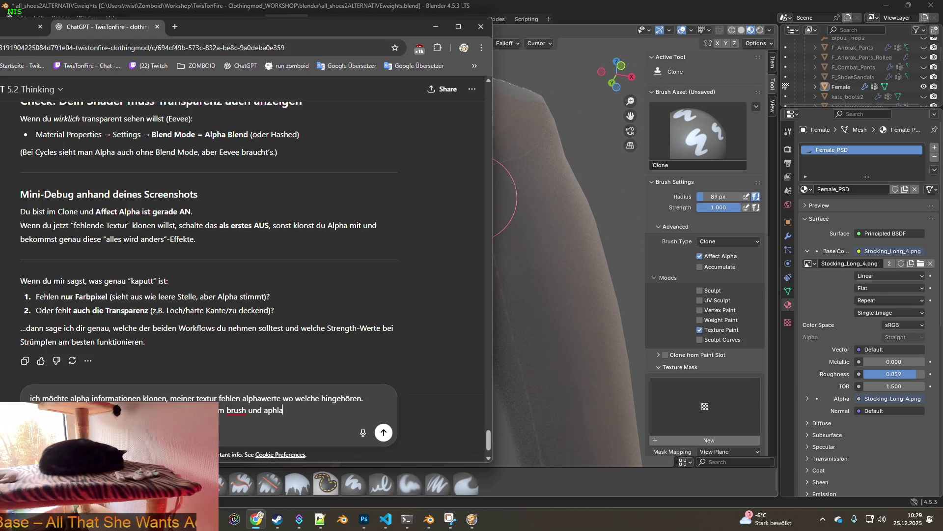
{"action": "key", "text": "BackSpace"}
{"action": "key", "text": "BackSpace"}
{"action": "key", "text": "BackSpace"}
{"action": "type", "text": "lpha"}
{"action": "key", "text": "BackSpace"}
{"action": "key", "text": "BackSpace"}
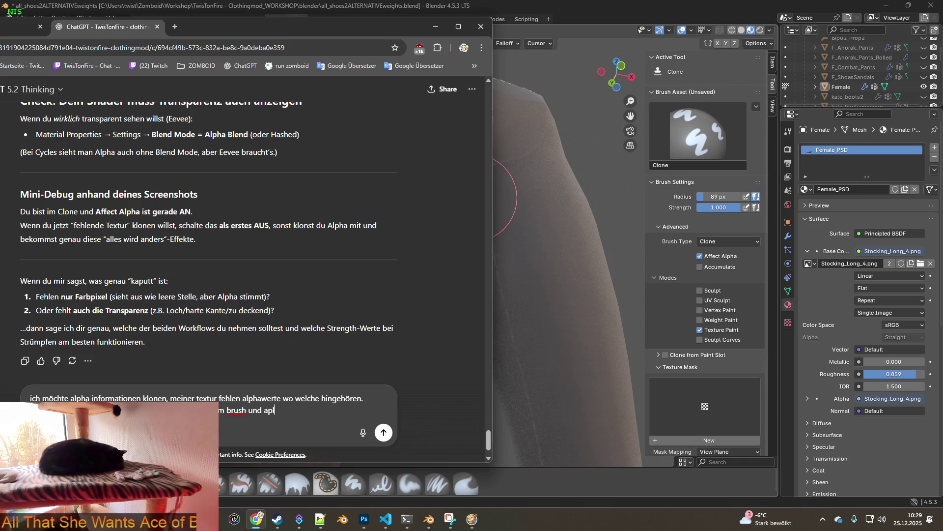
{"action": "key", "text": "BackSpace"}
{"action": "key", "text": "BackSpace"}
{"action": "type", "text": "lpha raten "}
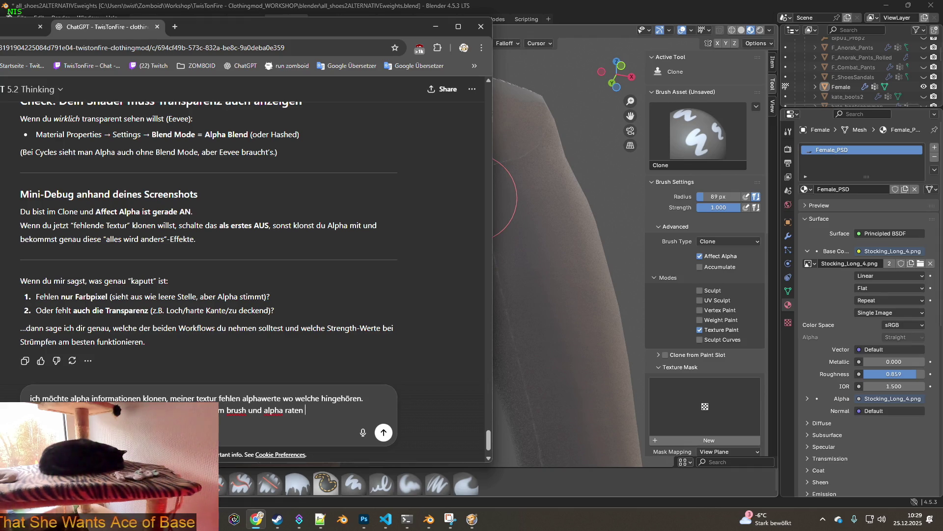
{"action": "type", "text": "("}
{"action": "type", "text": ".1 - 0."}
{"action": "type", "text": "3"}
{"action": "type", "text": "möglich sein d"}
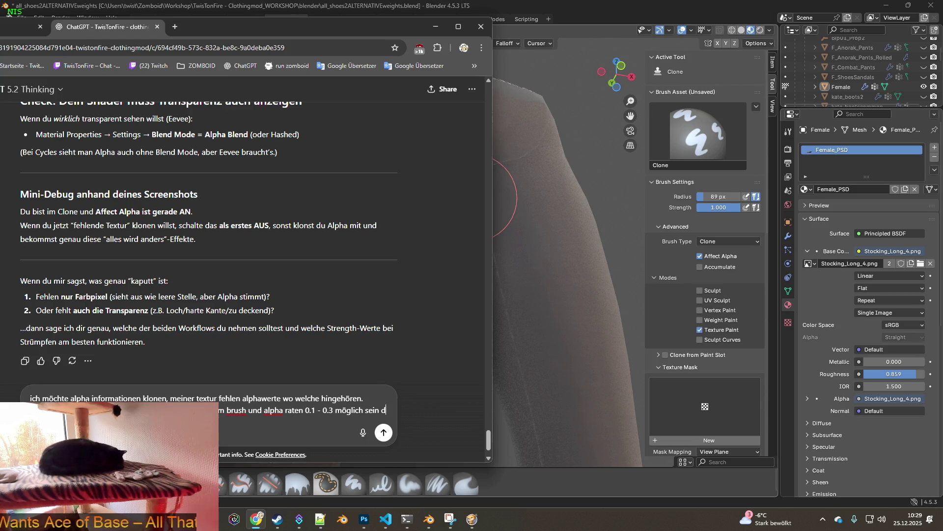
{"action": "key", "text": "shift+Return"}
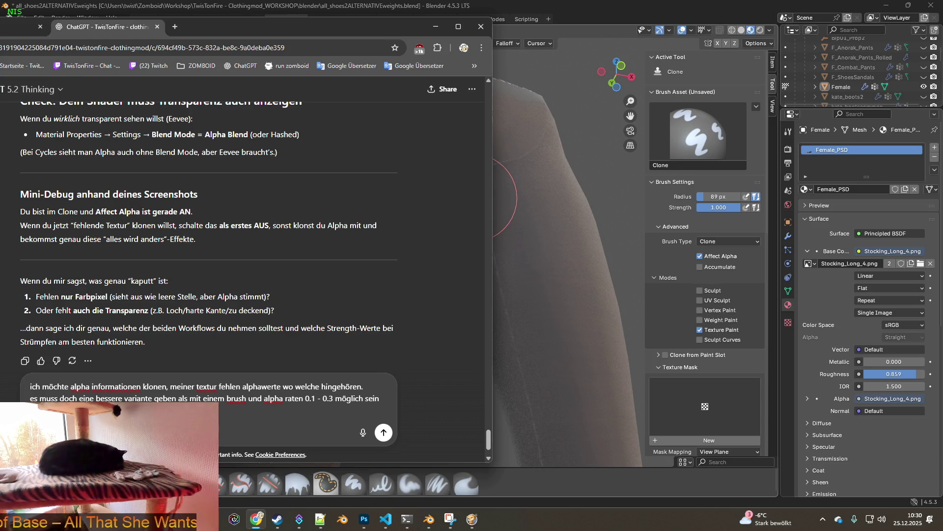
{"action": "type", "text": "ne einen brush mit stärke zu benutzen."}
{"action": "key", "text": "Return"}
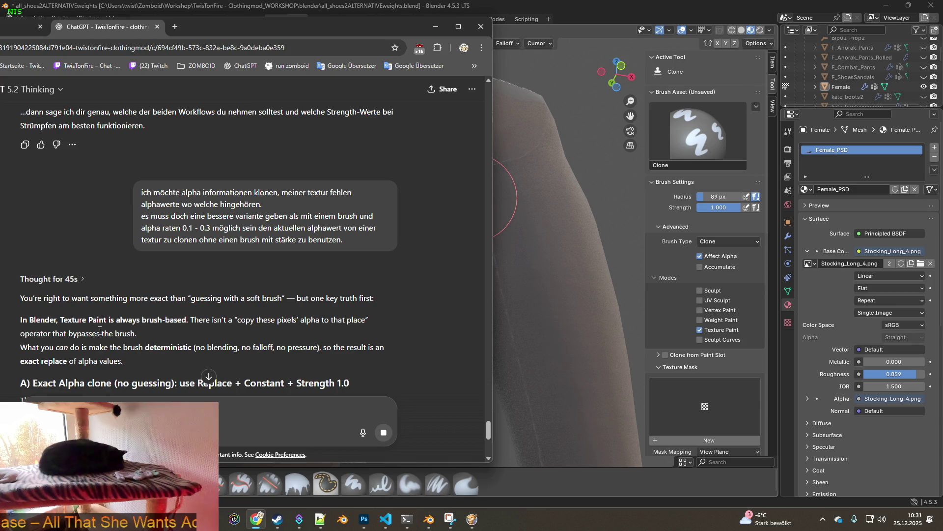
{"action": "scroll", "coordinate": [99, 331], "scroll_direction": "down", "scroll_amount": 2}
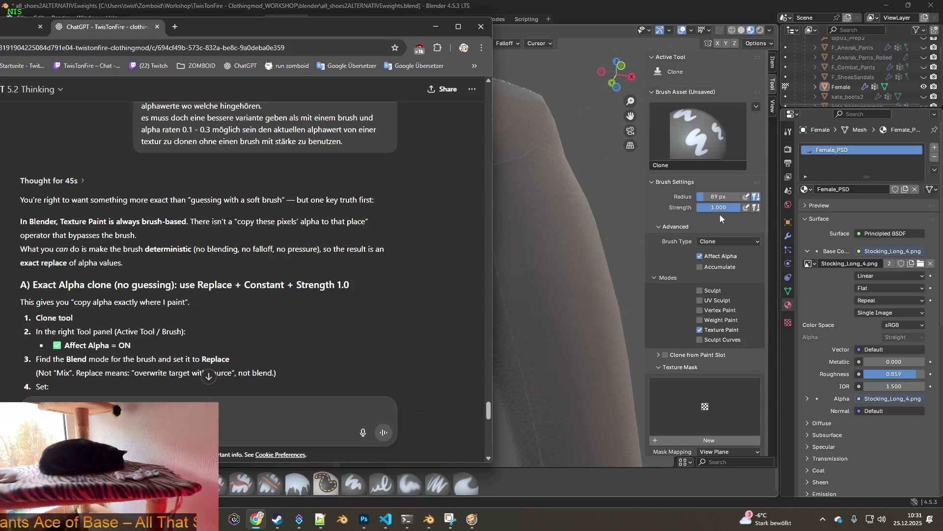
After the Replace-blend alpha-clone reply arrives, start choosing the brush type in Blender's Tool sidebar.
{"action": "left_click", "coordinate": [720, 242]}
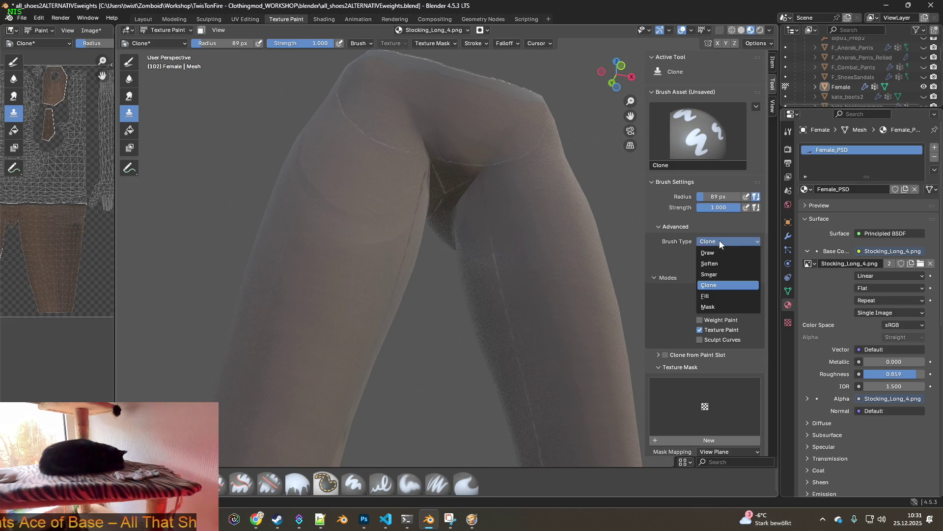
Keep Clone as brush type, enable Unified Strength so it reads 0.500, and return to the ChatGPT answer.
{"action": "left_click", "coordinate": [719, 240]}
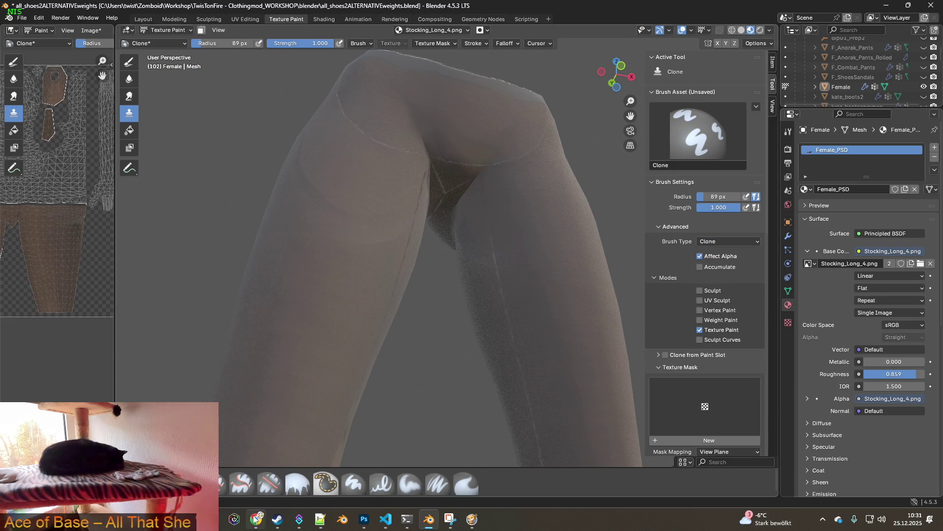
{"action": "left_click", "coordinate": [256, 519]}
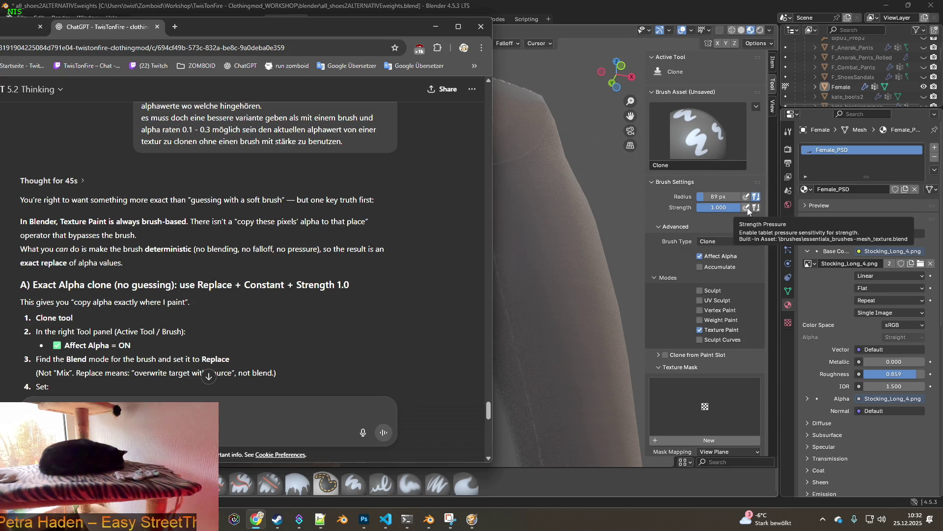
{"action": "left_click", "coordinate": [755, 207]}
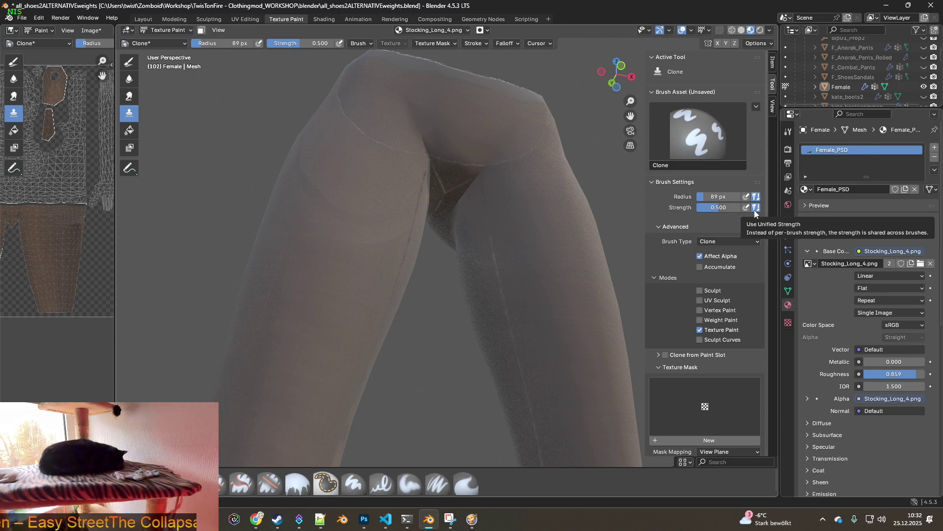
{"action": "key", "text": "alt+Tab"}
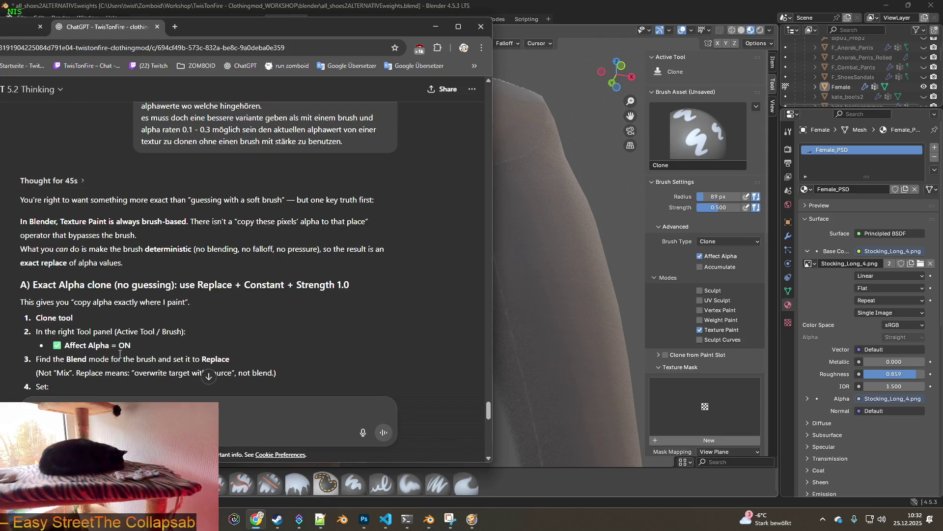
{"action": "scroll", "coordinate": [706, 339], "scroll_direction": "down", "scroll_amount": 2}
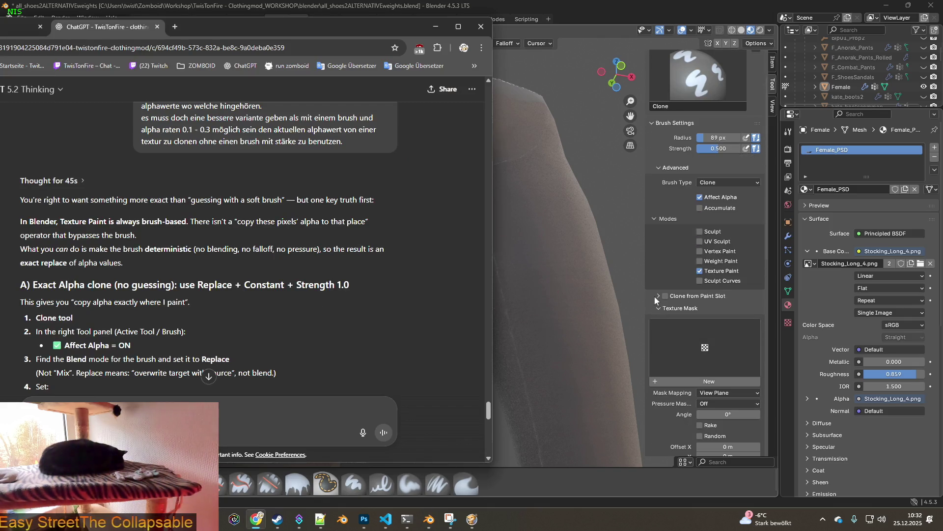
Collapse the other brush panels, enable Clone from Paint Slot and pick Stocking_Long_4.png as Source Clone Slot.
{"action": "left_click", "coordinate": [659, 308]}
{"action": "left_click", "coordinate": [660, 321]}
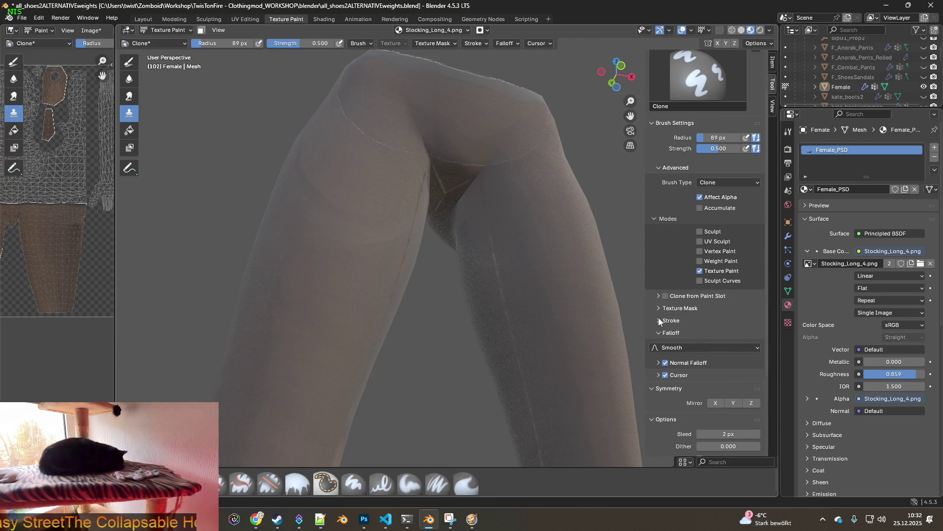
{"action": "left_click", "coordinate": [653, 358]}
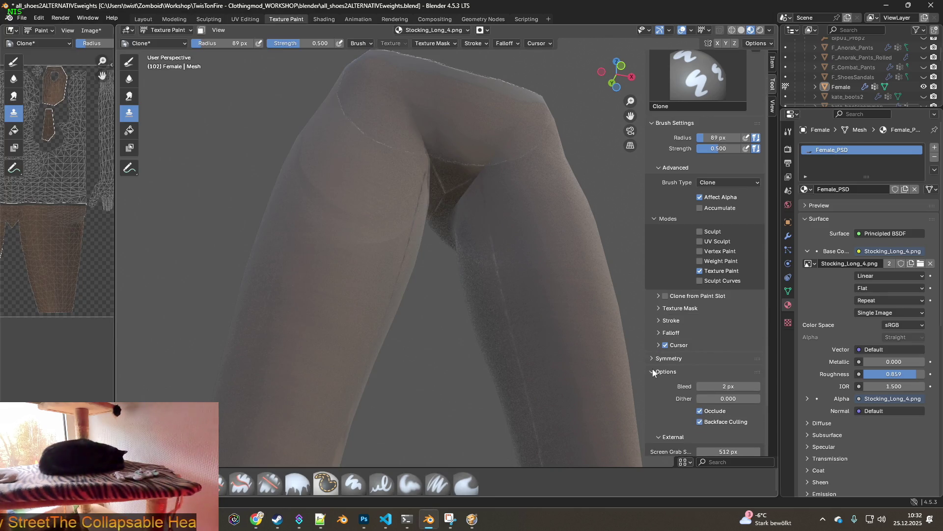
{"action": "left_click", "coordinate": [653, 372]}
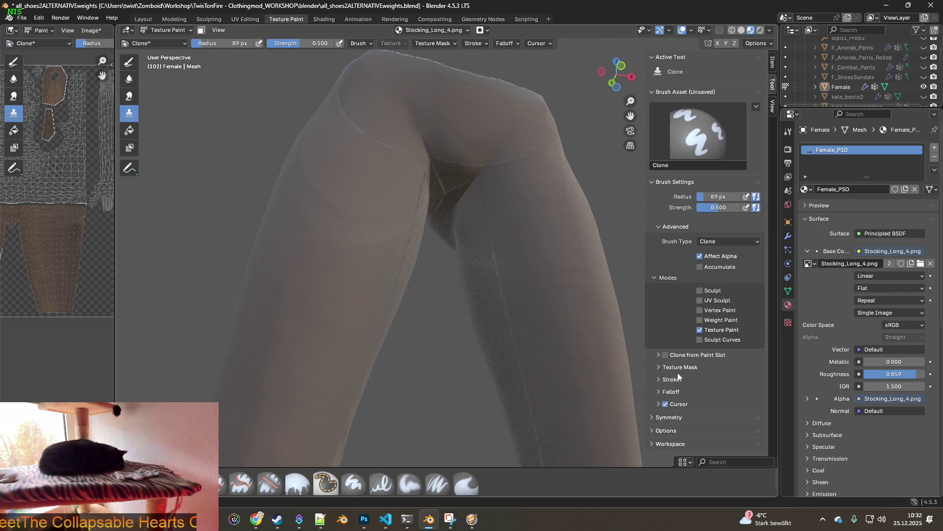
{"action": "left_click", "coordinate": [652, 278]}
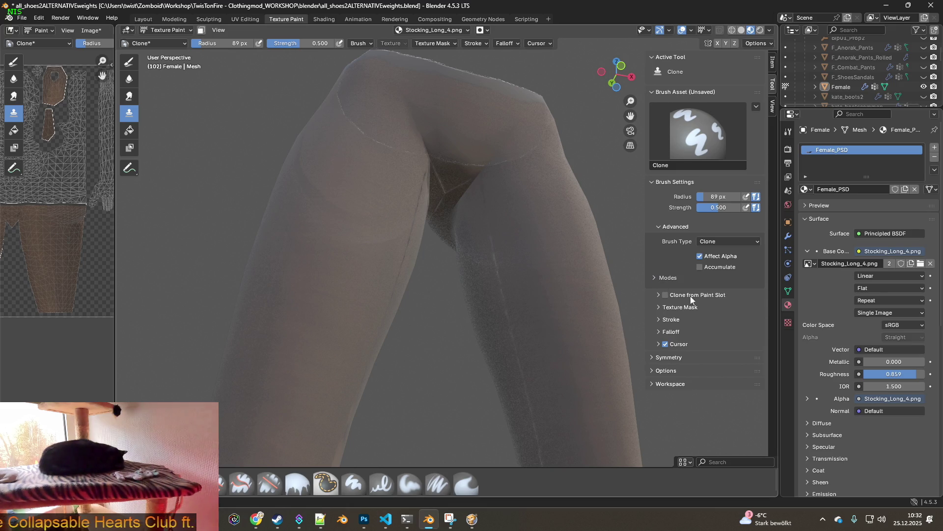
{"action": "left_click", "coordinate": [659, 294]}
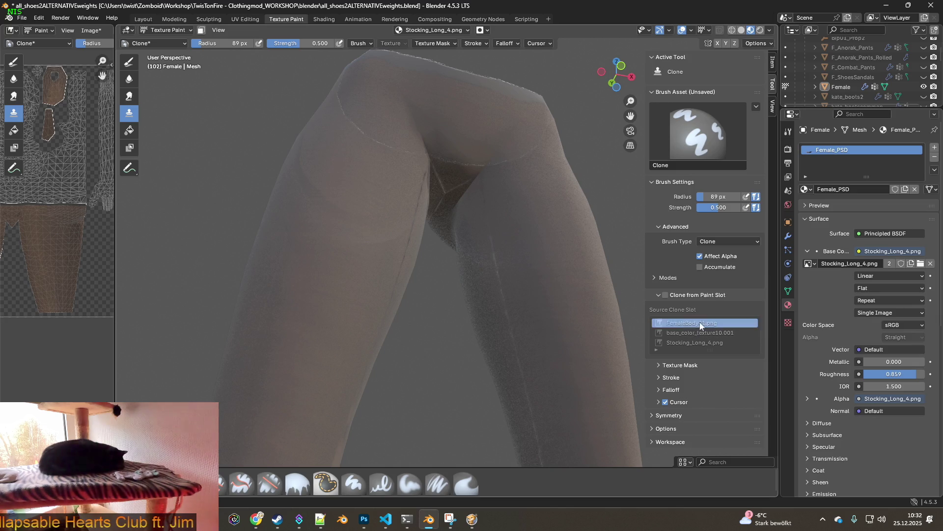
{"action": "left_click", "coordinate": [665, 295]}
{"action": "left_click", "coordinate": [688, 332]}
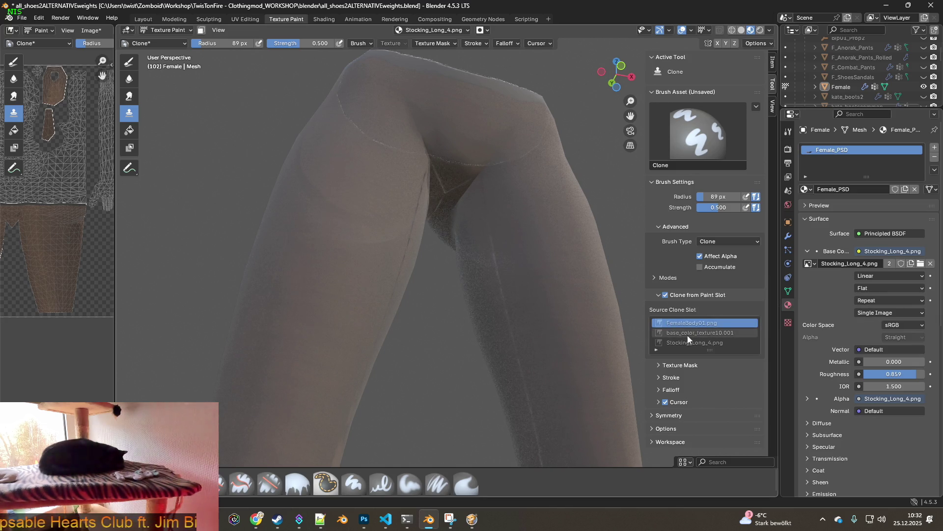
{"action": "left_click", "coordinate": [690, 343]}
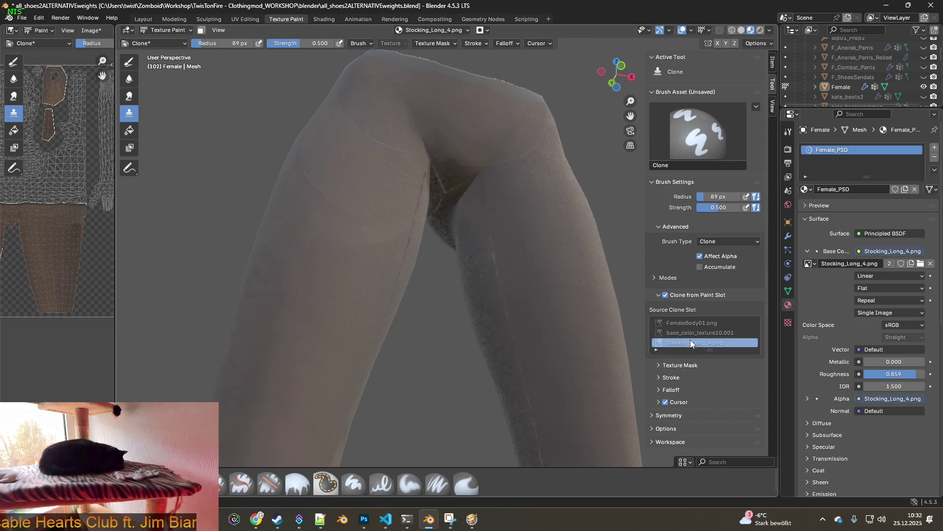
{"action": "left_click", "coordinate": [710, 331]}
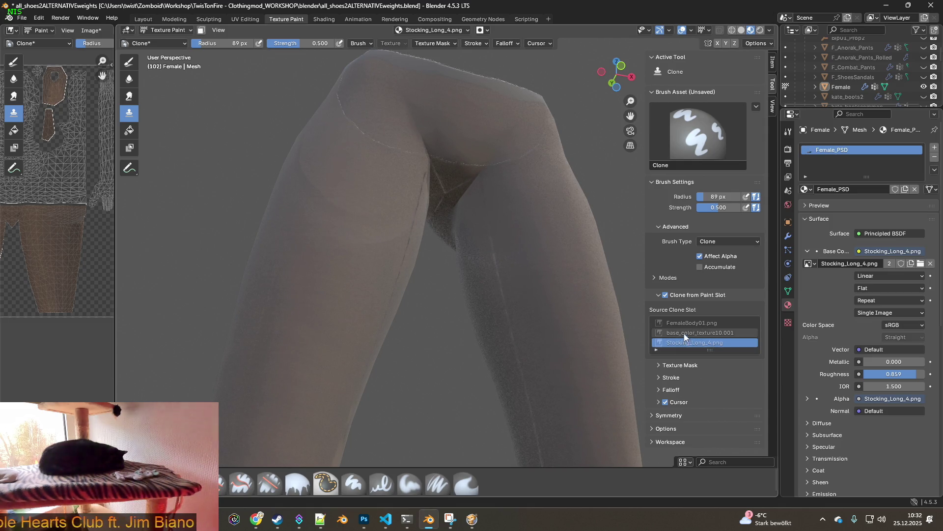
{"action": "left_click", "coordinate": [694, 341]}
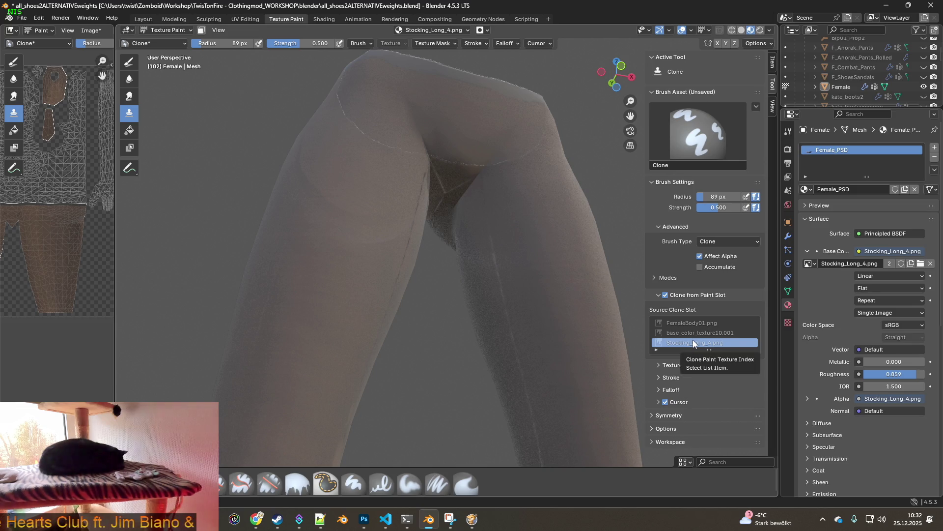
Glance through the workspace and paint options panels, then bring the ChatGPT instructions back in front.
{"action": "left_click", "coordinate": [654, 441]}
{"action": "scroll", "coordinate": [654, 413], "scroll_direction": "down", "scroll_amount": 3}
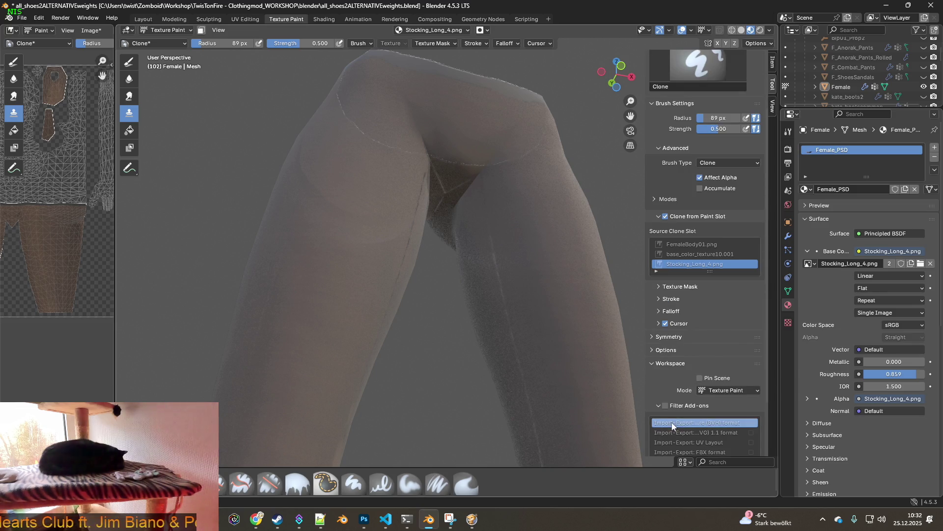
{"action": "left_click", "coordinate": [660, 405]}
{"action": "scroll", "coordinate": [654, 383], "scroll_direction": "down", "scroll_amount": 2}
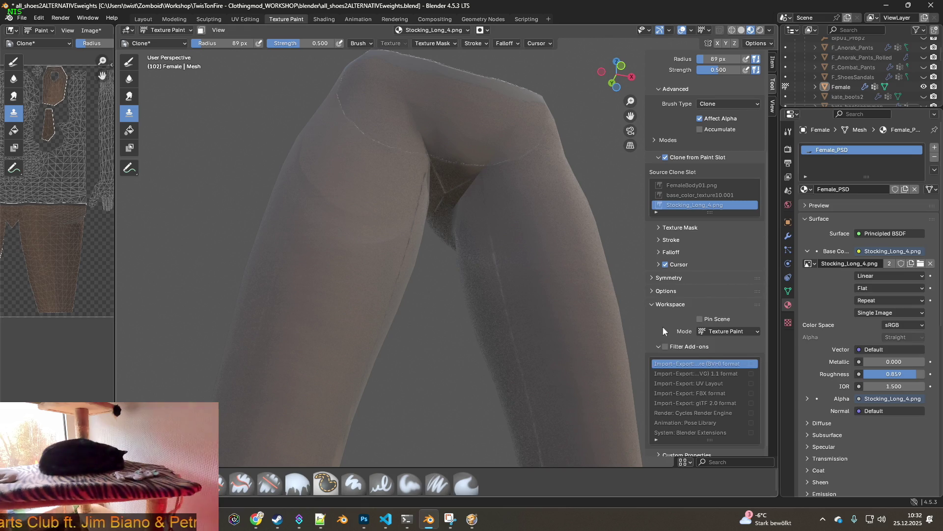
{"action": "left_click", "coordinate": [655, 305]}
{"action": "left_click", "coordinate": [655, 428]}
{"action": "scroll", "coordinate": [658, 420], "scroll_direction": "down", "scroll_amount": 2}
{"action": "scroll", "coordinate": [661, 416], "scroll_direction": "down", "scroll_amount": 2}
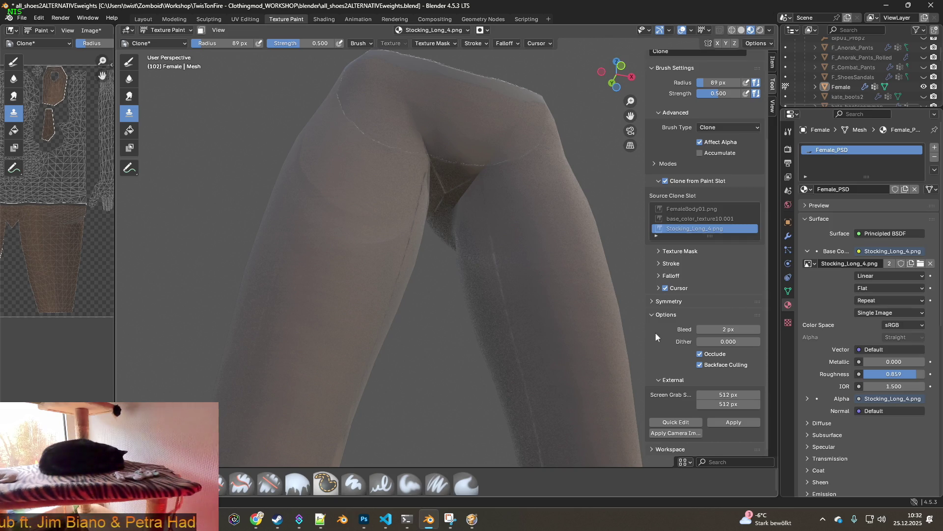
{"action": "left_click", "coordinate": [650, 315]}
{"action": "key", "text": "alt+Tab"}
{"action": "scroll", "coordinate": [281, 354], "scroll_direction": "down", "scroll_amount": 1}
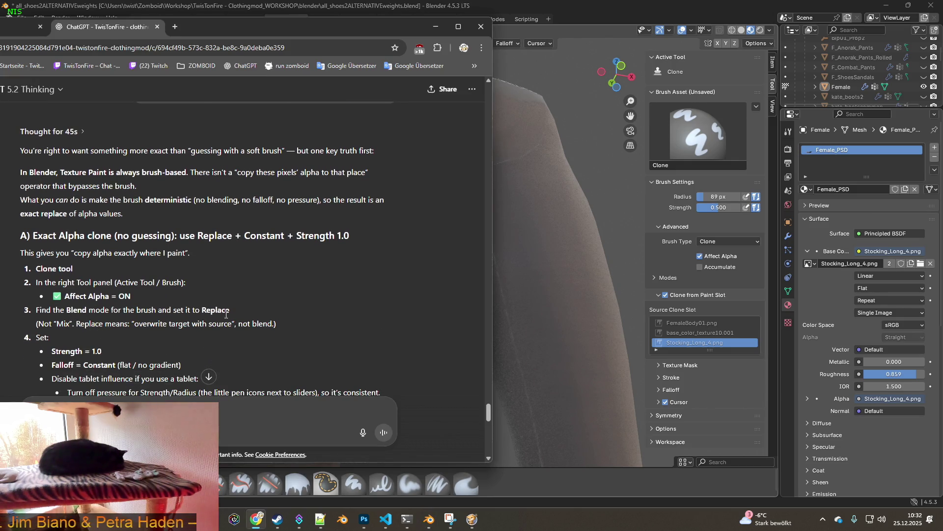
{"action": "key", "text": "alt+Tab"}
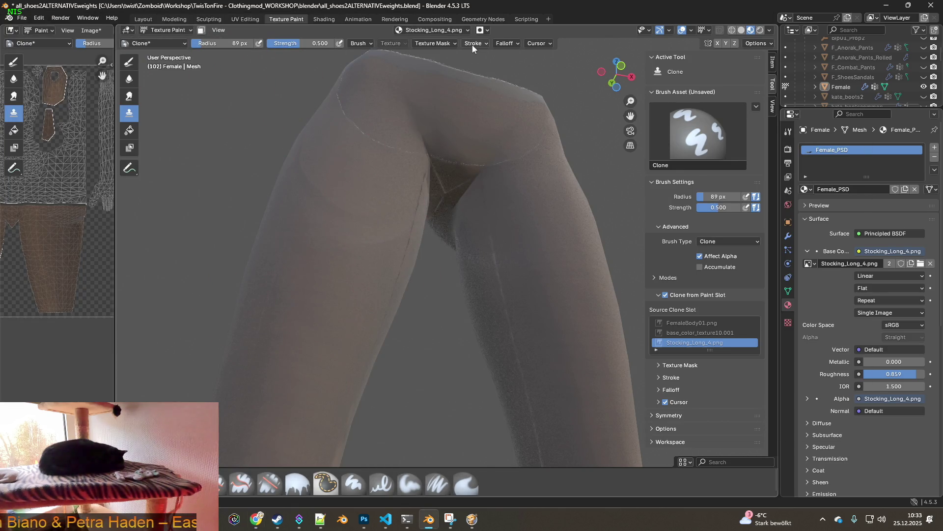
{"action": "left_click", "coordinate": [371, 44]}
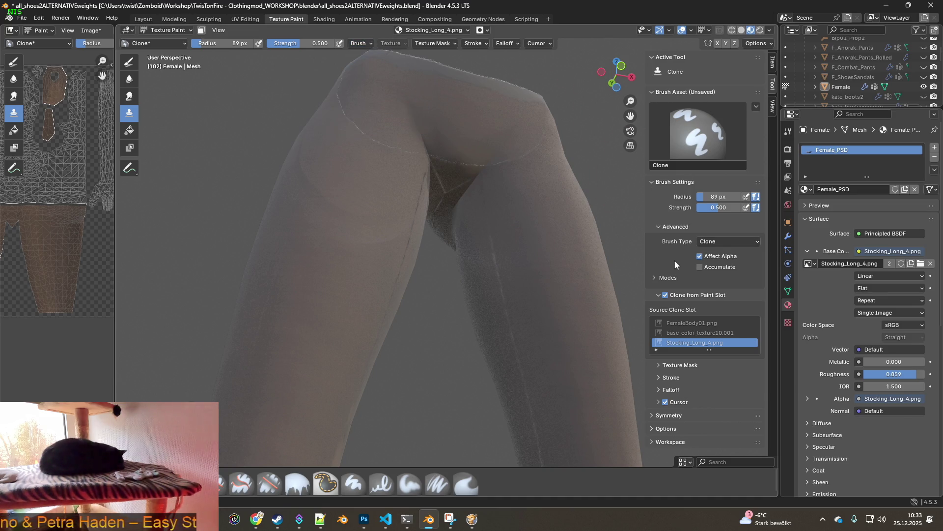
{"action": "left_click", "coordinate": [656, 276]}
{"action": "left_click", "coordinate": [655, 276]}
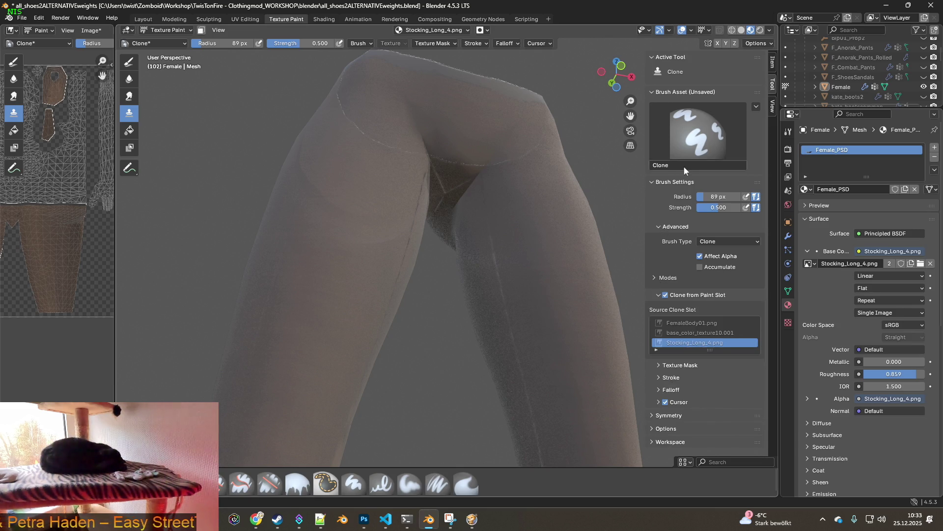
{"action": "key", "text": "alt+Tab"}
{"action": "scroll", "coordinate": [317, 266], "scroll_direction": "down", "scroll_amount": 3}
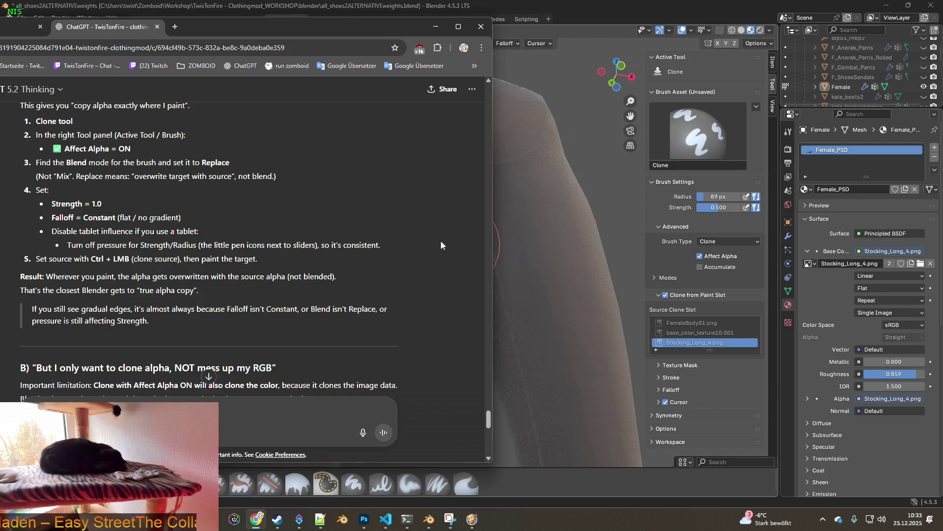
{"action": "left_click", "coordinate": [706, 165]}
{"action": "key", "text": "Return"}
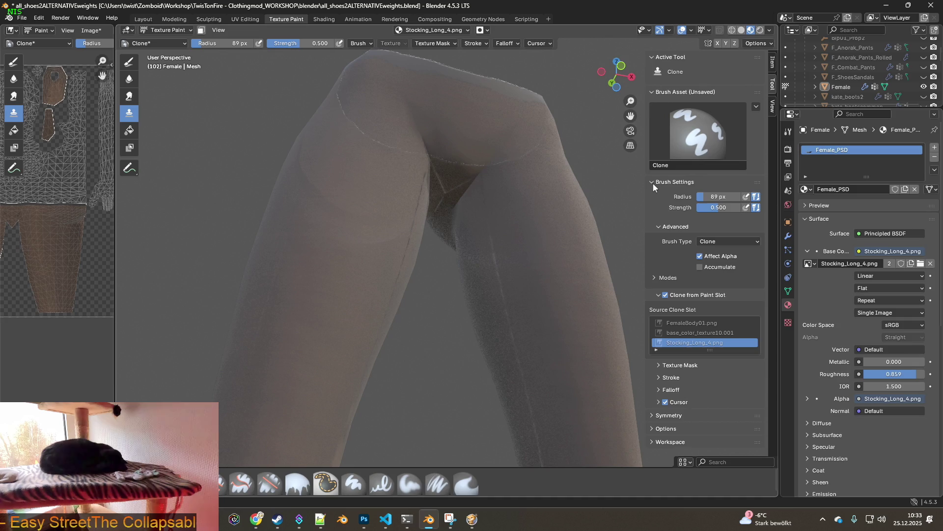
{"action": "left_click", "coordinate": [360, 43]}
{"action": "left_click", "coordinate": [435, 43]}
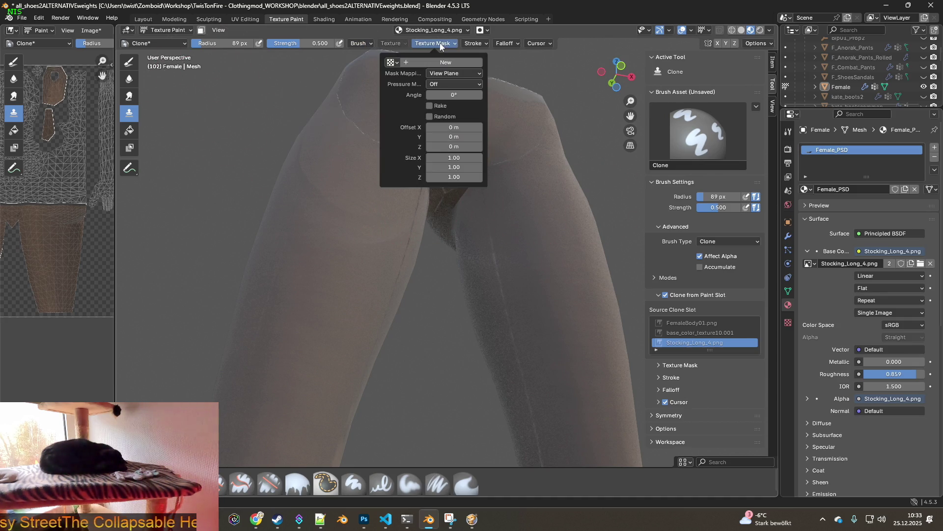
{"action": "left_click", "coordinate": [476, 43]}
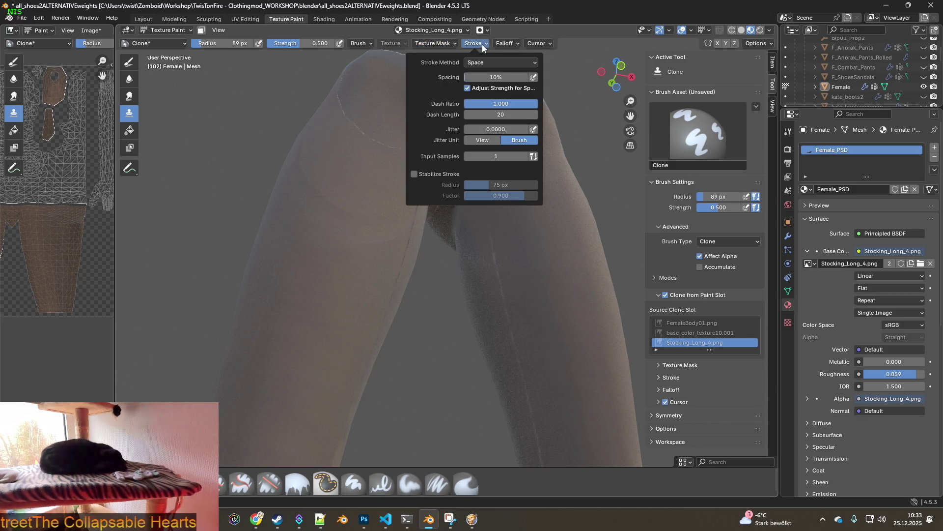
{"action": "left_click", "coordinate": [506, 42]}
{"action": "left_click", "coordinate": [541, 43]}
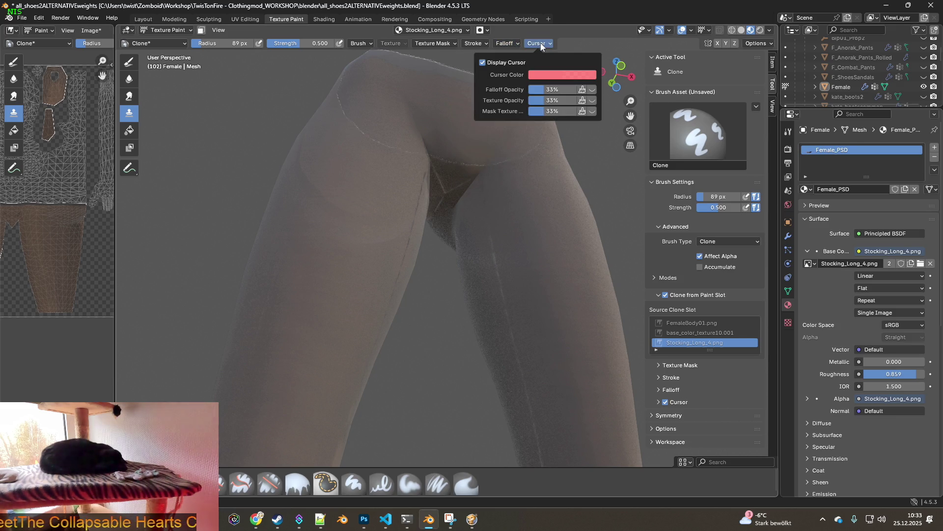
{"action": "left_click", "coordinate": [541, 46]}
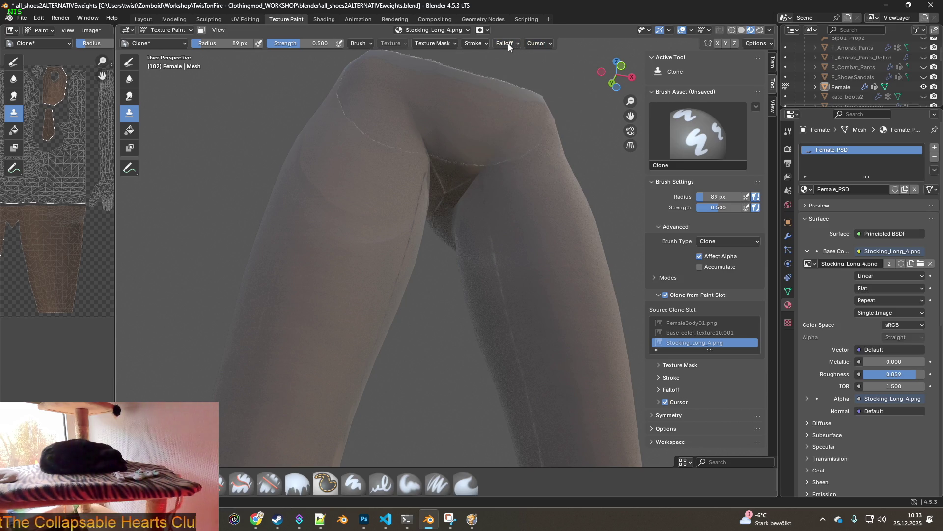
{"action": "key", "text": "alt+Tab"}
{"action": "scroll", "coordinate": [297, 204], "scroll_direction": "down", "scroll_amount": 3}
{"action": "scroll", "coordinate": [297, 204], "scroll_direction": "up", "scroll_amount": 4}
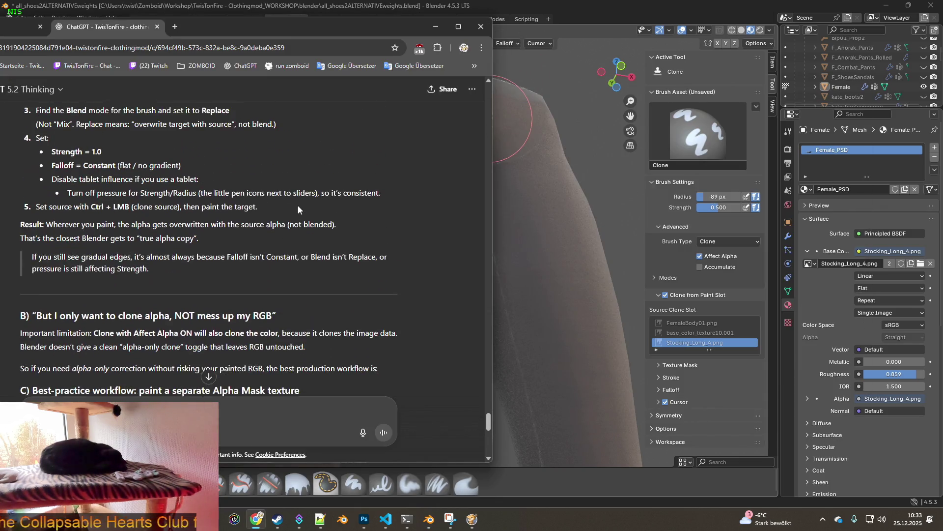
{"action": "scroll", "coordinate": [297, 200], "scroll_direction": "up", "scroll_amount": 2}
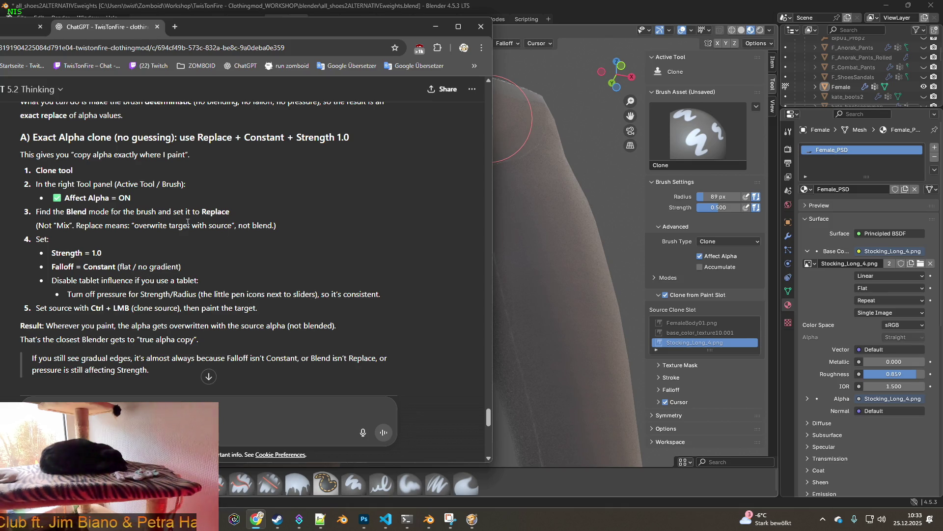
Copy step 3 about setting Blend to Replace and draft a reply starting "super!" that quotes it.
{"action": "double_click", "coordinate": [207, 212]}
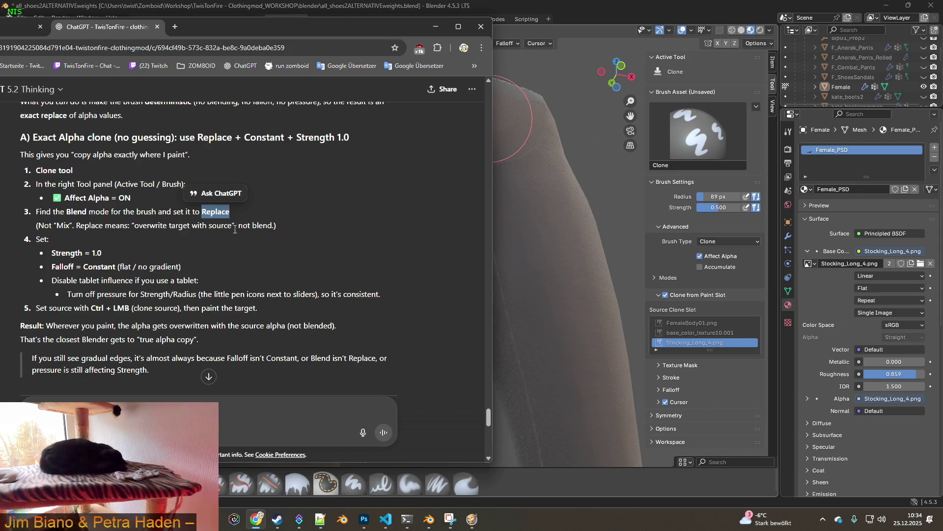
{"action": "left_click", "coordinate": [37, 212]}
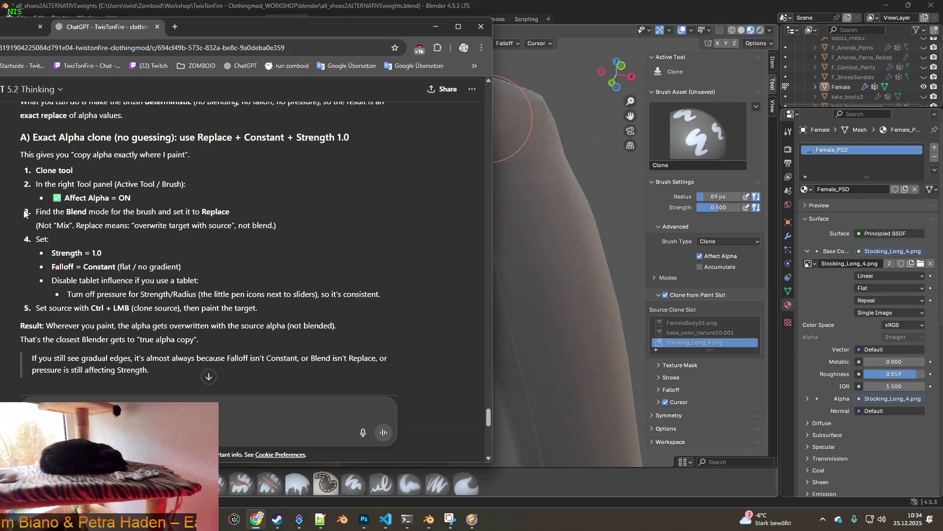
{"action": "left_click_drag", "start_coordinate": [26, 213], "coordinate": [306, 224]}
{"action": "key", "text": "ctrl+c"}
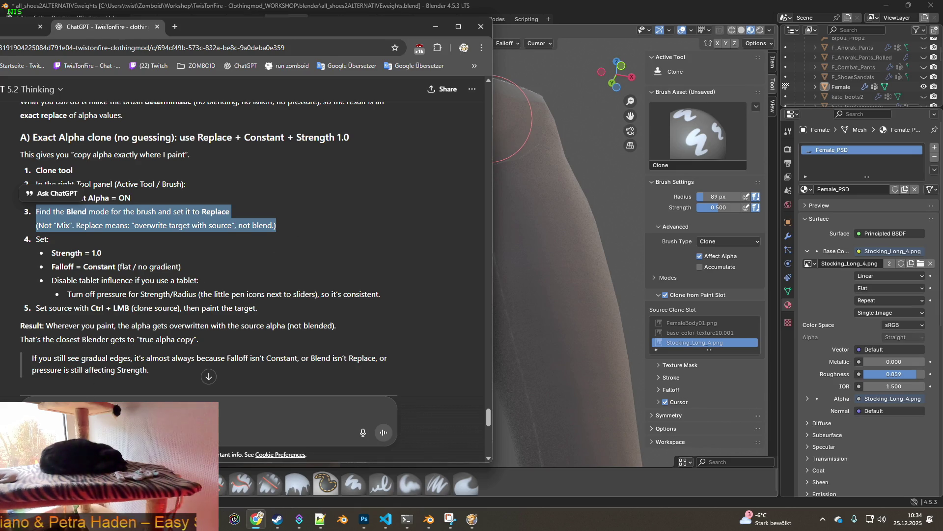
{"action": "left_click", "coordinate": [100, 384]}
{"action": "key", "text": "ctrl+v"}
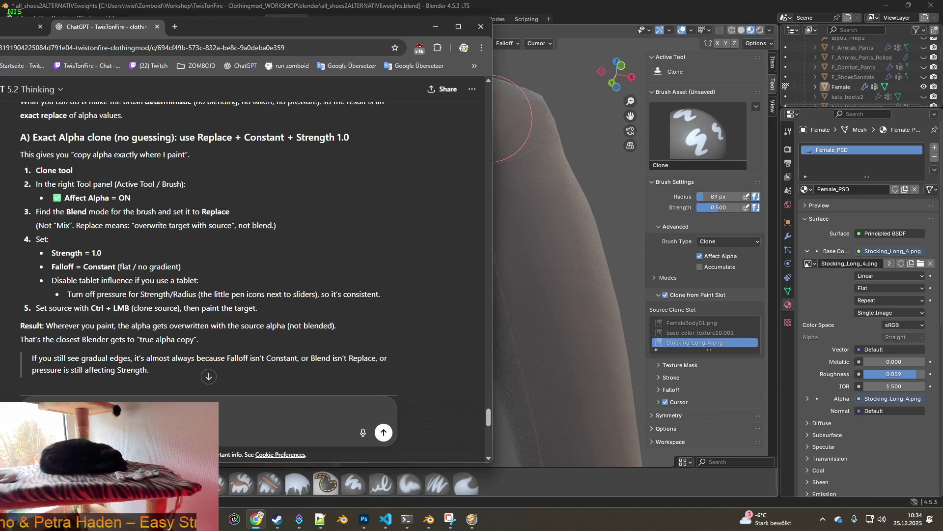
{"action": "key", "text": "shift+Return"}
{"action": "key", "text": "shift+Return"}
{"action": "key", "text": "ctrl+v"}
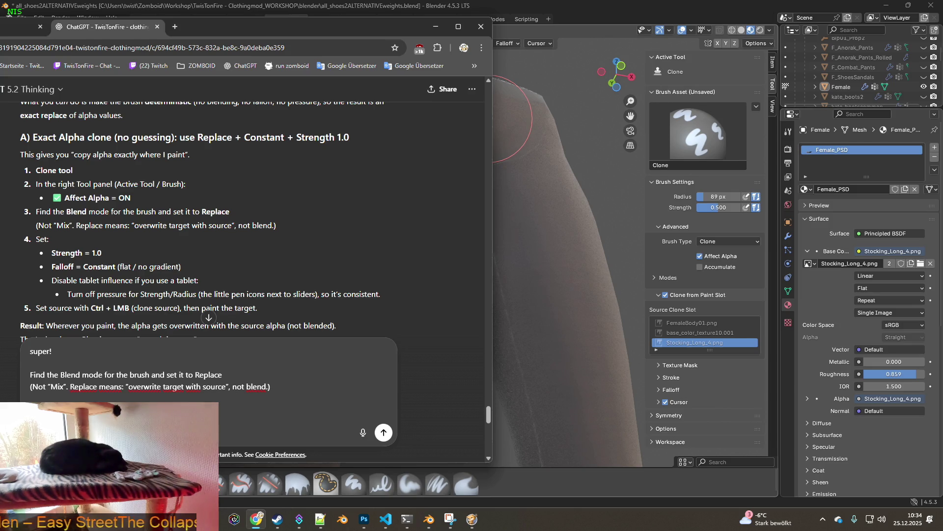
{"action": "type", "text": "in brush option"}
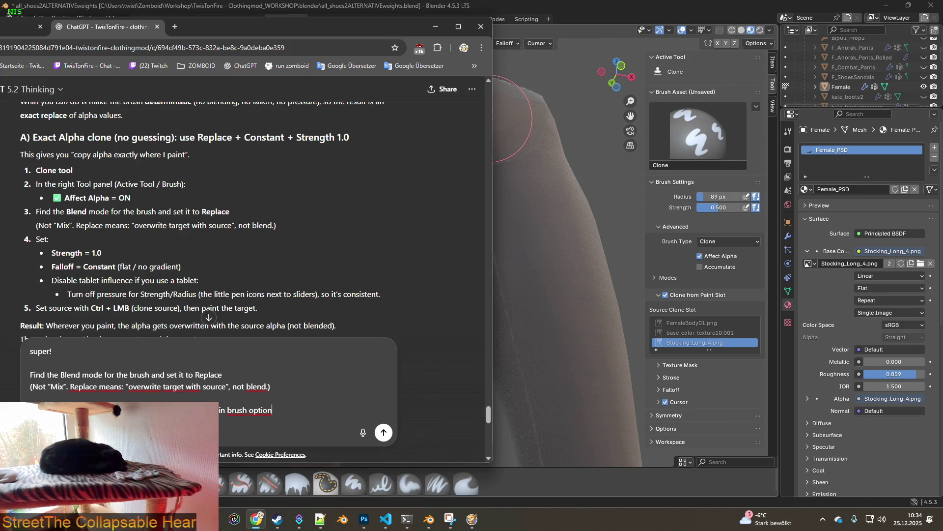
{"action": "type", "text": " wo ich etas"}
Fix the typos and send the German question about where Blender 4.5.3 offers Replace.
{"action": "key", "text": "BackSpace"}
{"action": "key", "text": "BackSpace"}
{"action": "key", "text": "BackSpace"}
{"action": "type", "text": "io"}
{"action": "key", "text": "BackSpace"}
{"action": "type", "text": "hn auf repl"}
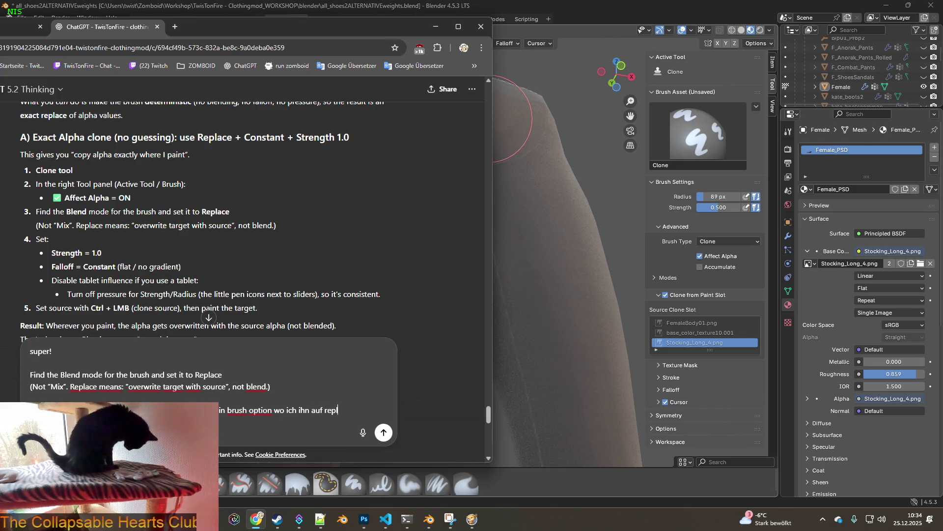
{"action": "type", "text": "ace setzen"}
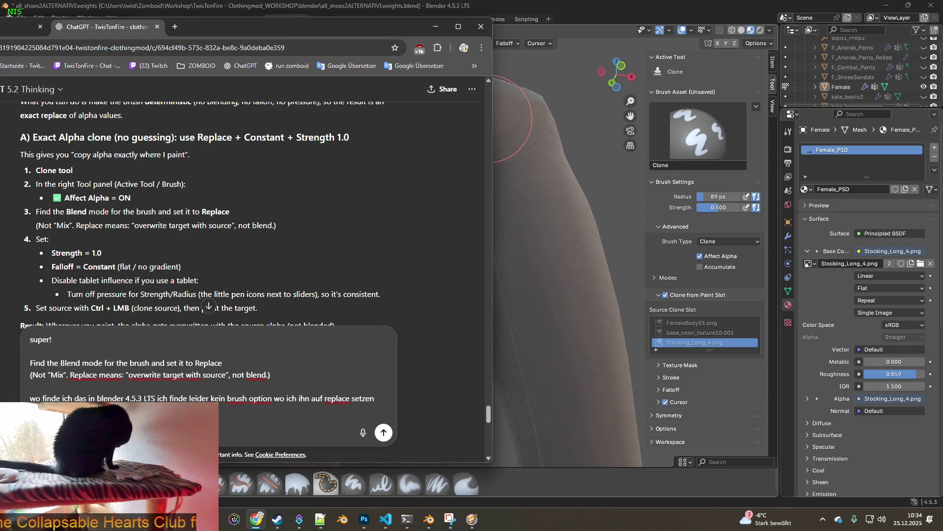
{"action": "key", "text": "Return"}
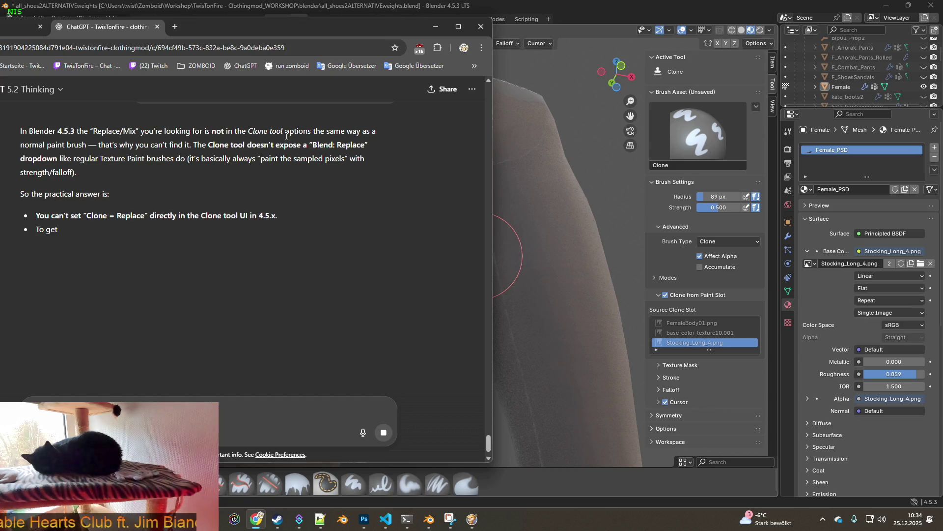
Highlight the Clone-tool passage, hop to Blender and back, and move the chat window aside.
{"action": "left_click_drag", "start_coordinate": [236, 131], "coordinate": [311, 132]}
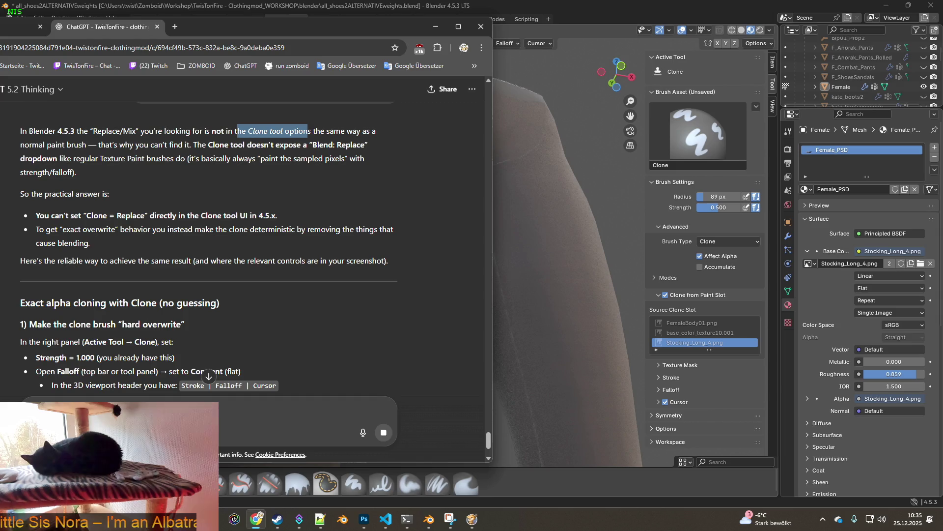
{"action": "left_click", "coordinate": [500, 499]}
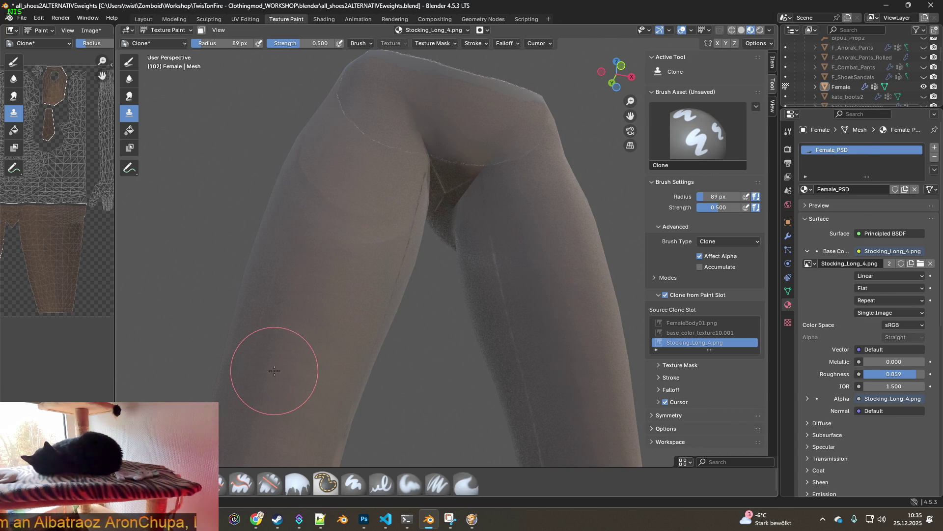
{"action": "key", "text": "alt+Tab"}
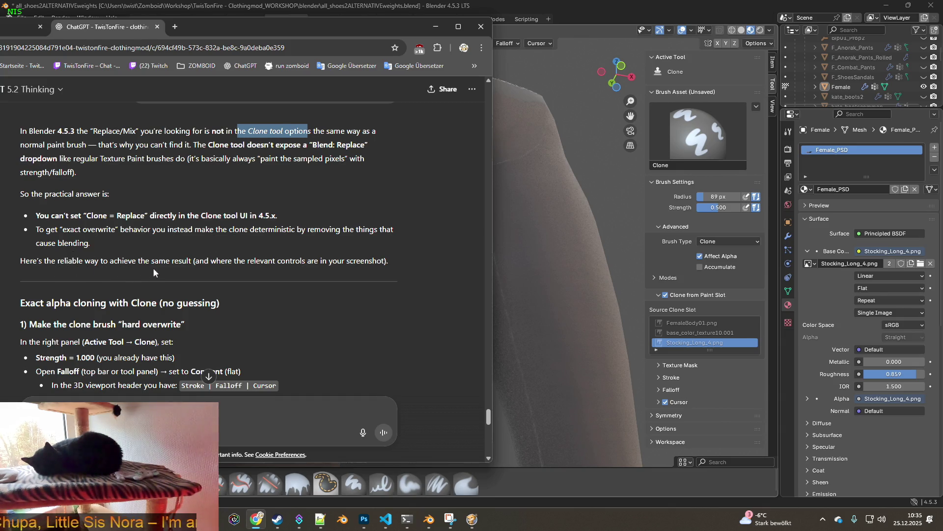
{"action": "scroll", "coordinate": [153, 268], "scroll_direction": "down", "scroll_amount": 3}
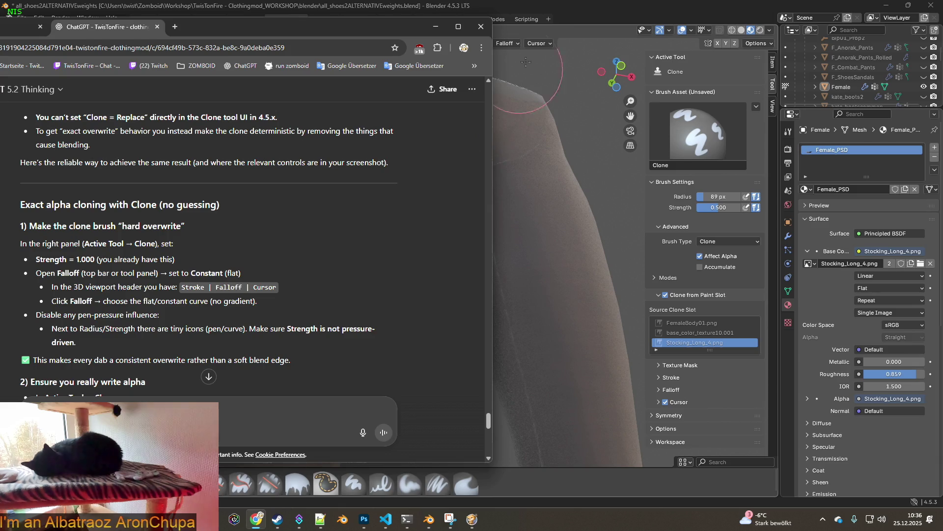
{"action": "mouse_move", "coordinate": [381, 27]}
{"action": "left_mouse_down"}
{"action": "mouse_move", "coordinate": [440, 76]}
{"action": "mouse_move", "coordinate": [473, 66]}
{"action": "left_mouse_up"}
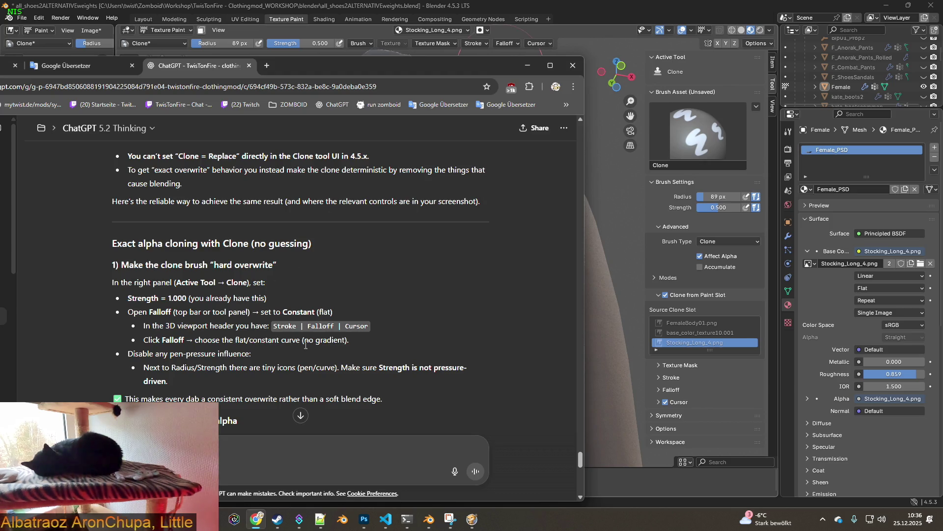
Set the clone brush falloff curve to Constant, checking the ChatGPT instructions between tries.
{"action": "left_click", "coordinate": [542, 45]}
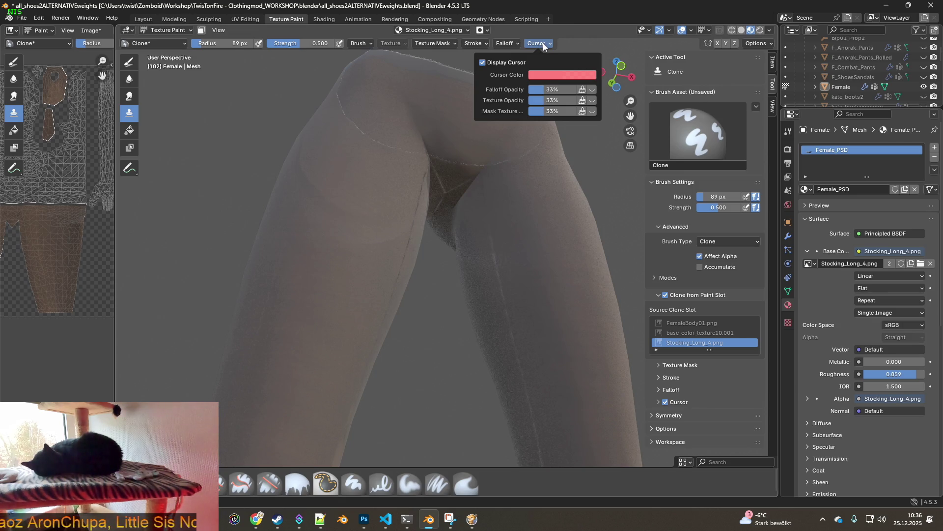
{"action": "left_click", "coordinate": [514, 45]}
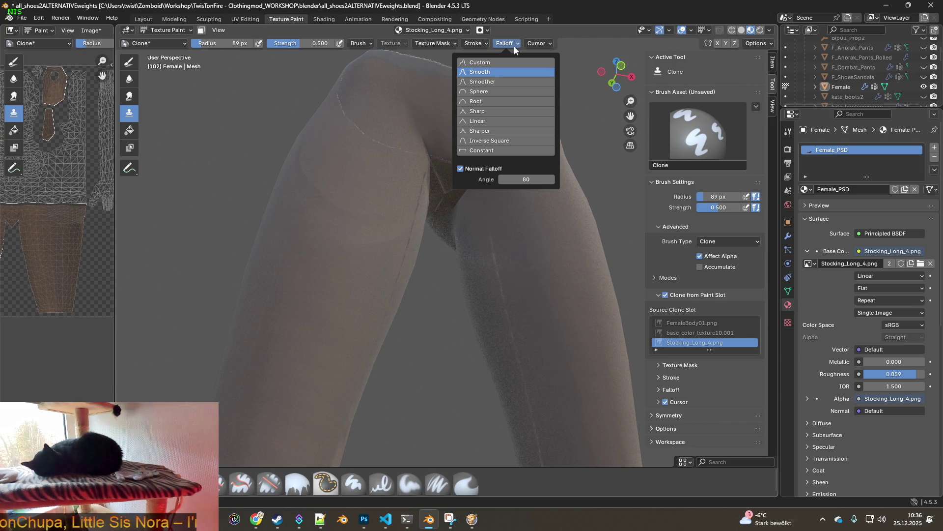
{"action": "key", "text": "alt+Tab"}
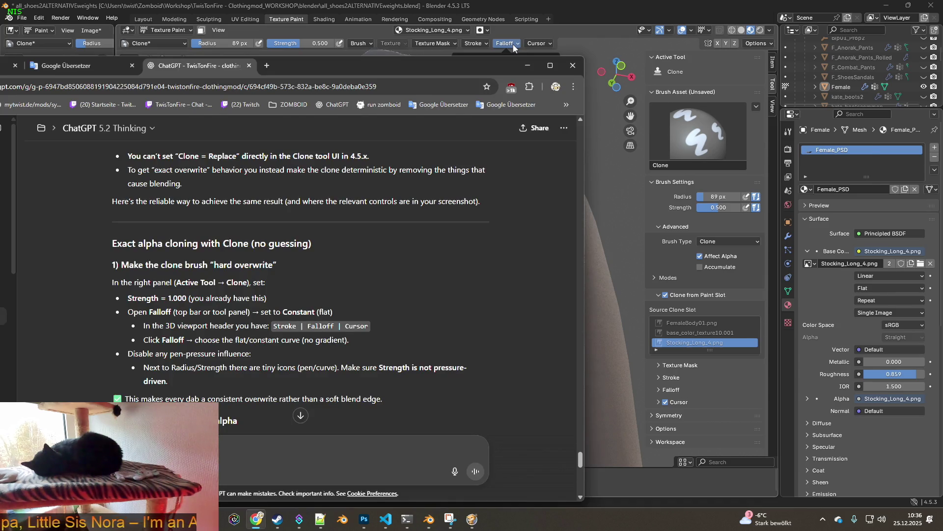
{"action": "left_click", "coordinate": [514, 44]}
{"action": "left_click", "coordinate": [483, 151]}
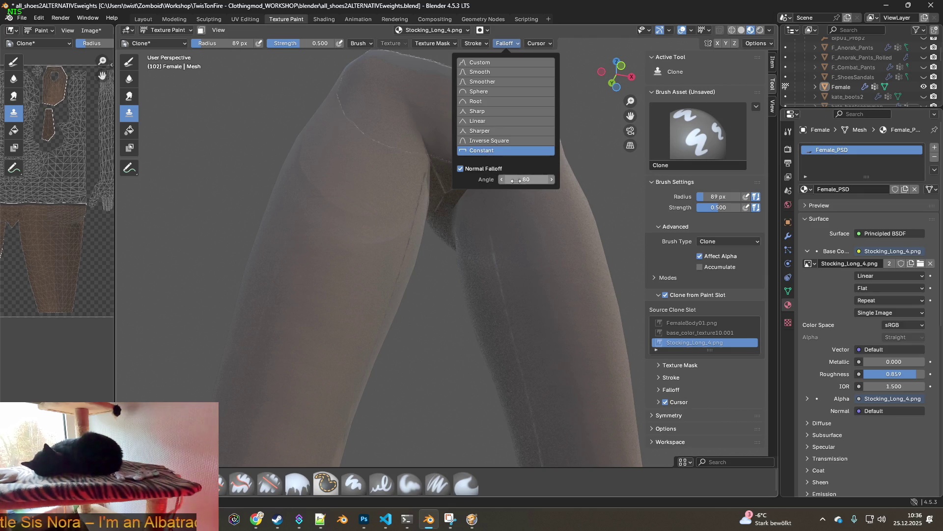
{"action": "key", "text": "alt+Tab"}
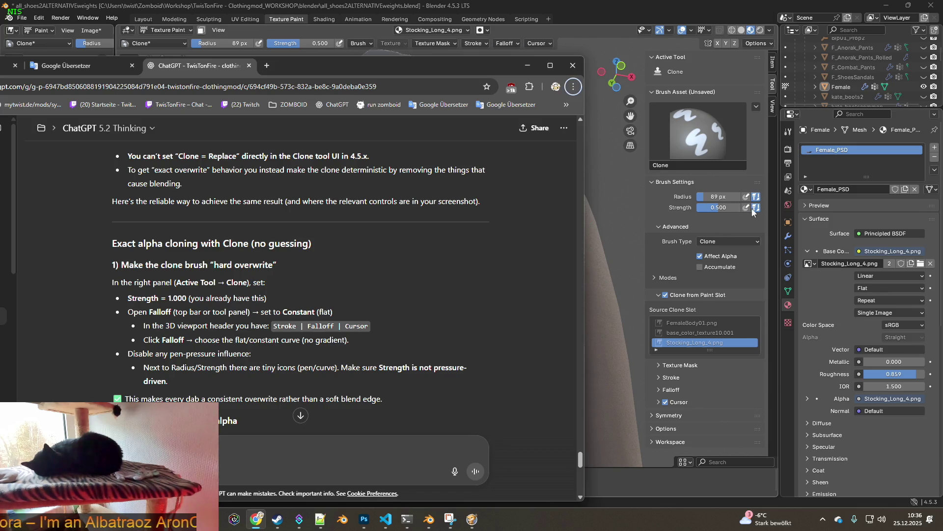
{"action": "left_click", "coordinate": [612, 222]}
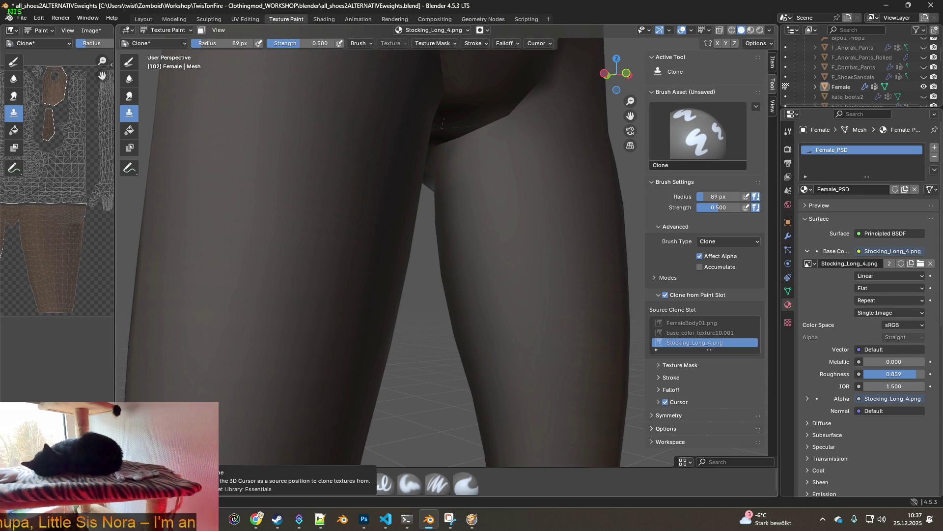
Show the legs in Material Preview and turn off Clone from Paint Slot.
{"action": "left_click", "coordinate": [512, 44]}
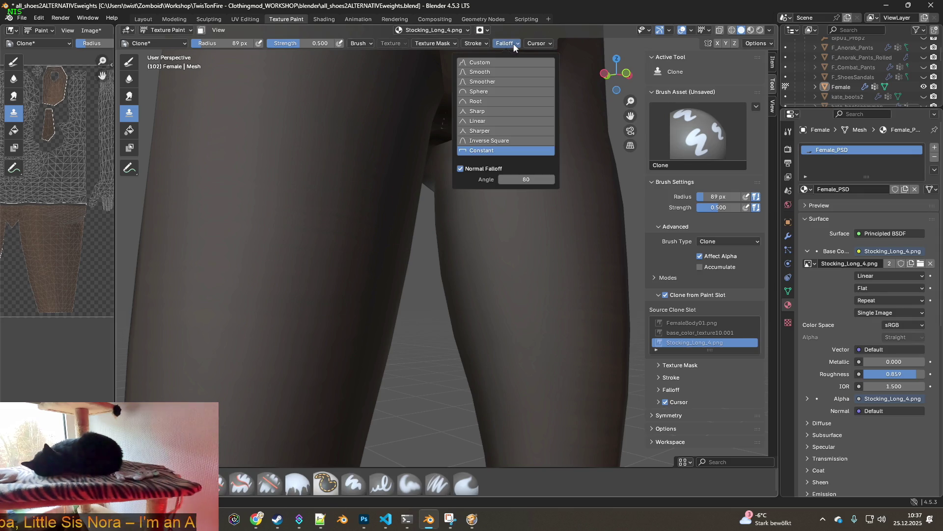
{"action": "left_click", "coordinate": [750, 30]}
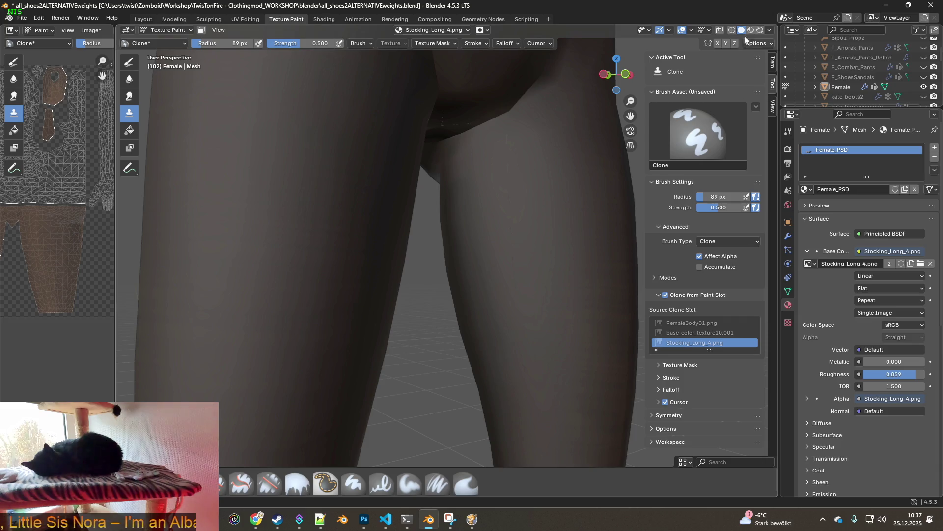
{"action": "middle_click_drag", "start_coordinate": [500, 204], "coordinate": [507, 231]}
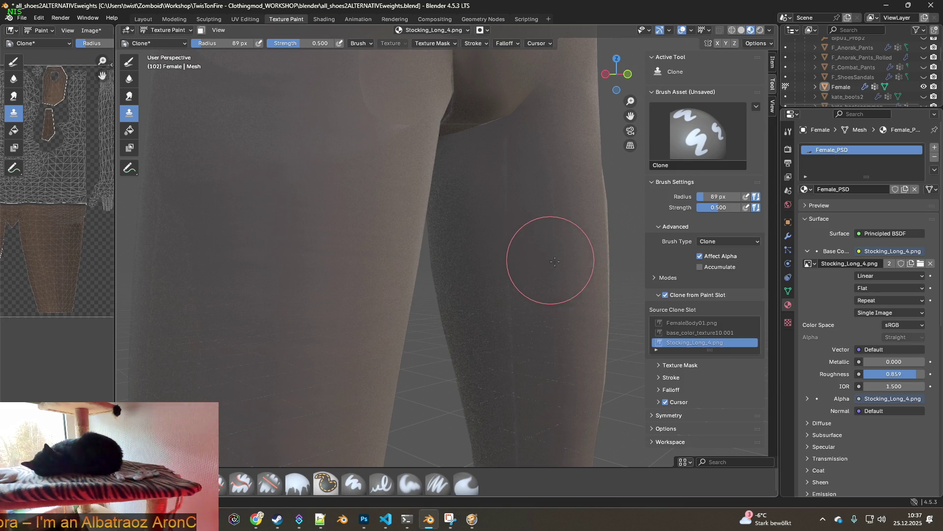
{"action": "left_click", "coordinate": [664, 295]}
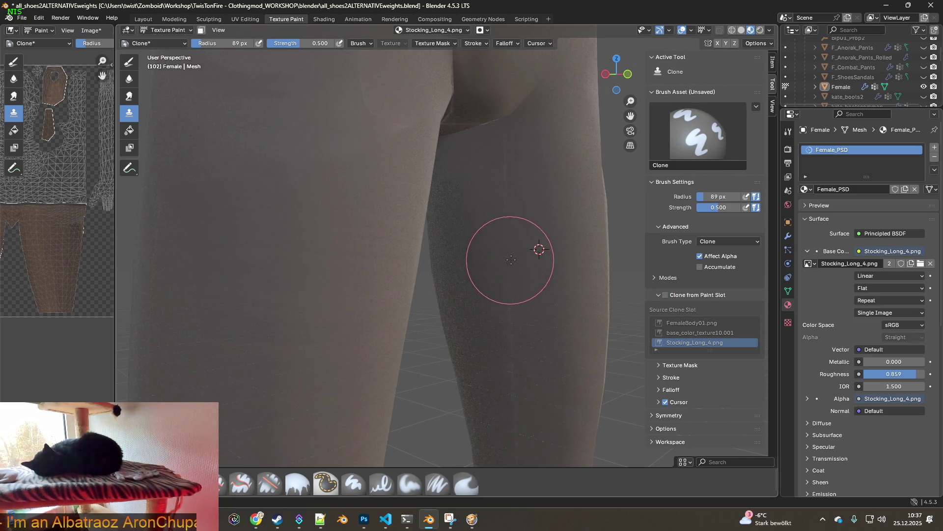
Clone a test patch onto the thigh from a Ctrl-clicked source, then raise Strength to 1.000.
{"action": "mouse_move", "coordinate": [507, 252]}
{"action": "middle_mouse_down"}
{"action": "mouse_move", "coordinate": [528, 199]}
{"action": "mouse_move", "coordinate": [556, 191]}
{"action": "mouse_move", "coordinate": [396, 243]}
{"action": "middle_mouse_up"}
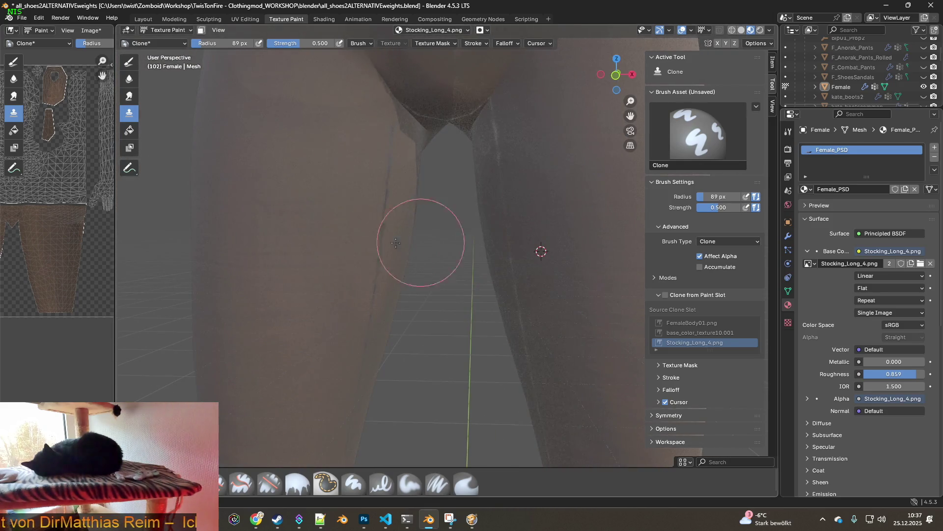
{"action": "left_click", "coordinate": [260, 234], "text": "ctrl"}
{"action": "left_click_drag", "start_coordinate": [359, 248], "coordinate": [380, 260]}
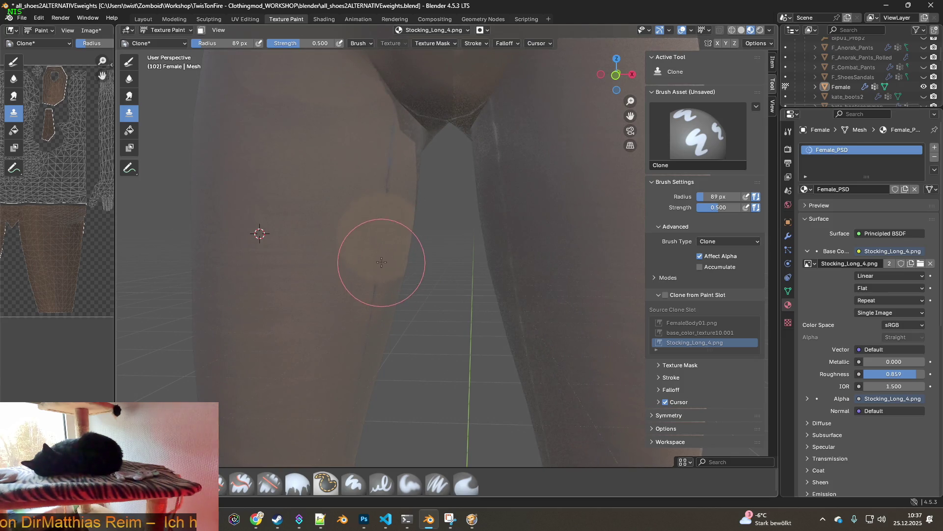
{"action": "middle_click_drag", "start_coordinate": [327, 236], "coordinate": [344, 246]}
{"action": "mouse_move", "coordinate": [453, 243]}
{"action": "middle_mouse_down"}
{"action": "mouse_move", "coordinate": [509, 193]}
{"action": "mouse_move", "coordinate": [475, 273]}
{"action": "mouse_move", "coordinate": [486, 411]}
{"action": "middle_mouse_up"}
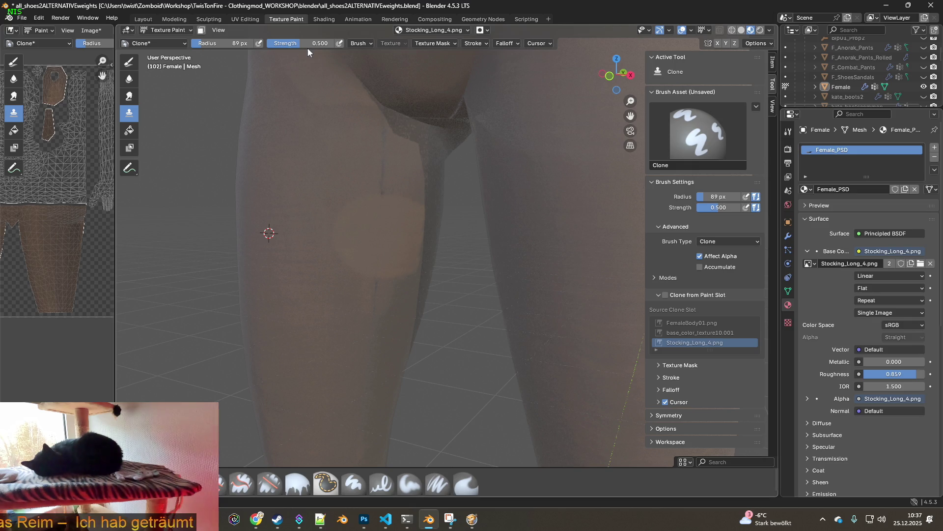
{"action": "left_click_drag", "start_coordinate": [305, 47], "coordinate": [339, 47]}
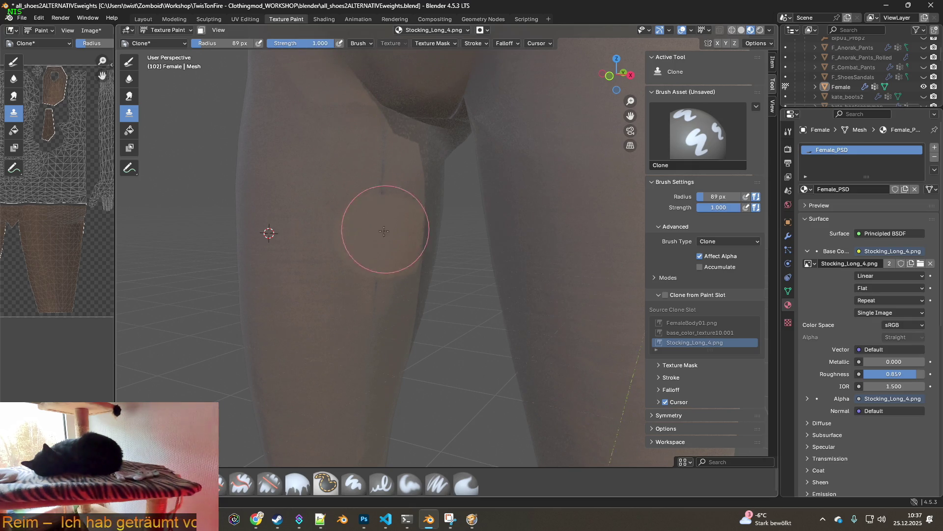
Toggle Solid and Material Preview shading, then expand the Falloff panel showing the Constant curve.
{"action": "mouse_move", "coordinate": [380, 247]}
{"action": "middle_mouse_down"}
{"action": "mouse_move", "coordinate": [533, 228]}
{"action": "mouse_move", "coordinate": [552, 190]}
{"action": "middle_mouse_up"}
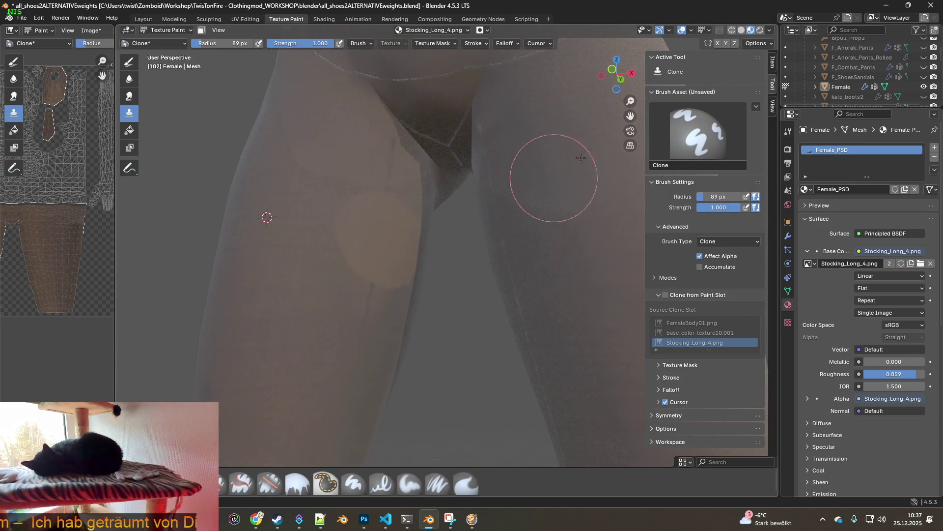
{"action": "left_click", "coordinate": [742, 30]}
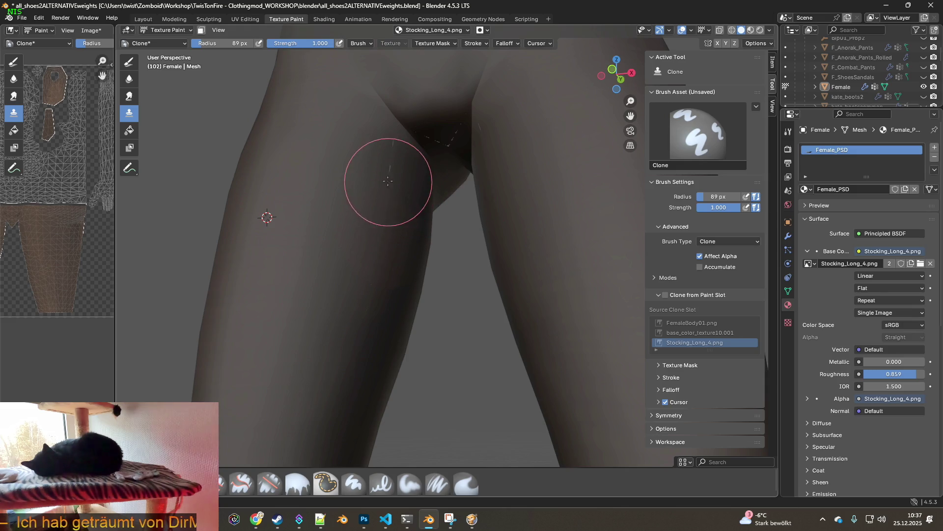
{"action": "left_click", "coordinate": [750, 30]}
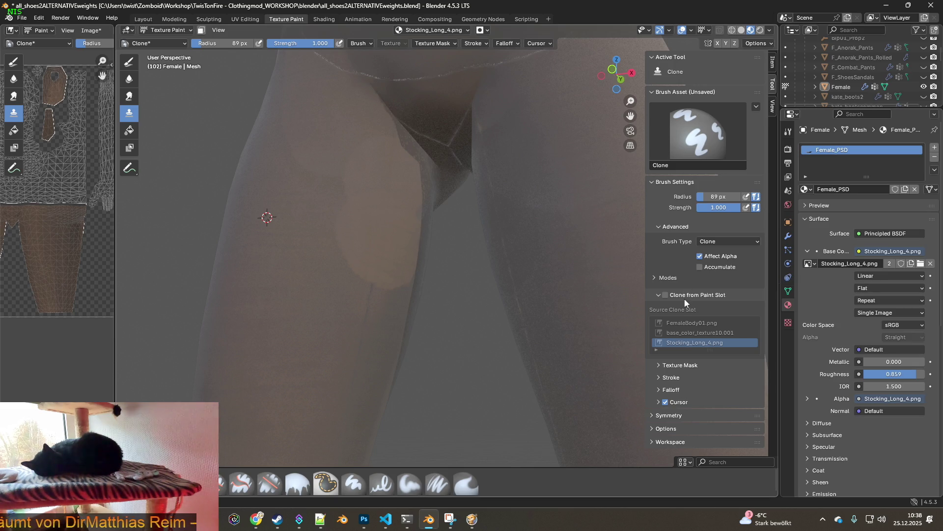
{"action": "left_click", "coordinate": [658, 390]}
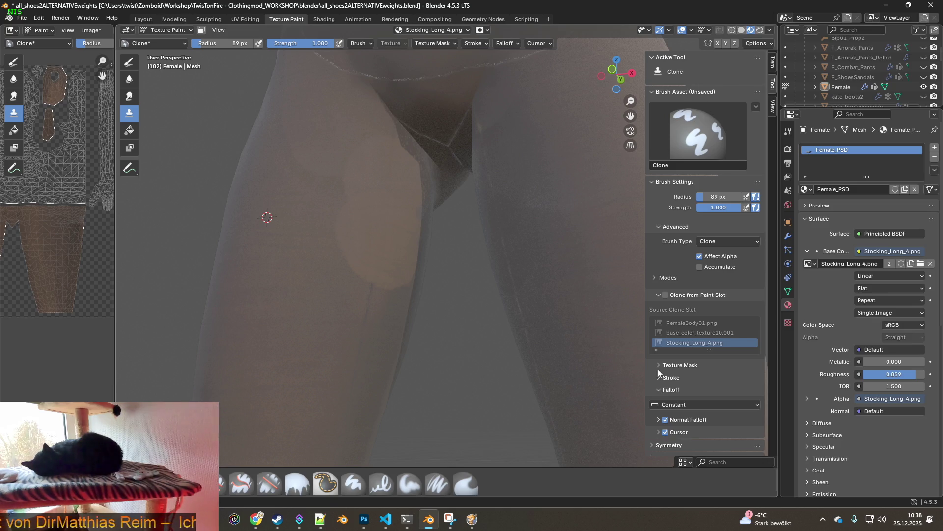
Clone dark stocking over a light thigh patch from a new source point and lower the brush strength.
{"action": "left_click", "coordinate": [658, 365]}
{"action": "left_click", "coordinate": [659, 366]}
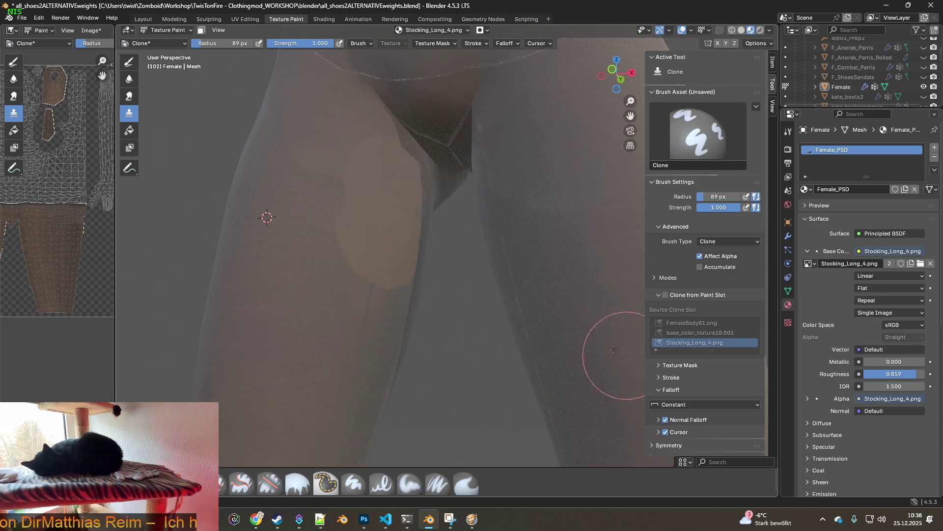
{"action": "mouse_move", "coordinate": [453, 280]}
{"action": "middle_mouse_down"}
{"action": "mouse_move", "coordinate": [510, 289]}
{"action": "mouse_move", "coordinate": [443, 290]}
{"action": "middle_mouse_up"}
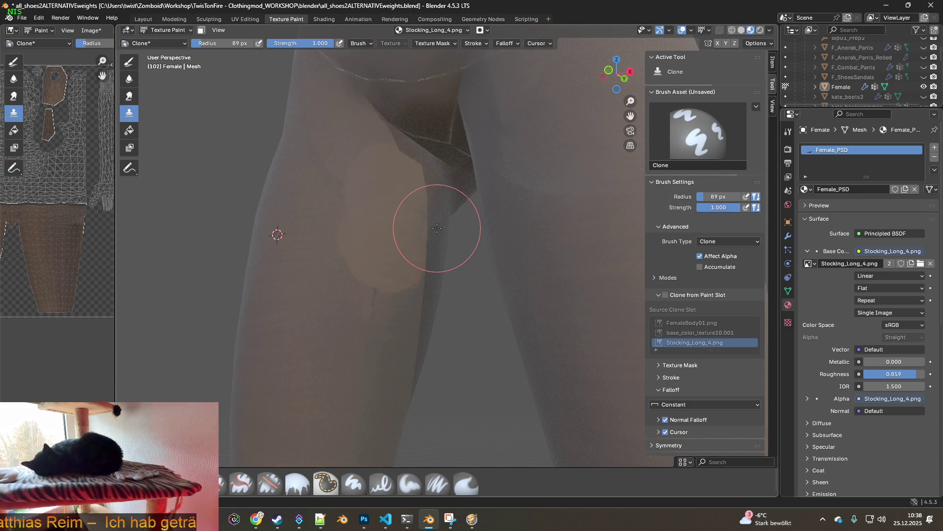
{"action": "mouse_move", "coordinate": [411, 212]}
{"action": "middle_mouse_down"}
{"action": "mouse_move", "coordinate": [385, 248]}
{"action": "mouse_move", "coordinate": [358, 232]}
{"action": "mouse_move", "coordinate": [331, 242]}
{"action": "middle_mouse_up"}
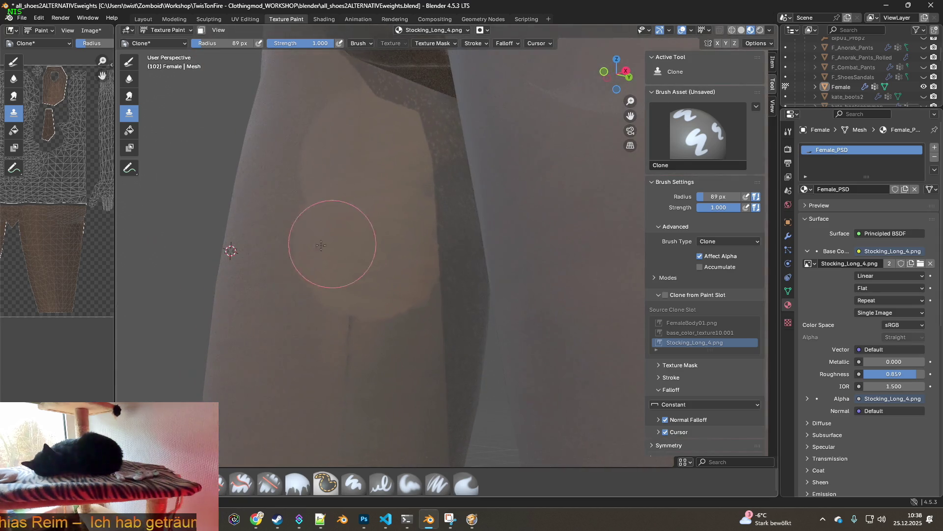
{"action": "mouse_move", "coordinate": [281, 216]}
{"action": "middle_mouse_down"}
{"action": "mouse_move", "coordinate": [478, 273]}
{"action": "mouse_move", "coordinate": [353, 252]}
{"action": "mouse_move", "coordinate": [400, 273]}
{"action": "middle_mouse_up"}
{"action": "left_click", "coordinate": [258, 321], "text": "ctrl"}
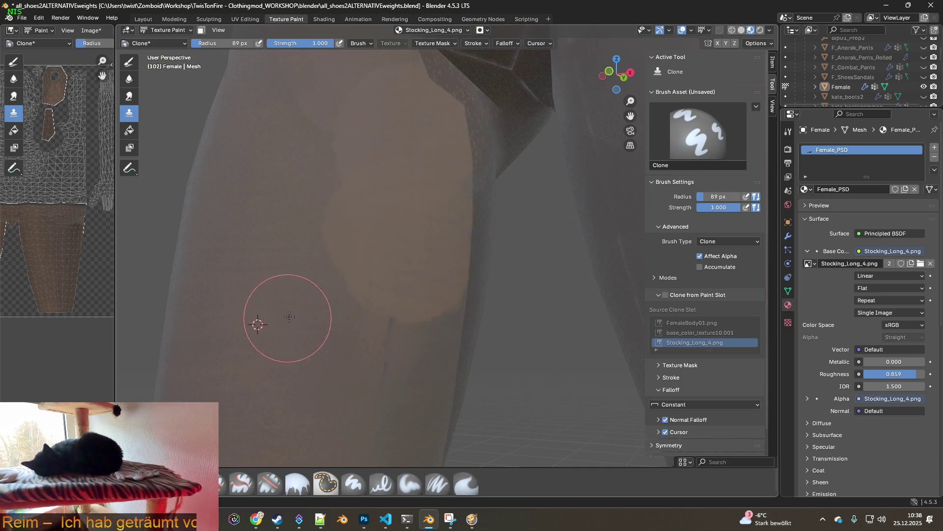
{"action": "middle_click_drag", "start_coordinate": [284, 312], "coordinate": [267, 308]}
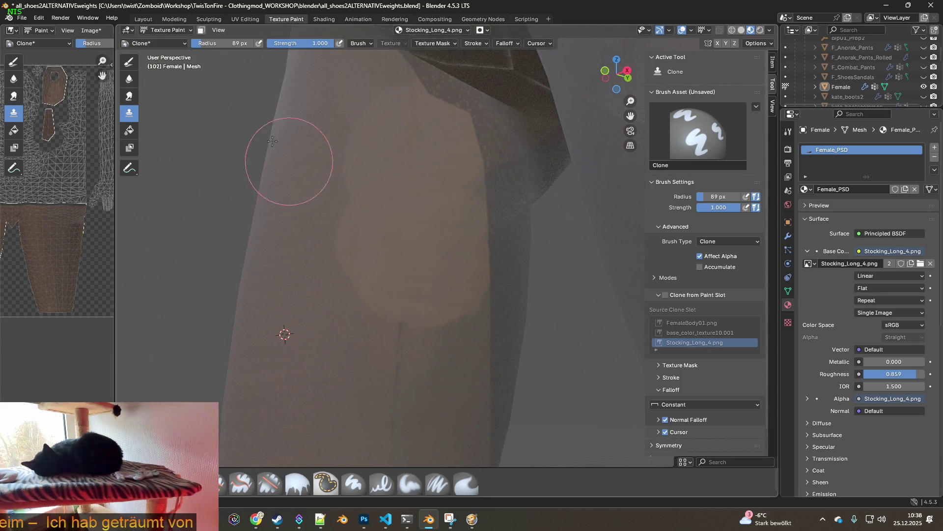
{"action": "mouse_move", "coordinate": [304, 46]}
{"action": "left_mouse_down"}
{"action": "mouse_move", "coordinate": [279, 43]}
{"action": "mouse_move", "coordinate": [336, 42]}
{"action": "left_mouse_up"}
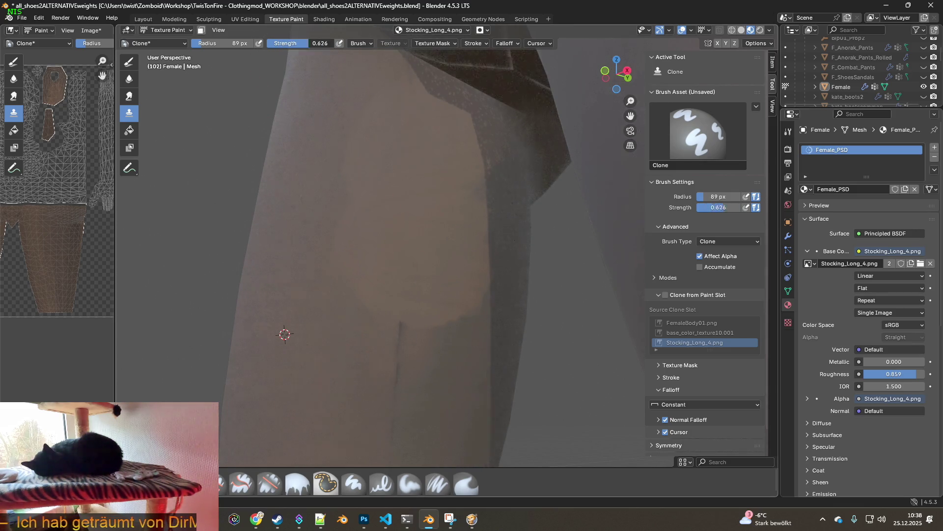
{"action": "left_click", "coordinate": [367, 42]}
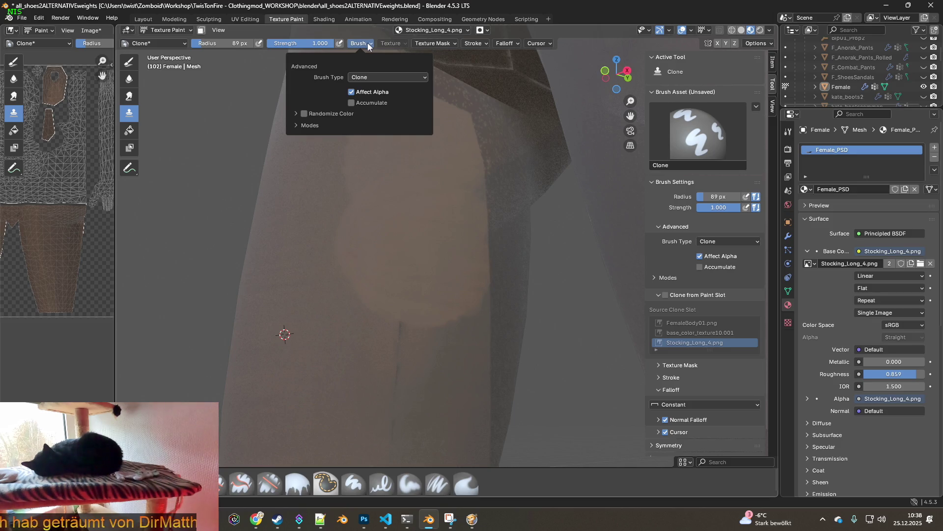
{"action": "left_click", "coordinate": [368, 42]}
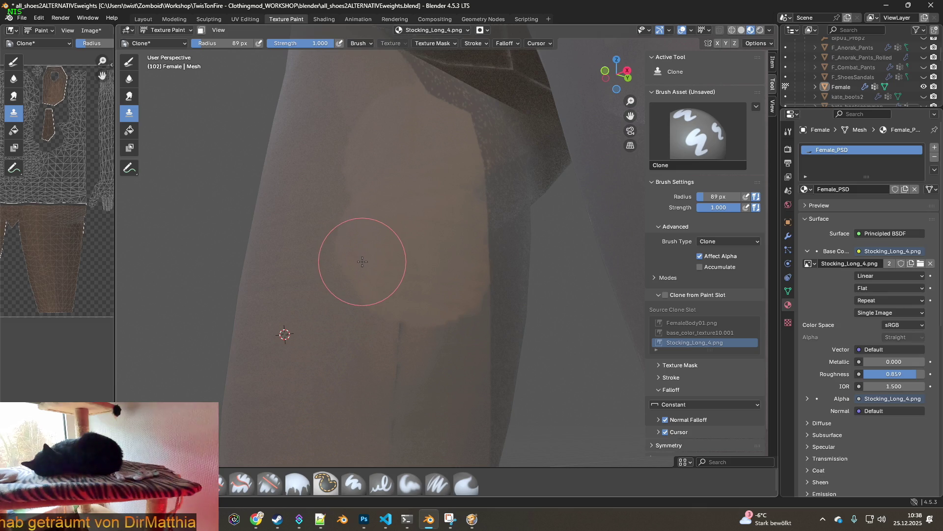
Clone from another source point on the upper leg, then switch to the Blur brush.
{"action": "middle_click_drag", "start_coordinate": [389, 278], "coordinate": [399, 268]}
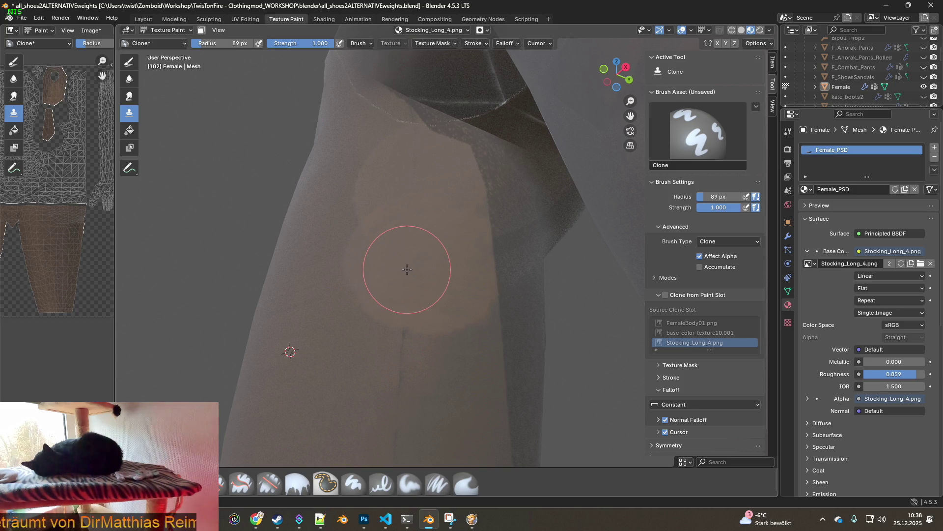
{"action": "middle_click_drag", "start_coordinate": [380, 317], "coordinate": [261, 327]}
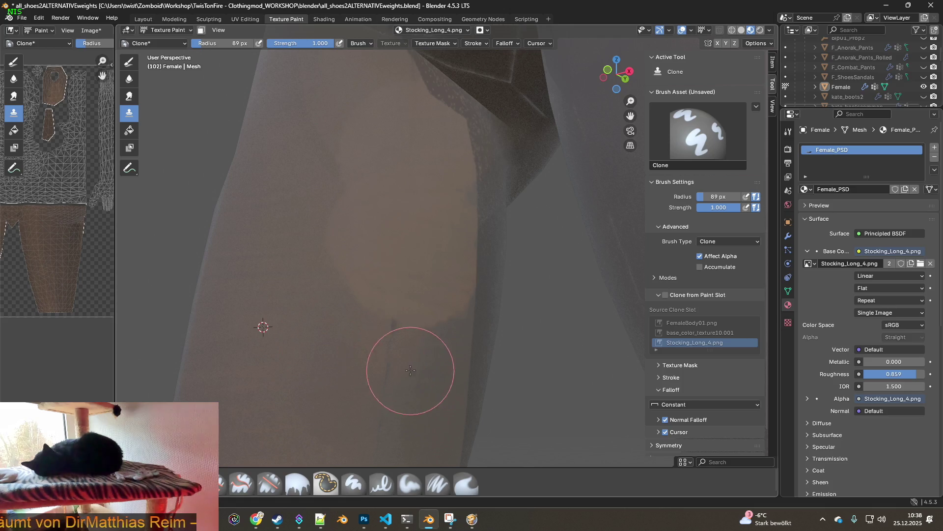
{"action": "mouse_move", "coordinate": [421, 337]}
{"action": "middle_mouse_down"}
{"action": "mouse_move", "coordinate": [463, 374]}
{"action": "mouse_move", "coordinate": [444, 339]}
{"action": "mouse_move", "coordinate": [366, 322]}
{"action": "middle_mouse_up"}
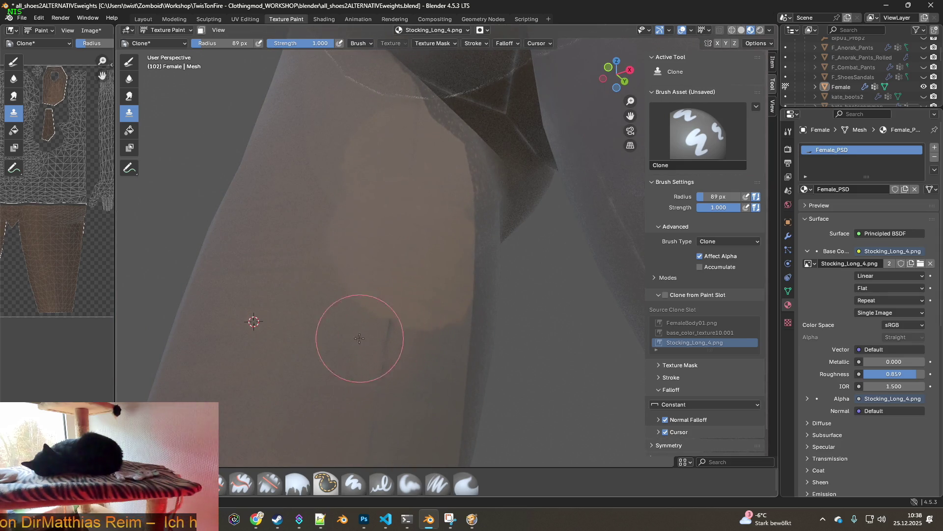
{"action": "left_click", "coordinate": [284, 351], "text": "ctrl"}
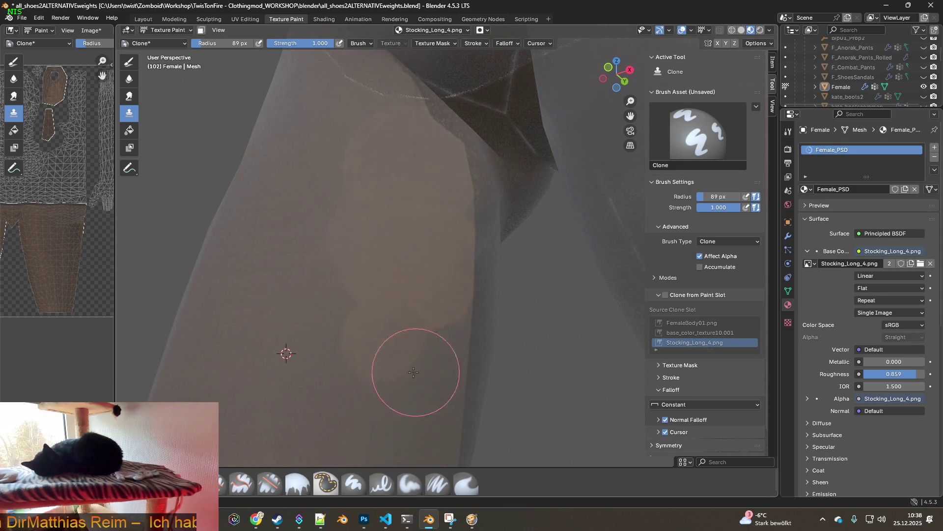
{"action": "middle_click_drag", "start_coordinate": [391, 375], "coordinate": [391, 407]}
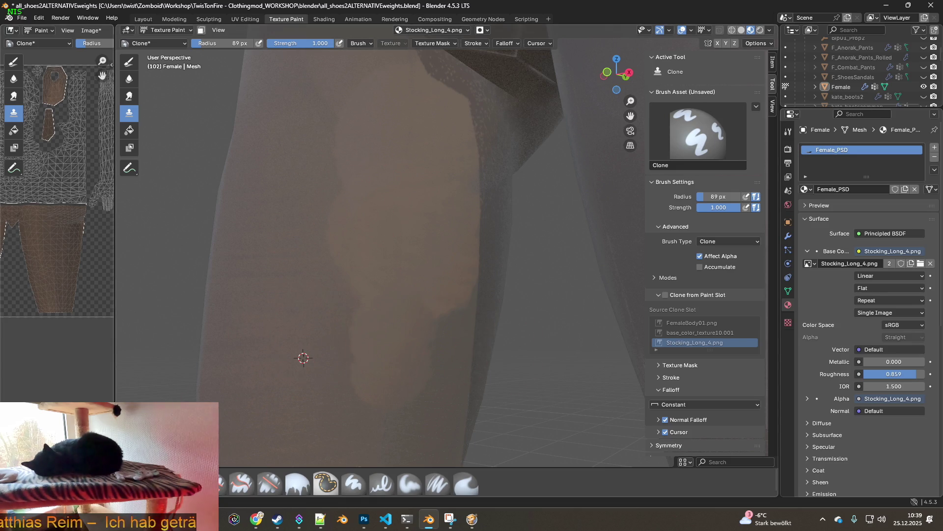
{"action": "left_click", "coordinate": [177, 483]}
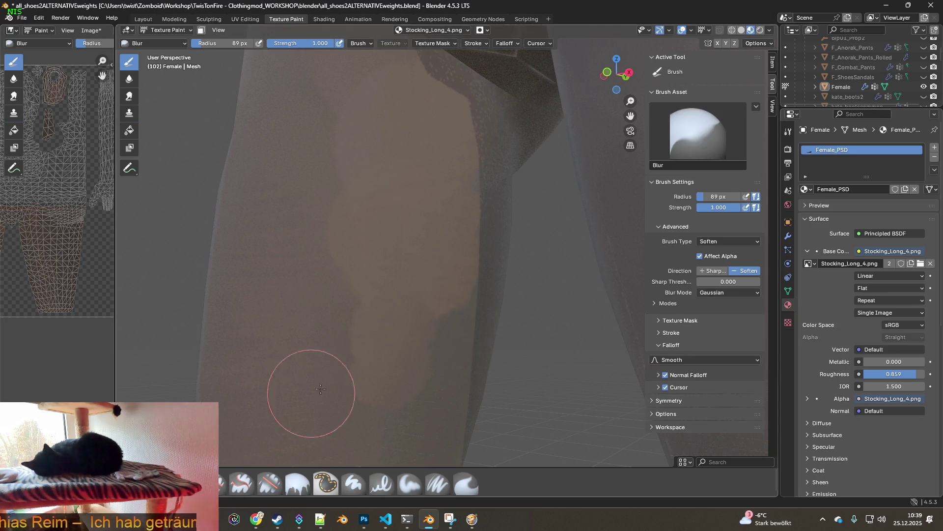
Soften the blotchy cloned edges on the thigh and inner leg with the Blur brush.
{"action": "middle_click_drag", "start_coordinate": [347, 337], "coordinate": [418, 374]}
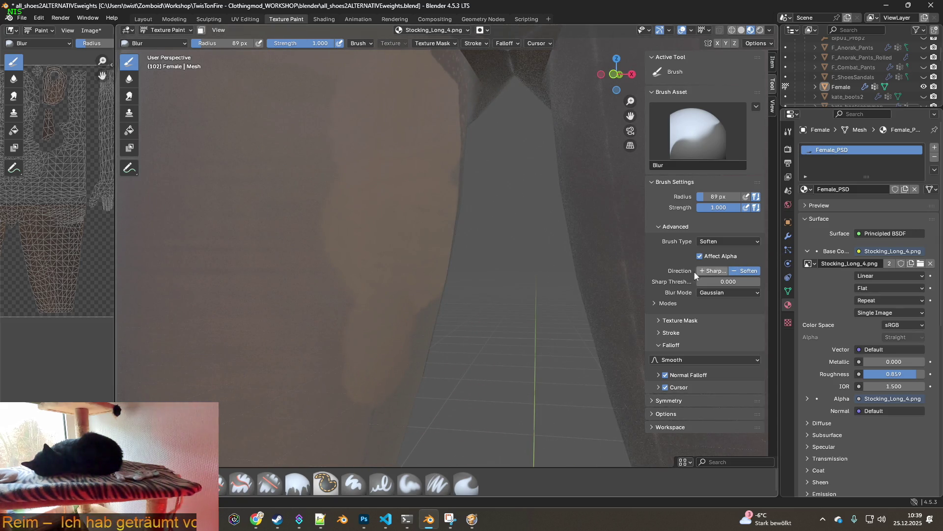
{"action": "middle_click_drag", "start_coordinate": [530, 304], "coordinate": [378, 317]}
{"action": "mouse_move", "coordinate": [425, 359]}
{"action": "middle_mouse_down"}
{"action": "mouse_move", "coordinate": [447, 358]}
{"action": "mouse_move", "coordinate": [436, 286]}
{"action": "middle_mouse_up"}
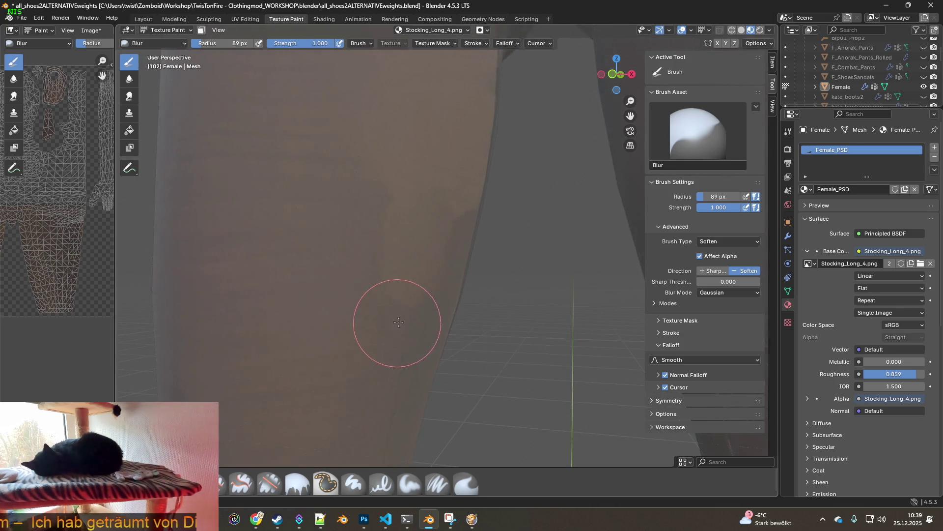
{"action": "mouse_move", "coordinate": [411, 326]}
{"action": "middle_mouse_down"}
{"action": "mouse_move", "coordinate": [390, 312]}
{"action": "mouse_move", "coordinate": [415, 329]}
{"action": "middle_mouse_up"}
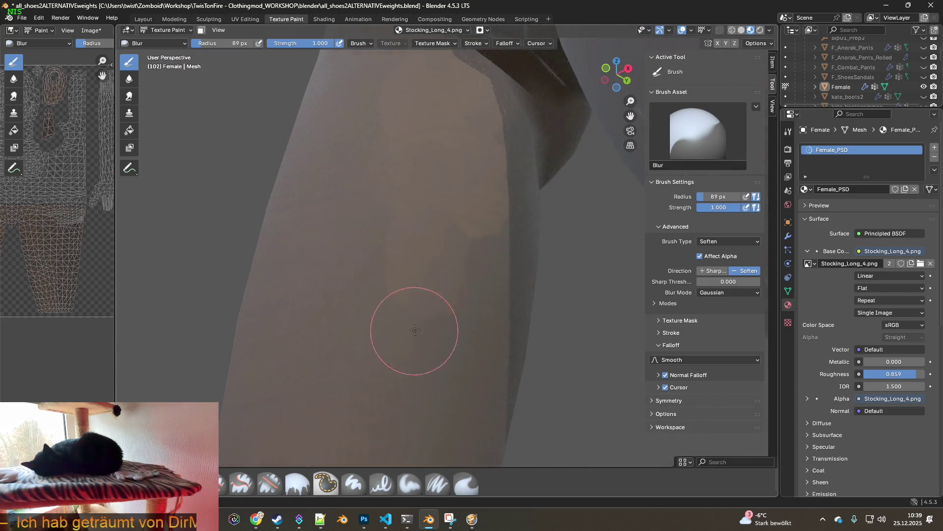
{"action": "middle_click_drag", "start_coordinate": [419, 420], "coordinate": [423, 264], "text": "shift"}
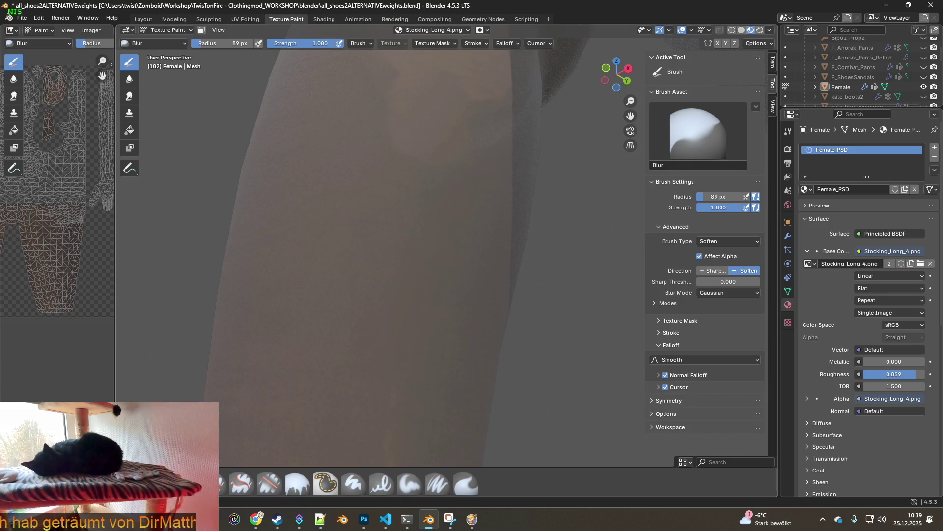
{"action": "middle_click_drag", "start_coordinate": [358, 327], "coordinate": [371, 317]}
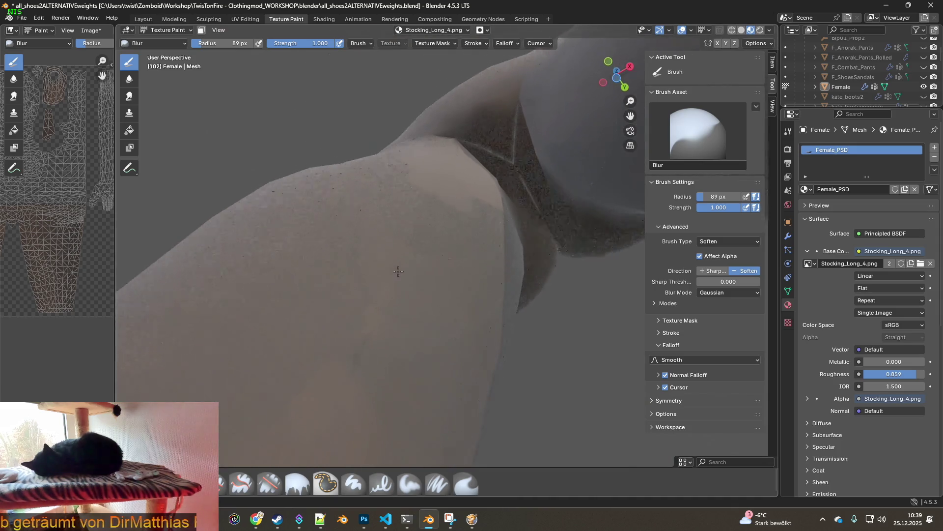
{"action": "middle_click_drag", "start_coordinate": [370, 317], "coordinate": [262, 220]}
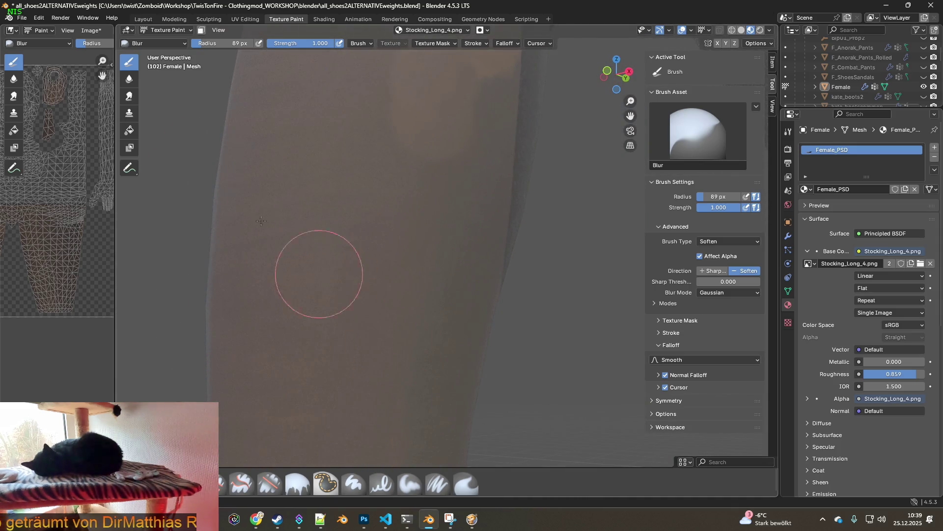
Save the painted Stocking_Long_4.png texture with Alt+S and turn toward the shin streak.
{"action": "left_click", "coordinate": [88, 33]}
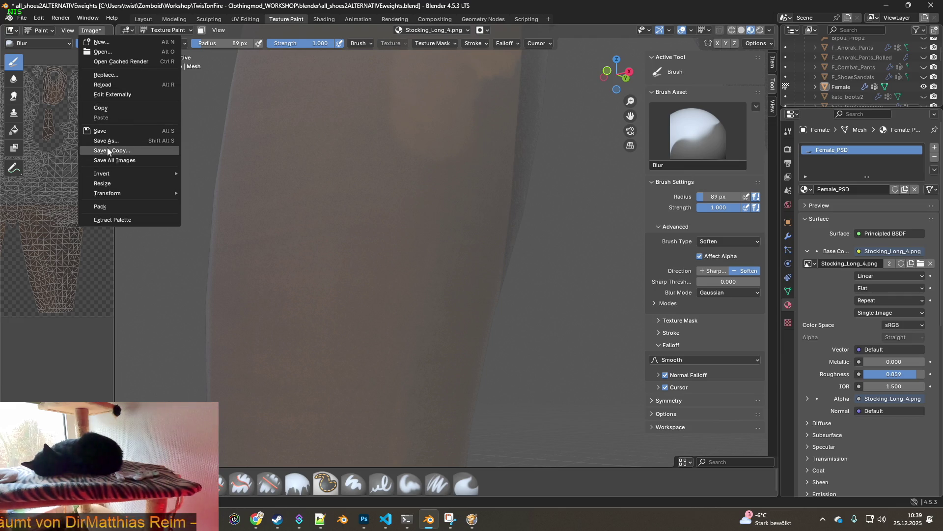
{"action": "key", "text": "alt+s"}
{"action": "middle_click_drag", "start_coordinate": [158, 115], "coordinate": [414, 236]}
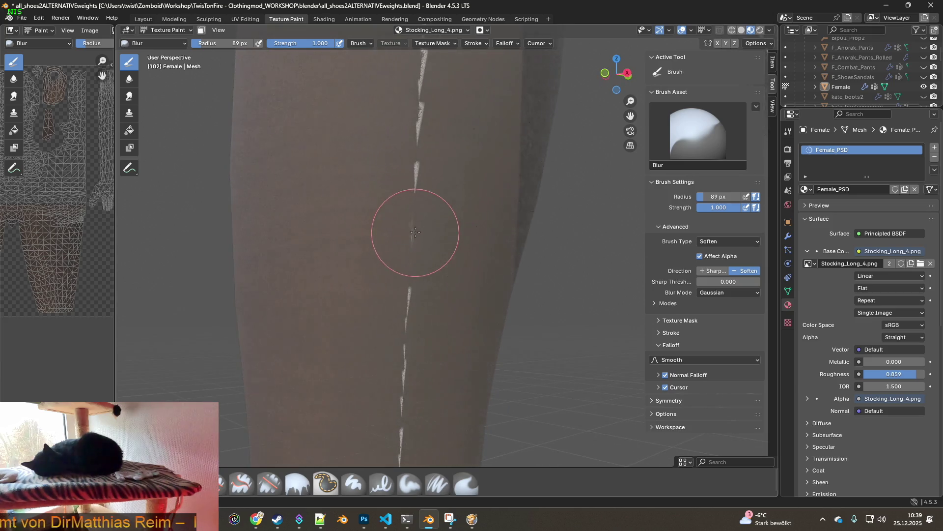
Blur the upper part of the white seam streak down the leg, then switch via Airbrush to the Smear brush.
{"action": "left_click_drag", "start_coordinate": [447, 274], "coordinate": [406, 267]}
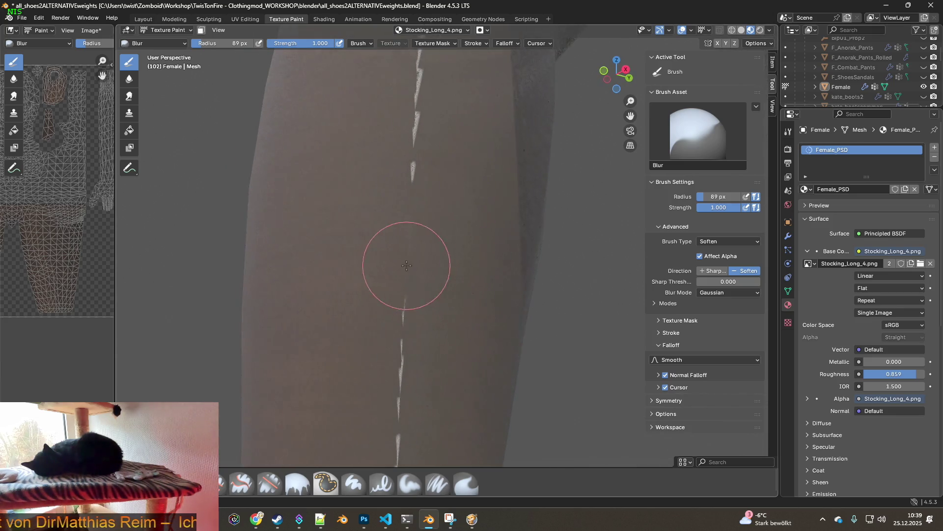
{"action": "mouse_move", "coordinate": [390, 273]}
{"action": "middle_mouse_down"}
{"action": "mouse_move", "coordinate": [471, 256]}
{"action": "mouse_move", "coordinate": [435, 252]}
{"action": "mouse_move", "coordinate": [401, 322]}
{"action": "middle_mouse_up"}
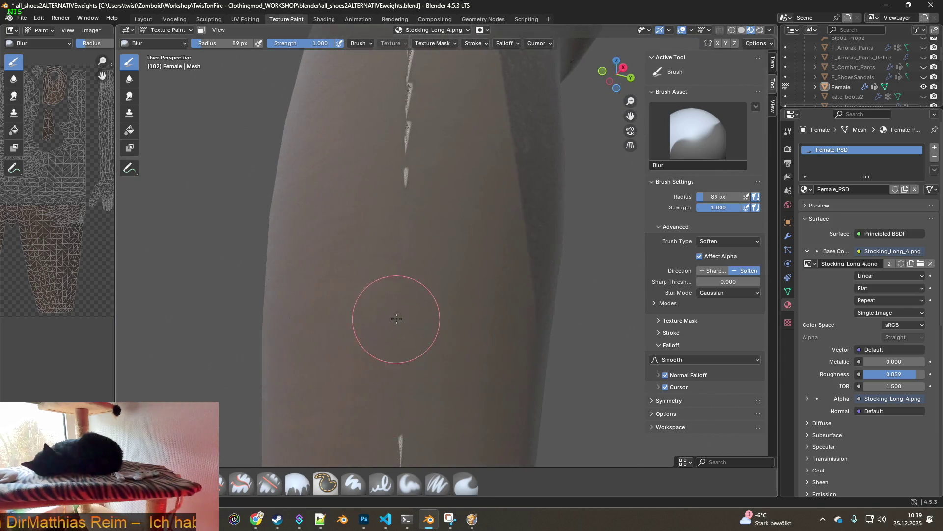
{"action": "middle_click_drag", "start_coordinate": [442, 379], "coordinate": [453, 200]}
{"action": "middle_click_drag", "start_coordinate": [406, 356], "coordinate": [392, 188]}
{"action": "left_click_drag", "start_coordinate": [390, 182], "coordinate": [389, 260]}
{"action": "mouse_move", "coordinate": [388, 258]}
{"action": "middle_mouse_down"}
{"action": "mouse_move", "coordinate": [454, 327]}
{"action": "mouse_move", "coordinate": [472, 327]}
{"action": "mouse_move", "coordinate": [389, 200]}
{"action": "middle_mouse_up"}
{"action": "left_click_drag", "start_coordinate": [390, 200], "coordinate": [377, 245]}
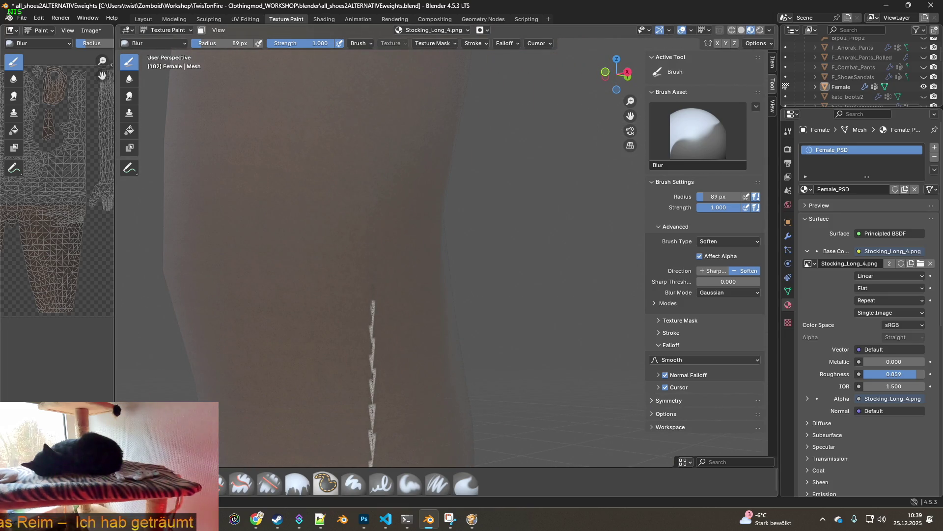
{"action": "left_click", "coordinate": [185, 483]}
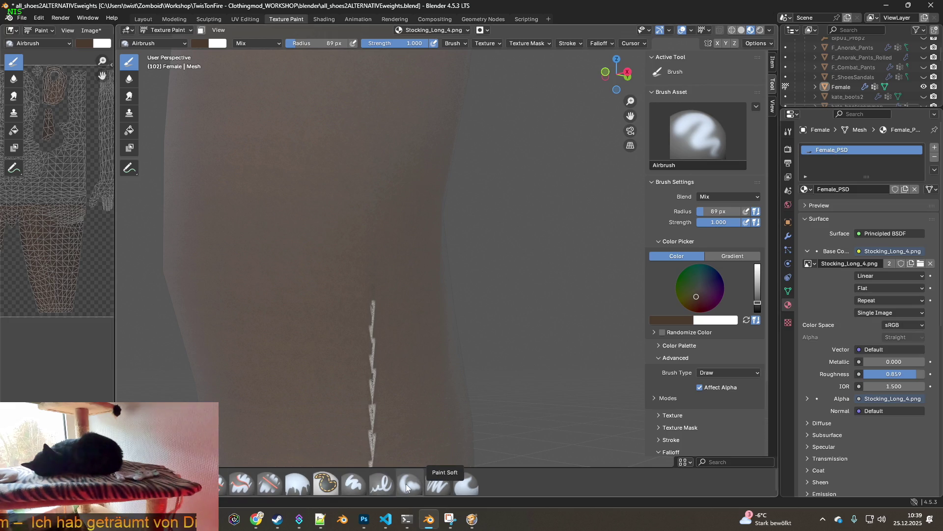
{"action": "left_click", "coordinate": [466, 484]}
Smear away the white seam streak running down the shin.
{"action": "left_click_drag", "start_coordinate": [375, 305], "coordinate": [385, 289]}
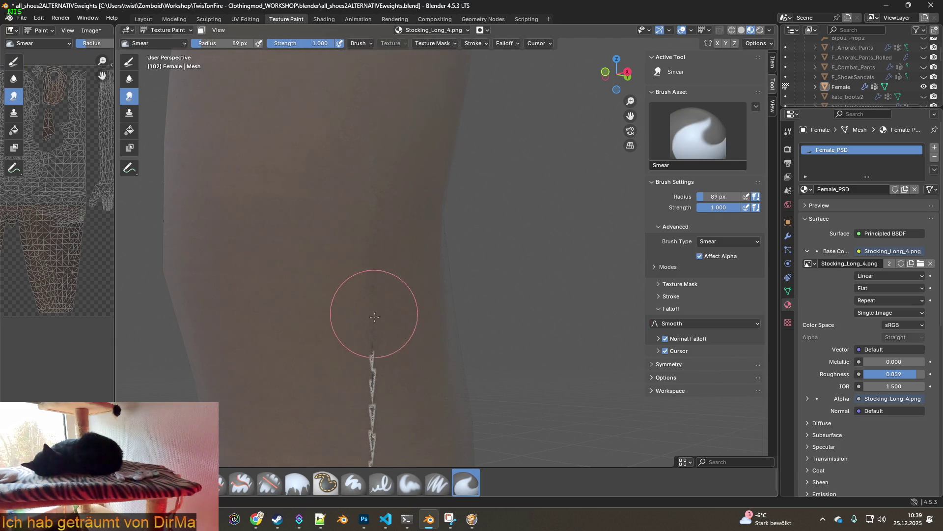
{"action": "mouse_move", "coordinate": [386, 288]}
{"action": "middle_mouse_down"}
{"action": "mouse_move", "coordinate": [349, 294]}
{"action": "mouse_move", "coordinate": [331, 204]}
{"action": "middle_mouse_up"}
{"action": "middle_click_drag", "start_coordinate": [345, 158], "coordinate": [350, 229]}
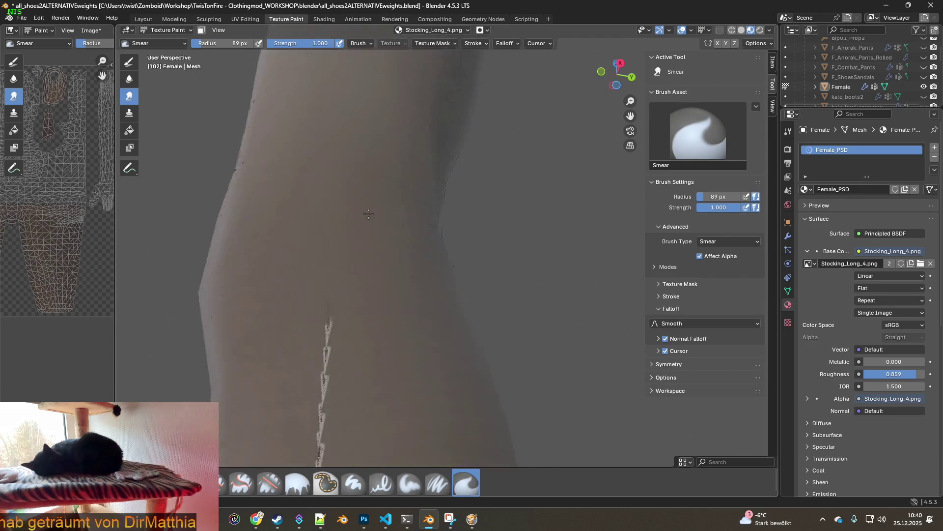
{"action": "middle_click_drag", "start_coordinate": [343, 317], "coordinate": [316, 263], "text": "shift"}
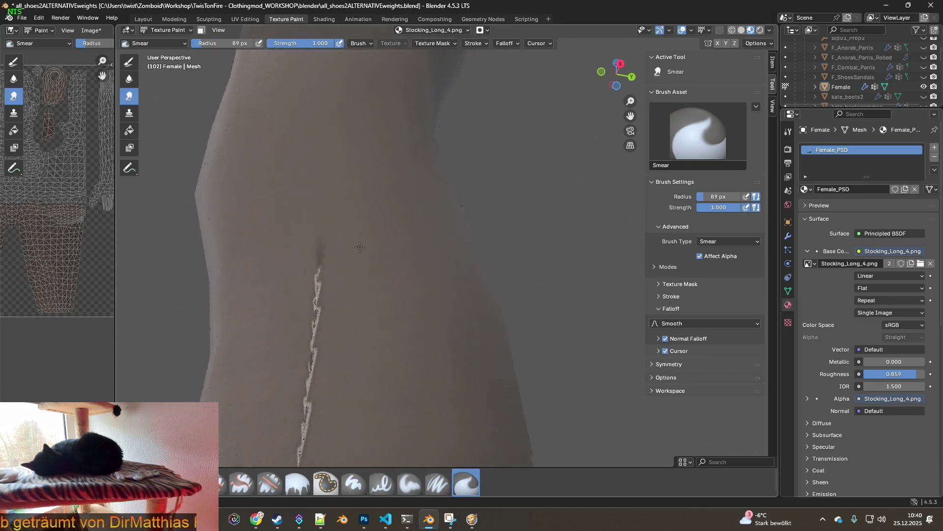
{"action": "mouse_move", "coordinate": [306, 295]}
{"action": "middle_mouse_down", "text": "shift"}
{"action": "mouse_move", "coordinate": [372, 312]}
{"action": "mouse_move", "coordinate": [343, 169]}
{"action": "middle_mouse_up", "text": "shift"}
{"action": "left_click_drag", "start_coordinate": [344, 169], "coordinate": [305, 337]}
{"action": "mouse_move", "coordinate": [305, 337]}
{"action": "middle_mouse_down", "text": "shift"}
{"action": "mouse_move", "coordinate": [364, 336]}
{"action": "mouse_move", "coordinate": [347, 137]}
{"action": "middle_mouse_up", "text": "shift"}
{"action": "mouse_move", "coordinate": [346, 138]}
{"action": "left_mouse_down"}
{"action": "mouse_move", "coordinate": [348, 221]}
{"action": "mouse_move", "coordinate": [369, 369]}
{"action": "left_mouse_up"}
{"action": "mouse_move", "coordinate": [369, 369]}
{"action": "middle_mouse_down", "text": "shift"}
{"action": "mouse_move", "coordinate": [386, 335]}
{"action": "mouse_move", "coordinate": [389, 210]}
{"action": "middle_mouse_up", "text": "shift"}
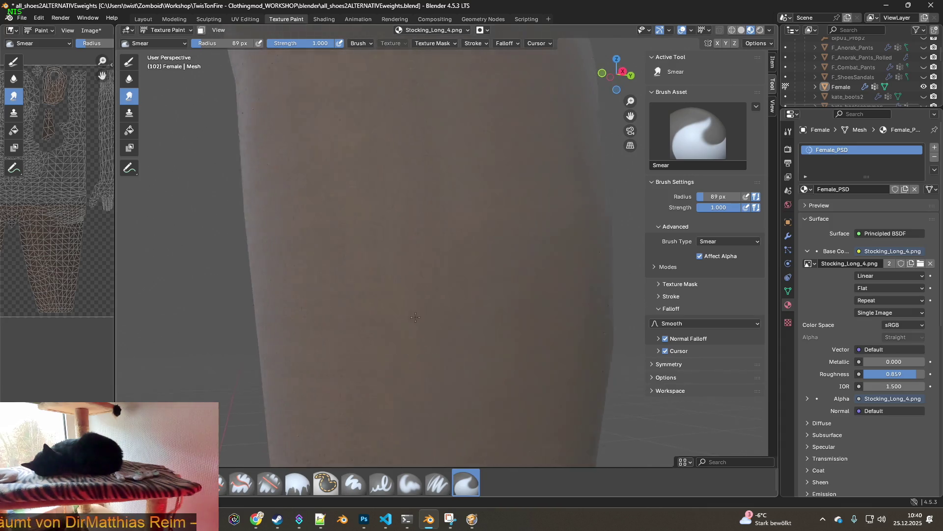
{"action": "left_click_drag", "start_coordinate": [389, 211], "coordinate": [390, 252]}
Smear the streak's upper part and around the ankle band until both legs show no bright line.
{"action": "middle_click_drag", "start_coordinate": [431, 338], "coordinate": [369, 221], "text": "shift"}
{"action": "left_click_drag", "start_coordinate": [369, 222], "coordinate": [358, 248]}
{"action": "left_click_drag", "start_coordinate": [358, 115], "coordinate": [352, 354]}
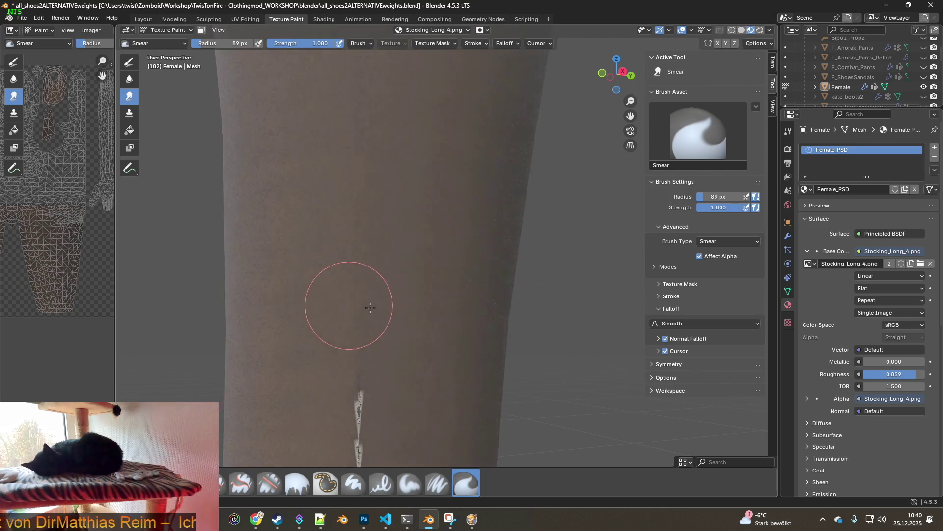
{"action": "mouse_move", "coordinate": [390, 375]}
{"action": "middle_mouse_down"}
{"action": "mouse_move", "coordinate": [452, 417]}
{"action": "mouse_move", "coordinate": [386, 210]}
{"action": "middle_mouse_up"}
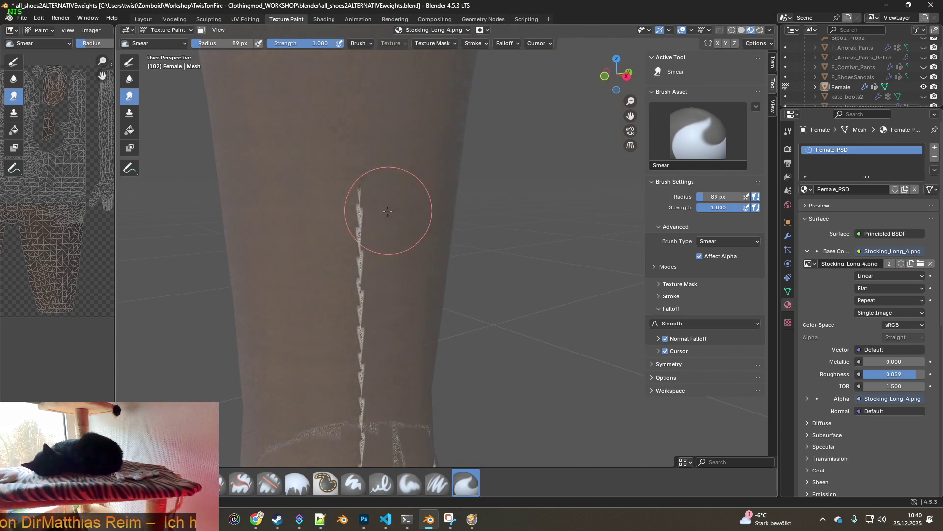
{"action": "left_click_drag", "start_coordinate": [354, 207], "coordinate": [362, 298]}
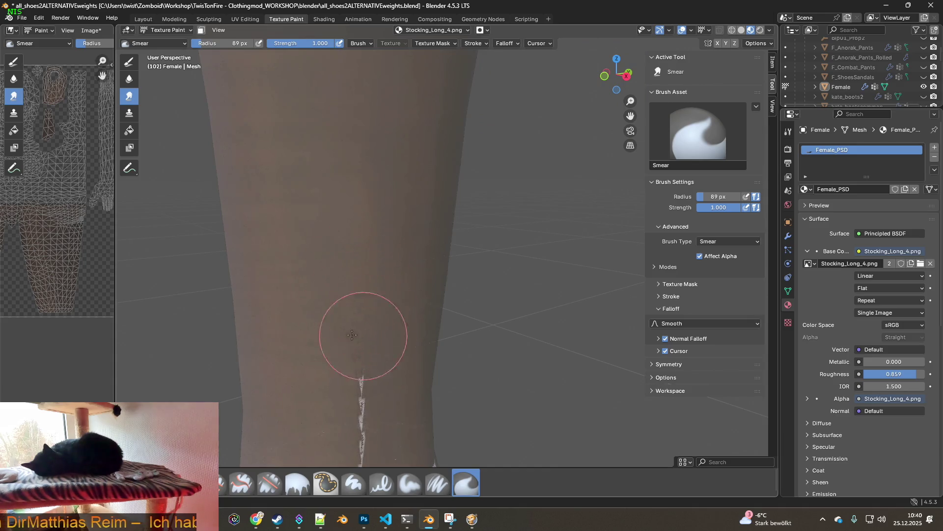
{"action": "scroll", "coordinate": [359, 335], "scroll_direction": "down", "scroll_amount": 2}
{"action": "middle_click_drag", "start_coordinate": [389, 337], "coordinate": [396, 270], "text": "shift"}
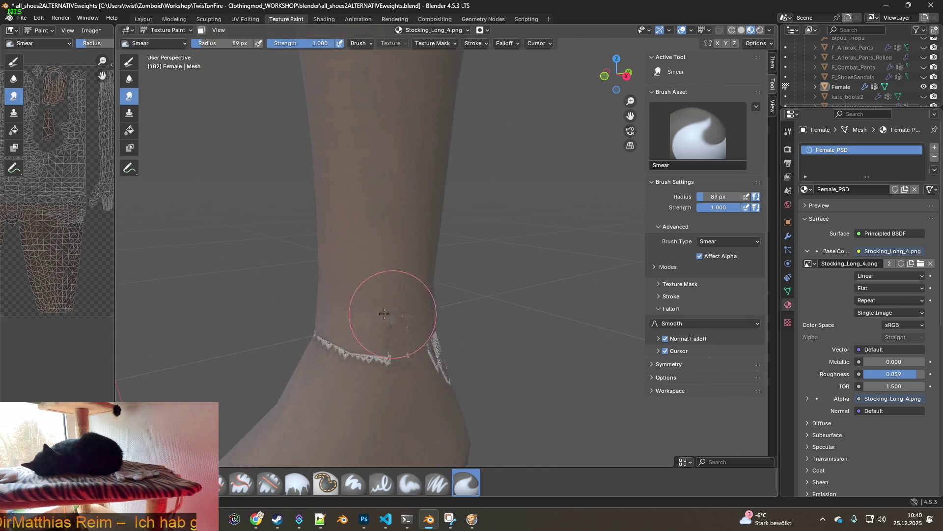
{"action": "mouse_move", "coordinate": [389, 315]}
{"action": "middle_mouse_down"}
{"action": "mouse_move", "coordinate": [421, 390]}
{"action": "mouse_move", "coordinate": [401, 360]}
{"action": "mouse_move", "coordinate": [505, 354]}
{"action": "middle_mouse_up"}
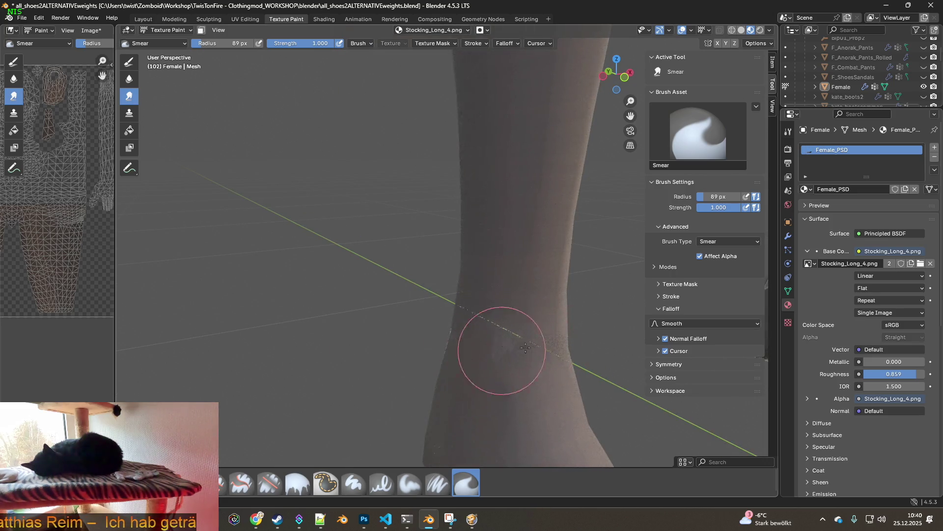
{"action": "mouse_move", "coordinate": [514, 324]}
{"action": "middle_mouse_down"}
{"action": "mouse_move", "coordinate": [400, 343]}
{"action": "mouse_move", "coordinate": [327, 316]}
{"action": "middle_mouse_up"}
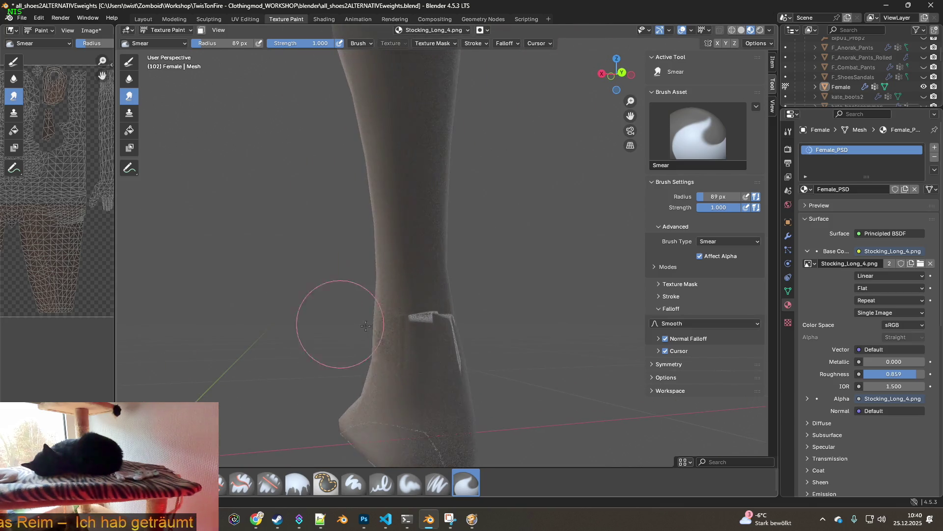
{"action": "mouse_move", "coordinate": [423, 344]}
{"action": "middle_mouse_down"}
{"action": "mouse_move", "coordinate": [550, 322]}
{"action": "mouse_move", "coordinate": [482, 320]}
{"action": "mouse_move", "coordinate": [542, 341]}
{"action": "middle_mouse_up"}
{"action": "scroll", "coordinate": [544, 308], "scroll_direction": "up", "scroll_amount": 3}
{"action": "scroll", "coordinate": [484, 302], "scroll_direction": "down", "scroll_amount": 3}
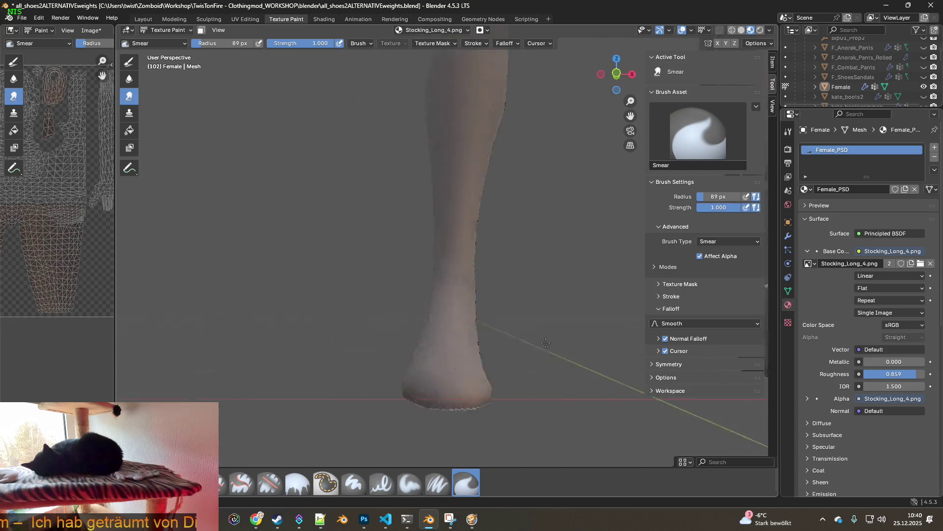
{"action": "mouse_move", "coordinate": [516, 281]}
{"action": "middle_mouse_down"}
{"action": "mouse_move", "coordinate": [472, 302]}
{"action": "mouse_move", "coordinate": [466, 320]}
{"action": "mouse_move", "coordinate": [413, 305]}
{"action": "mouse_move", "coordinate": [362, 317]}
{"action": "middle_mouse_up"}
{"action": "scroll", "coordinate": [473, 301], "scroll_direction": "up", "scroll_amount": 1}
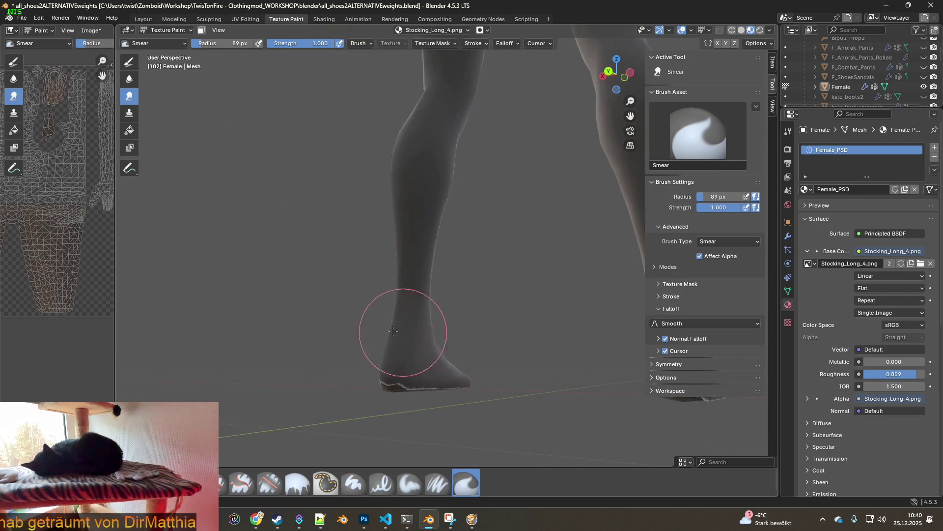
Smear grainy stocking areas along the shins while inspecting both legs.
{"action": "middle_click_drag", "start_coordinate": [451, 311], "coordinate": [445, 330]}
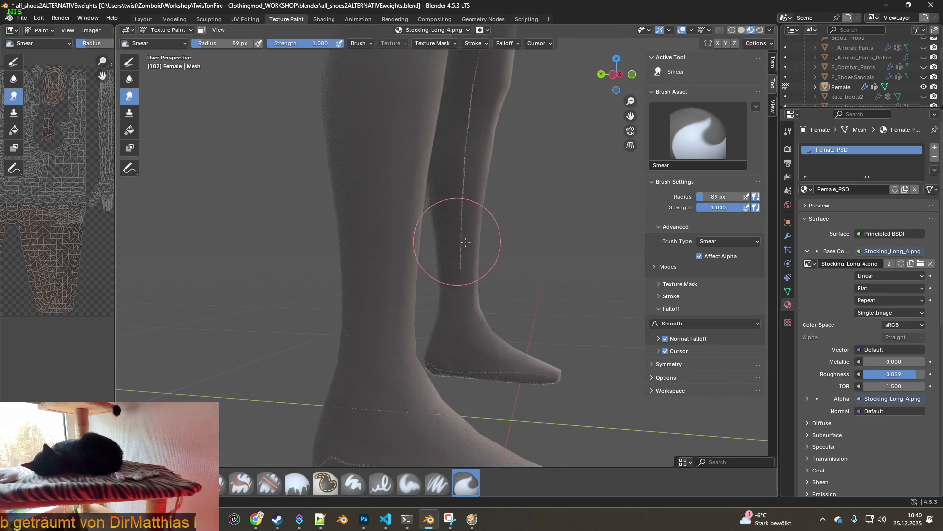
{"action": "middle_click_drag", "start_coordinate": [453, 238], "coordinate": [474, 263]}
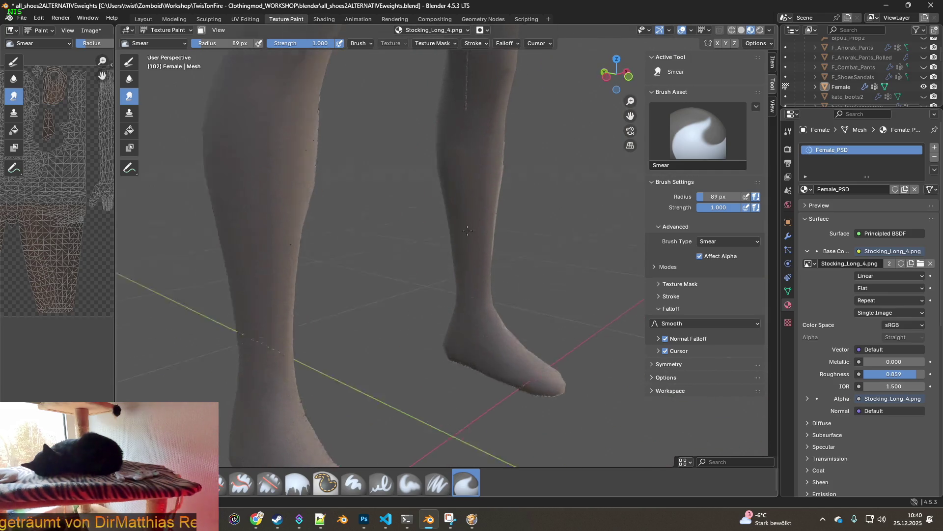
{"action": "mouse_move", "coordinate": [550, 180]}
{"action": "middle_mouse_down"}
{"action": "mouse_move", "coordinate": [409, 139]}
{"action": "mouse_move", "coordinate": [495, 180]}
{"action": "middle_mouse_up"}
{"action": "scroll", "coordinate": [487, 238], "scroll_direction": "up", "scroll_amount": 5}
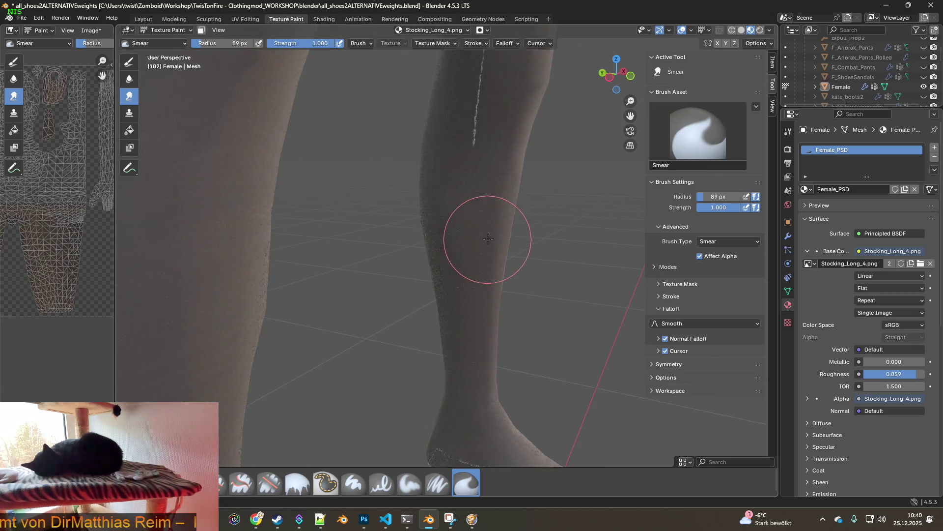
{"action": "scroll", "coordinate": [495, 237], "scroll_direction": "up", "scroll_amount": 2}
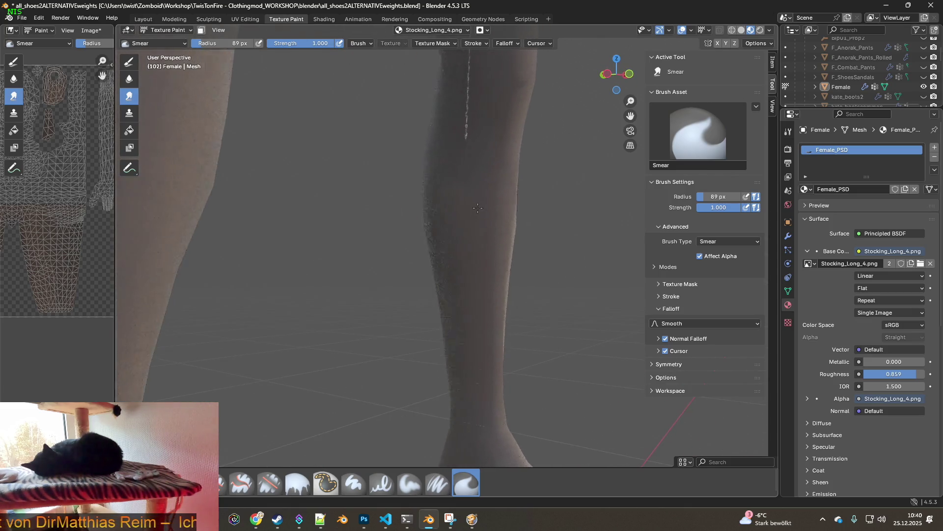
{"action": "scroll", "coordinate": [487, 245], "scroll_direction": "up", "scroll_amount": 2}
{"action": "middle_click_drag", "start_coordinate": [486, 245], "coordinate": [459, 241]}
{"action": "mouse_move", "coordinate": [452, 285]}
{"action": "middle_mouse_down"}
{"action": "mouse_move", "coordinate": [480, 154]}
{"action": "mouse_move", "coordinate": [447, 246]}
{"action": "mouse_move", "coordinate": [446, 280]}
{"action": "middle_mouse_up"}
{"action": "mouse_move", "coordinate": [449, 197]}
{"action": "middle_mouse_down"}
{"action": "mouse_move", "coordinate": [434, 253]}
{"action": "mouse_move", "coordinate": [428, 179]}
{"action": "mouse_move", "coordinate": [421, 203]}
{"action": "middle_mouse_up"}
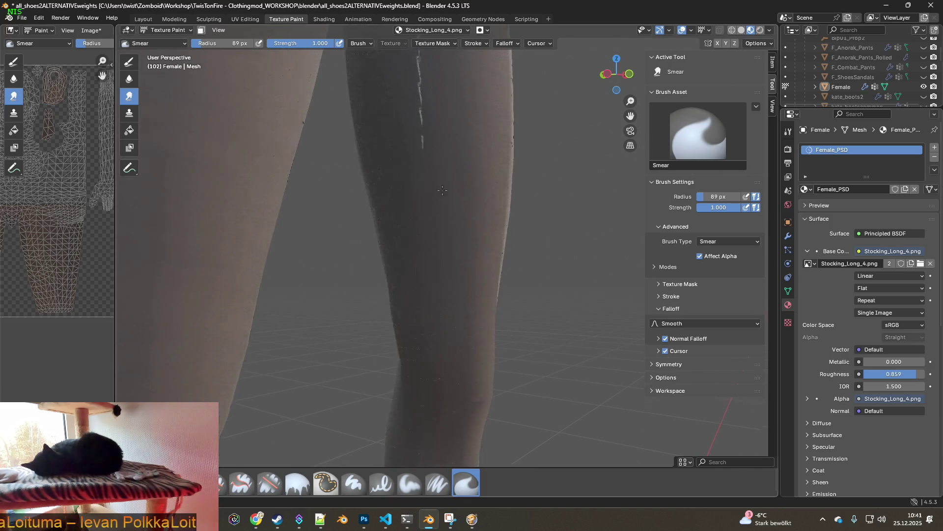
Smear the inner thighs, undoing one bad stroke with Ctrl+Z, until the legs look evenly dark.
{"action": "mouse_move", "coordinate": [393, 168]}
{"action": "middle_mouse_down"}
{"action": "mouse_move", "coordinate": [413, 163]}
{"action": "mouse_move", "coordinate": [401, 295]}
{"action": "middle_mouse_up"}
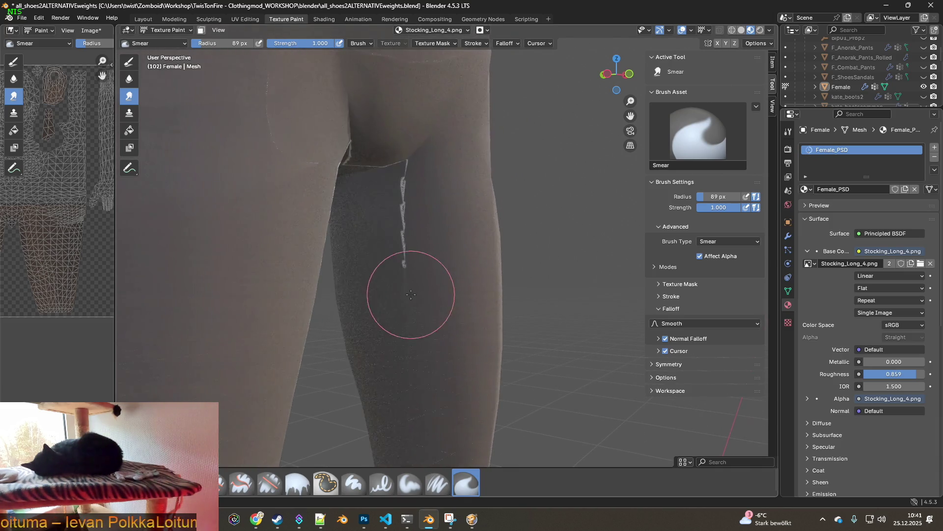
{"action": "middle_click_drag", "start_coordinate": [393, 232], "coordinate": [411, 184]}
{"action": "key", "text": "ctrl+z"}
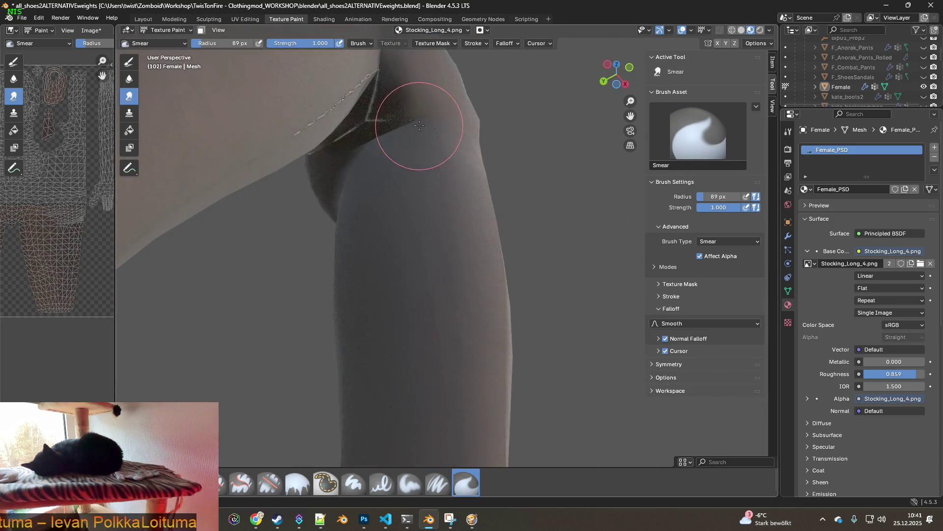
{"action": "middle_click_drag", "start_coordinate": [386, 119], "coordinate": [286, 210]}
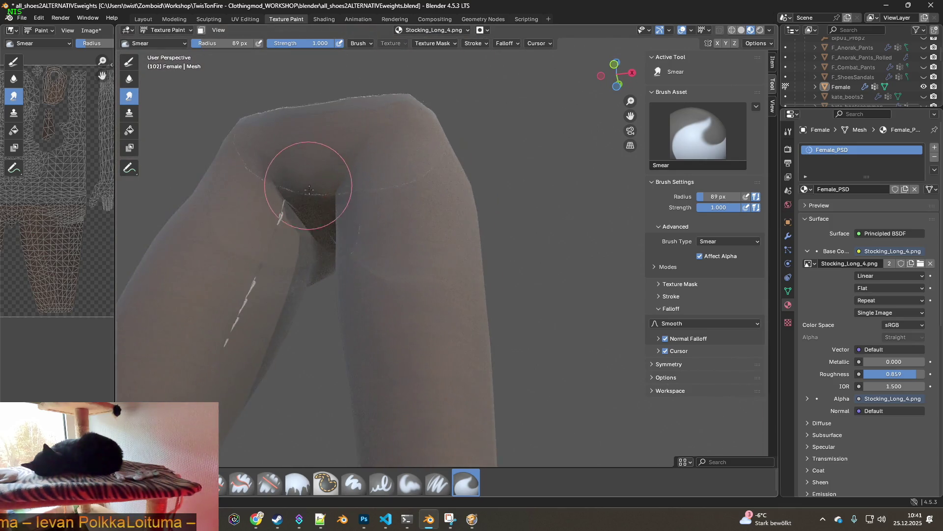
{"action": "mouse_move", "coordinate": [273, 337]}
{"action": "middle_mouse_down", "text": "shift"}
{"action": "mouse_move", "coordinate": [337, 212]}
{"action": "mouse_move", "coordinate": [316, 189]}
{"action": "mouse_move", "coordinate": [282, 215]}
{"action": "mouse_move", "coordinate": [250, 267]}
{"action": "mouse_move", "coordinate": [337, 253]}
{"action": "mouse_move", "coordinate": [343, 188]}
{"action": "mouse_move", "coordinate": [477, 170]}
{"action": "mouse_move", "coordinate": [524, 192]}
{"action": "middle_mouse_up", "text": "shift"}
{"action": "middle_click_drag", "start_coordinate": [459, 171], "coordinate": [472, 194]}
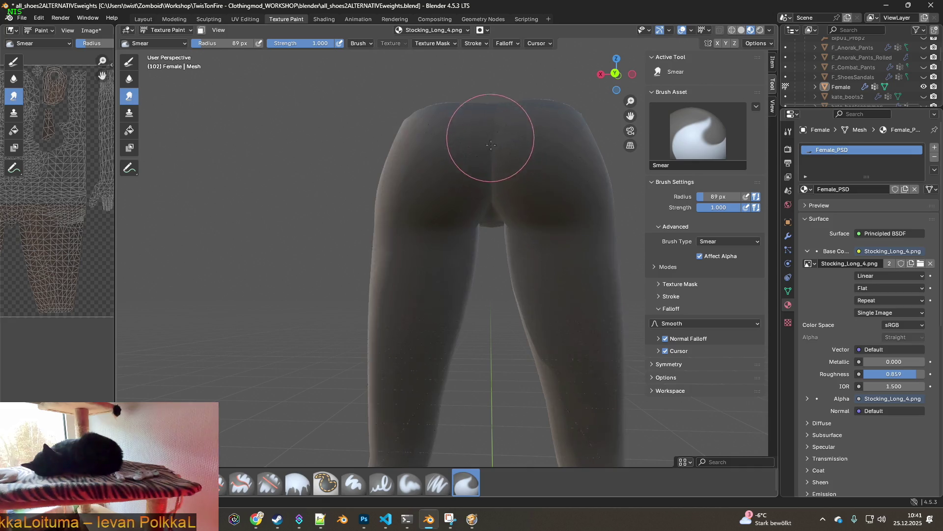
Orbit to inspect the painted legs from behind, between, and straight in front.
{"action": "mouse_move", "coordinate": [480, 137]}
{"action": "middle_mouse_down"}
{"action": "mouse_move", "coordinate": [412, 257]}
{"action": "mouse_move", "coordinate": [379, 285]}
{"action": "mouse_move", "coordinate": [468, 333]}
{"action": "middle_mouse_up"}
{"action": "scroll", "coordinate": [467, 333], "scroll_direction": "up", "scroll_amount": 3}
{"action": "scroll", "coordinate": [413, 271], "scroll_direction": "up", "scroll_amount": 3}
{"action": "mouse_move", "coordinate": [446, 211]}
{"action": "middle_mouse_down"}
{"action": "mouse_move", "coordinate": [432, 185]}
{"action": "mouse_move", "coordinate": [442, 264]}
{"action": "mouse_move", "coordinate": [501, 263]}
{"action": "mouse_move", "coordinate": [447, 289]}
{"action": "mouse_move", "coordinate": [494, 306]}
{"action": "mouse_move", "coordinate": [487, 251]}
{"action": "mouse_move", "coordinate": [449, 158]}
{"action": "mouse_move", "coordinate": [425, 218]}
{"action": "middle_mouse_up"}
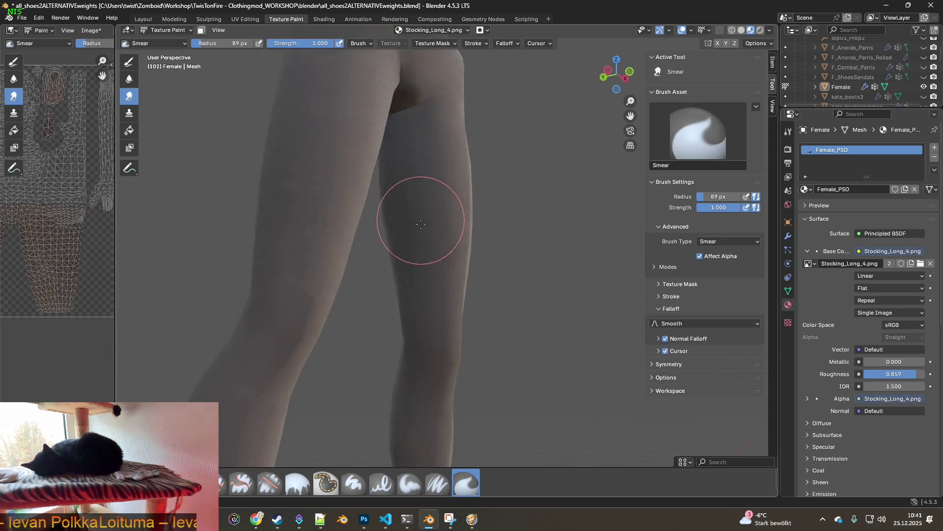
{"action": "middle_click_drag", "start_coordinate": [423, 258], "coordinate": [389, 179]}
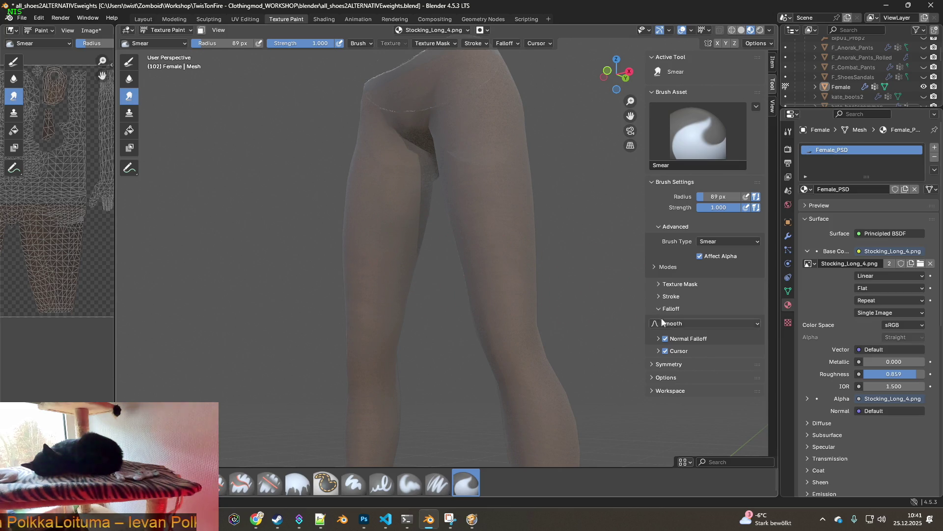
{"action": "mouse_move", "coordinate": [443, 243]}
{"action": "middle_mouse_down"}
{"action": "mouse_move", "coordinate": [498, 264]}
{"action": "mouse_move", "coordinate": [481, 340]}
{"action": "middle_mouse_up"}
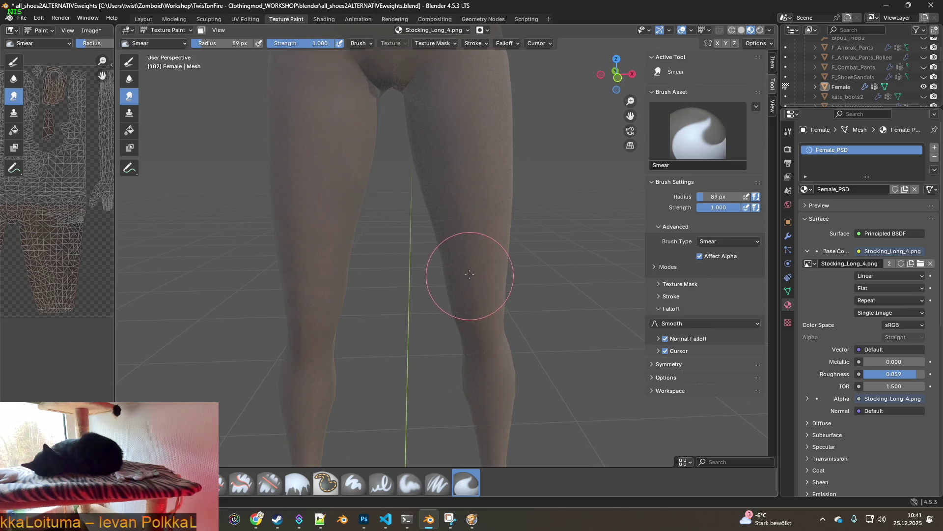
{"action": "scroll", "coordinate": [468, 274], "scroll_direction": "down", "scroll_amount": 2}
{"action": "middle_click_drag", "start_coordinate": [413, 270], "coordinate": [714, 68]}
Switch the viewport shading so both legs show dark and look up at the feet.
{"action": "left_click", "coordinate": [741, 30]}
{"action": "mouse_move", "coordinate": [432, 285]}
{"action": "middle_mouse_down"}
{"action": "mouse_move", "coordinate": [467, 317]}
{"action": "mouse_move", "coordinate": [345, 361]}
{"action": "middle_mouse_up"}
{"action": "scroll", "coordinate": [345, 360], "scroll_direction": "up", "scroll_amount": 2}
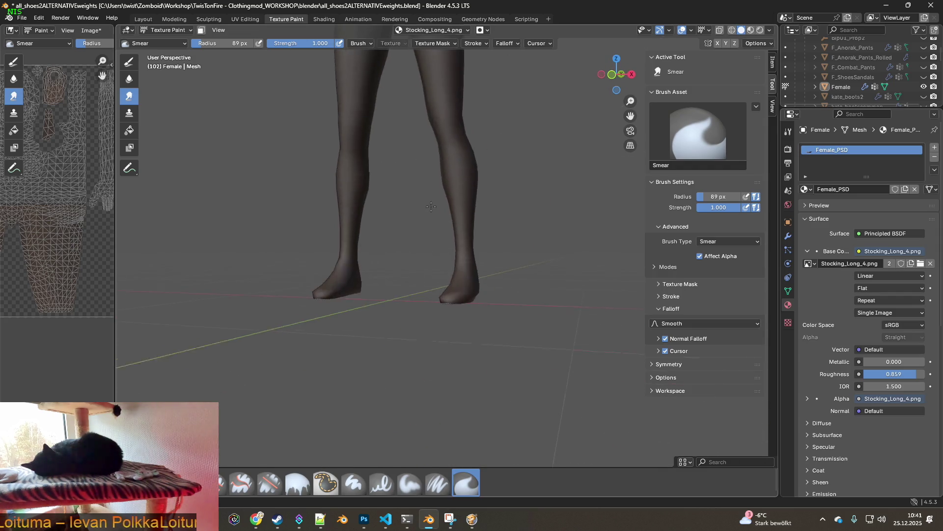
{"action": "scroll", "coordinate": [400, 238], "scroll_direction": "up", "scroll_amount": 2}
{"action": "scroll", "coordinate": [354, 296], "scroll_direction": "up", "scroll_amount": 1}
{"action": "scroll", "coordinate": [355, 308], "scroll_direction": "up", "scroll_amount": 1}
{"action": "mouse_move", "coordinate": [355, 308]}
{"action": "middle_mouse_down"}
{"action": "mouse_move", "coordinate": [316, 243]}
{"action": "mouse_move", "coordinate": [381, 277]}
{"action": "middle_mouse_up"}
Smear away the white seam streaks on the left foot and inspect the lower leg.
{"action": "mouse_move", "coordinate": [381, 278]}
{"action": "left_mouse_down"}
{"action": "mouse_move", "coordinate": [326, 190]}
{"action": "mouse_move", "coordinate": [273, 263]}
{"action": "mouse_move", "coordinate": [263, 326]}
{"action": "mouse_move", "coordinate": [391, 195]}
{"action": "left_mouse_up"}
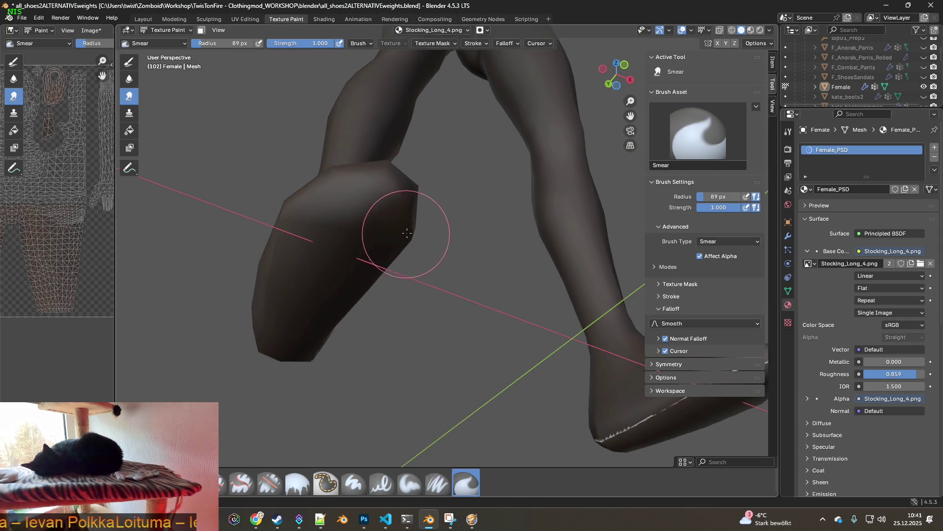
{"action": "middle_click_drag", "start_coordinate": [400, 232], "coordinate": [295, 222]}
{"action": "mouse_move", "coordinate": [315, 389]}
{"action": "middle_mouse_down"}
{"action": "mouse_move", "coordinate": [527, 380]}
{"action": "mouse_move", "coordinate": [526, 401]}
{"action": "mouse_move", "coordinate": [431, 335]}
{"action": "middle_mouse_up"}
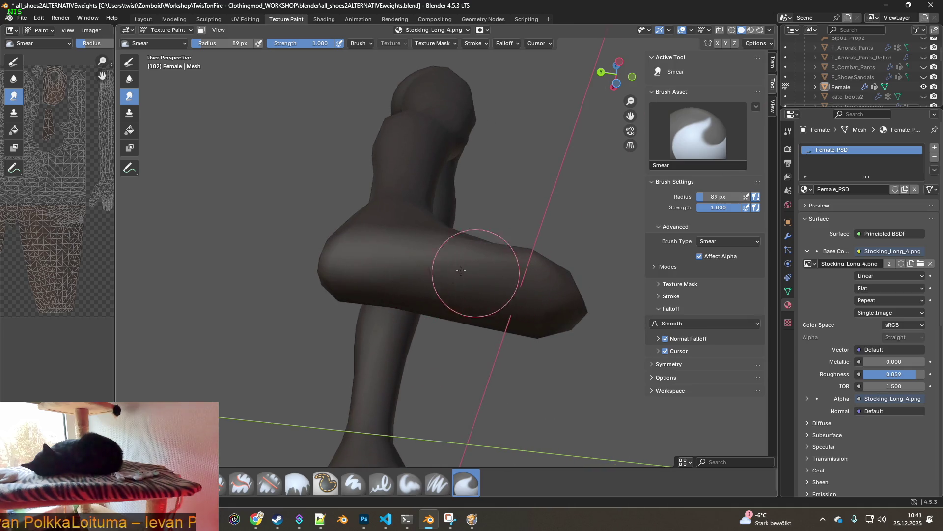
{"action": "mouse_move", "coordinate": [378, 273]}
{"action": "middle_mouse_down"}
{"action": "mouse_move", "coordinate": [432, 294]}
{"action": "mouse_move", "coordinate": [442, 200]}
{"action": "middle_mouse_up"}
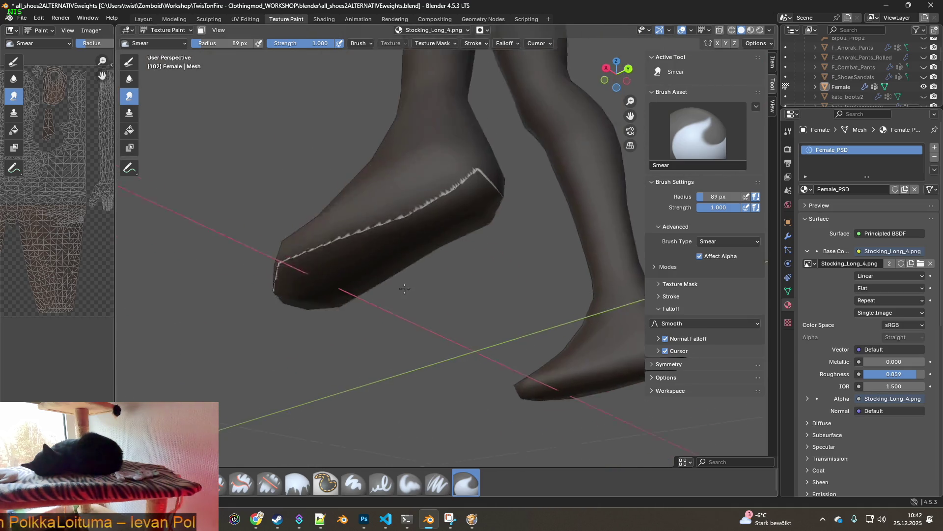
Smear the white streak along the other foot and orbit around both feet to check.
{"action": "left_click_drag", "start_coordinate": [443, 200], "coordinate": [320, 249]}
{"action": "middle_click_drag", "start_coordinate": [502, 158], "coordinate": [337, 274]}
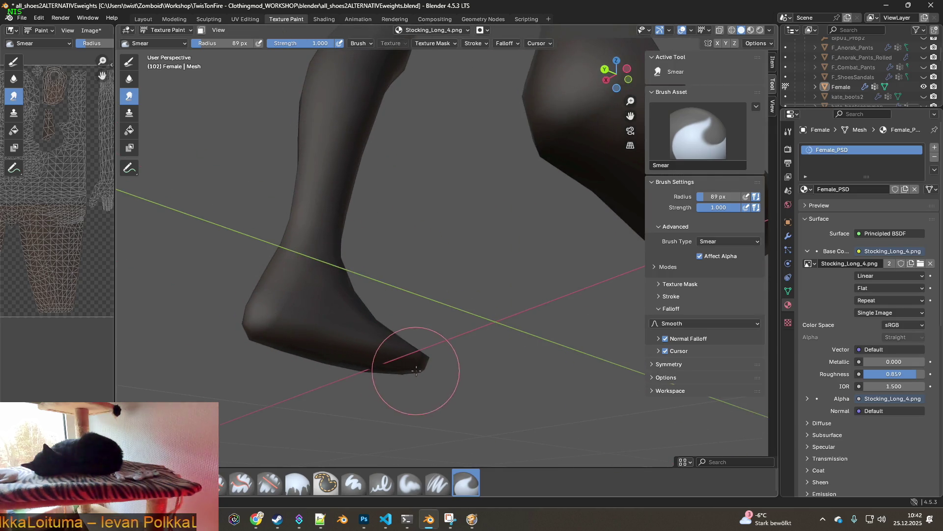
{"action": "middle_click_drag", "start_coordinate": [400, 375], "coordinate": [506, 390]}
{"action": "middle_click_drag", "start_coordinate": [583, 367], "coordinate": [521, 327]}
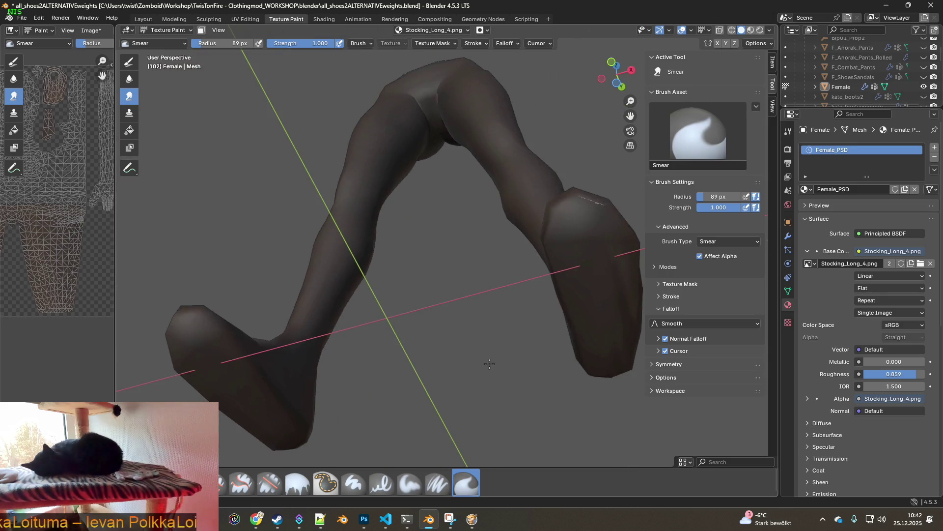
{"action": "mouse_move", "coordinate": [495, 232]}
{"action": "middle_mouse_down"}
{"action": "mouse_move", "coordinate": [470, 258]}
{"action": "mouse_move", "coordinate": [421, 211]}
{"action": "mouse_move", "coordinate": [421, 190]}
{"action": "mouse_move", "coordinate": [443, 331]}
{"action": "middle_mouse_up"}
{"action": "mouse_move", "coordinate": [396, 204]}
{"action": "middle_mouse_down"}
{"action": "mouse_move", "coordinate": [472, 243]}
{"action": "mouse_move", "coordinate": [431, 330]}
{"action": "mouse_move", "coordinate": [439, 211]}
{"action": "mouse_move", "coordinate": [421, 312]}
{"action": "mouse_move", "coordinate": [429, 214]}
{"action": "mouse_move", "coordinate": [386, 232]}
{"action": "mouse_move", "coordinate": [499, 229]}
{"action": "mouse_move", "coordinate": [400, 208]}
{"action": "mouse_move", "coordinate": [453, 246]}
{"action": "middle_mouse_up"}
Choose alpha erasing at a 16 px radius, ending on the Erase Soft brush over the hips.
{"action": "left_click", "coordinate": [223, 483]}
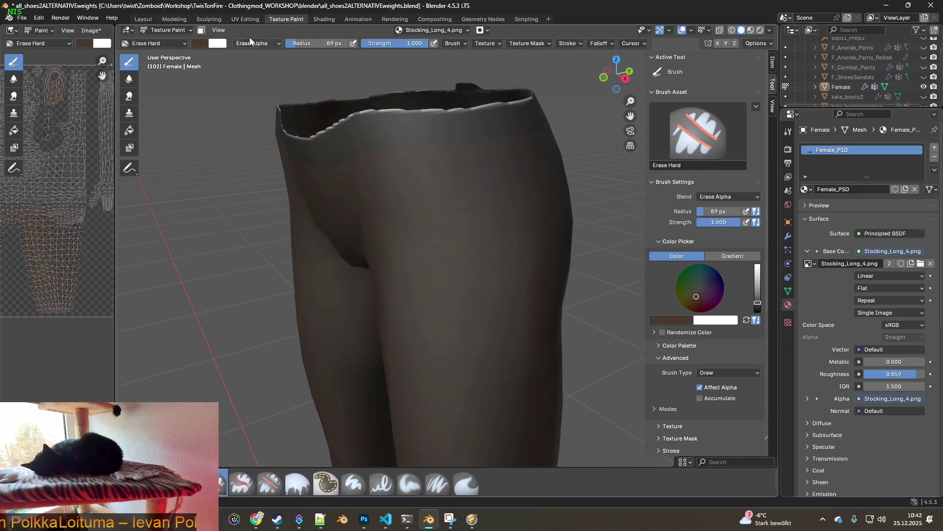
{"action": "left_click_drag", "start_coordinate": [321, 46], "coordinate": [295, 45]}
{"action": "mouse_move", "coordinate": [310, 131]}
{"action": "middle_mouse_down"}
{"action": "mouse_move", "coordinate": [432, 126]}
{"action": "mouse_move", "coordinate": [382, 78]}
{"action": "middle_mouse_up"}
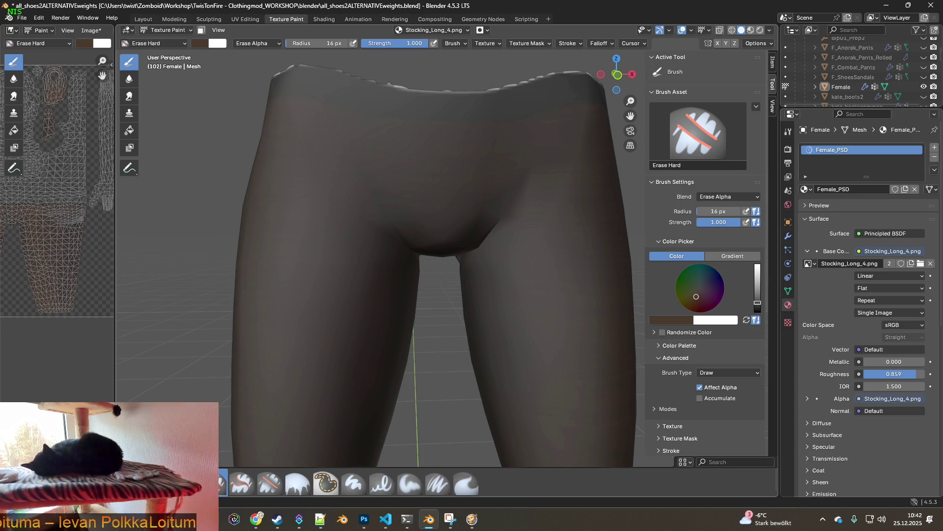
{"action": "left_click", "coordinate": [269, 482]}
{"action": "scroll", "coordinate": [436, 222], "scroll_direction": "up", "scroll_amount": 1}
{"action": "scroll", "coordinate": [406, 265], "scroll_direction": "up", "scroll_amount": 2}
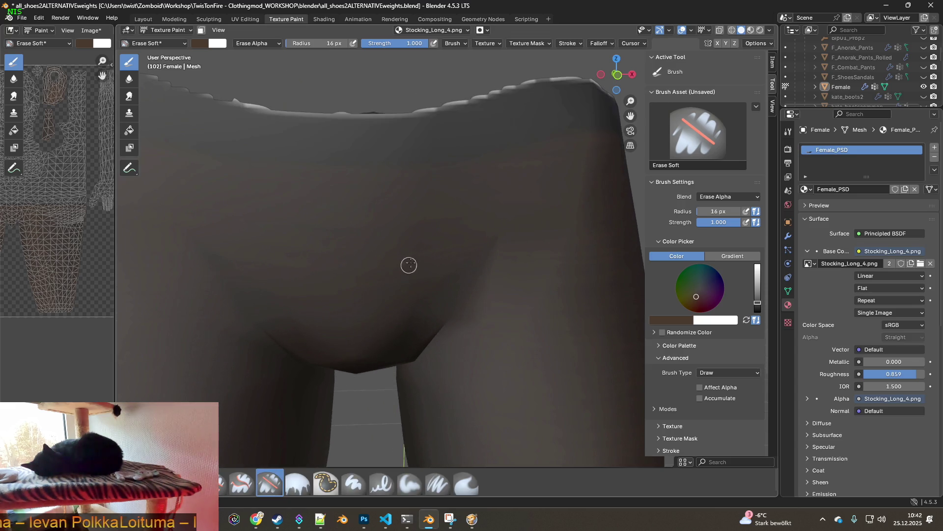
Erase the light strip along the waistband's top edge from two angles.
{"action": "middle_click_drag", "start_coordinate": [395, 232], "coordinate": [370, 255], "text": "shift"}
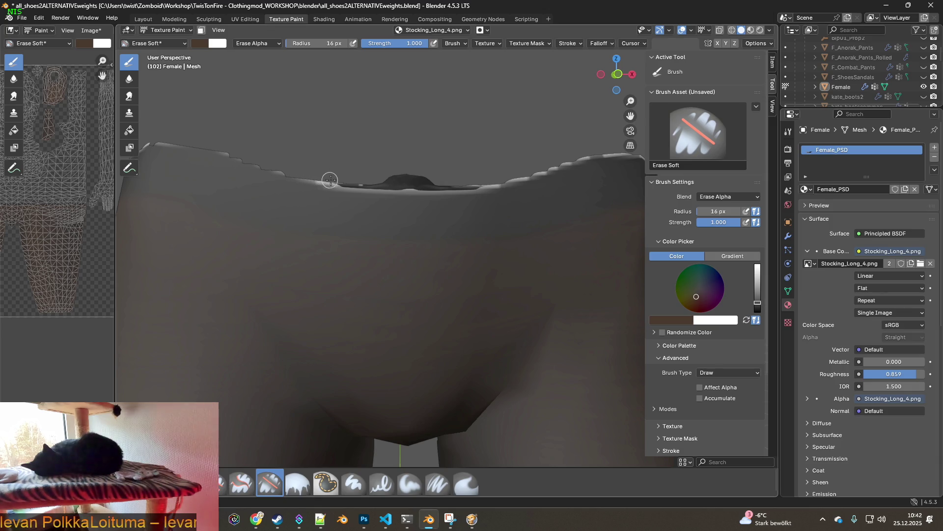
{"action": "left_click_drag", "start_coordinate": [329, 181], "coordinate": [311, 177]}
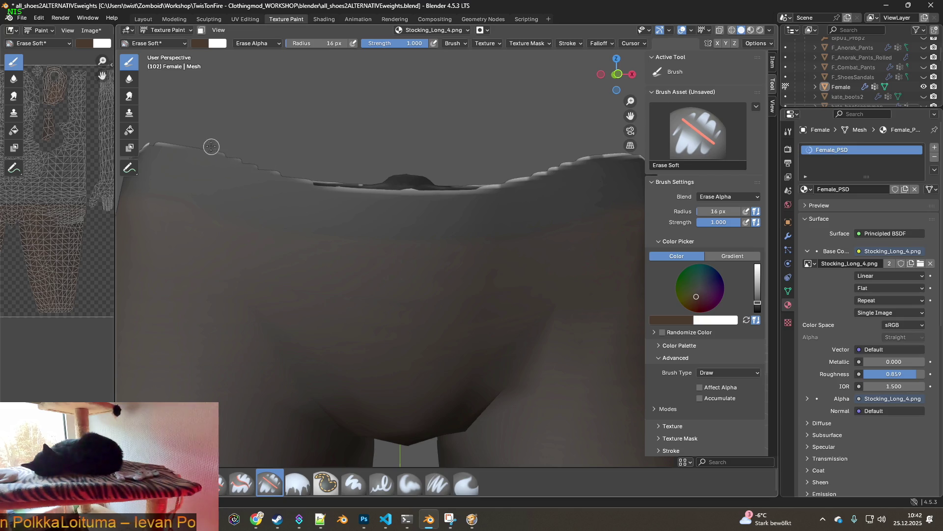
{"action": "middle_click_drag", "start_coordinate": [211, 148], "coordinate": [423, 133]}
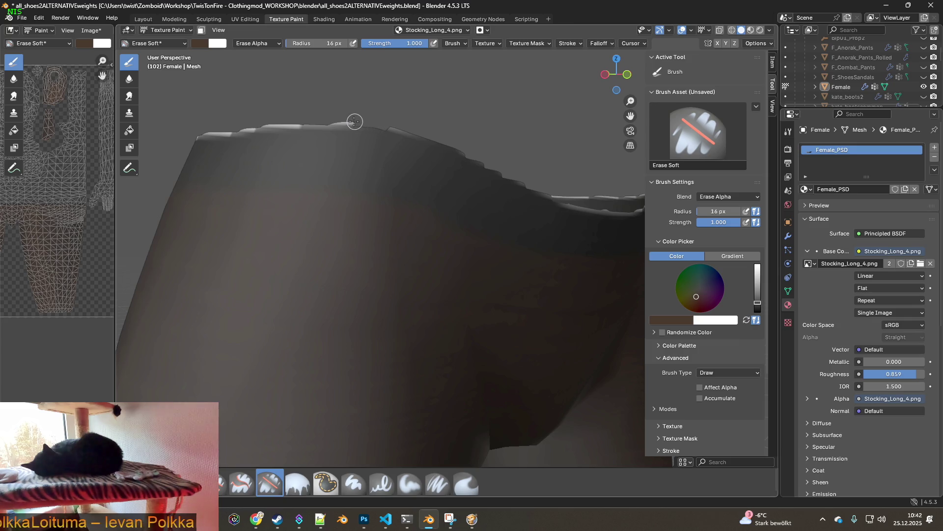
{"action": "left_click_drag", "start_coordinate": [296, 123], "coordinate": [267, 124]}
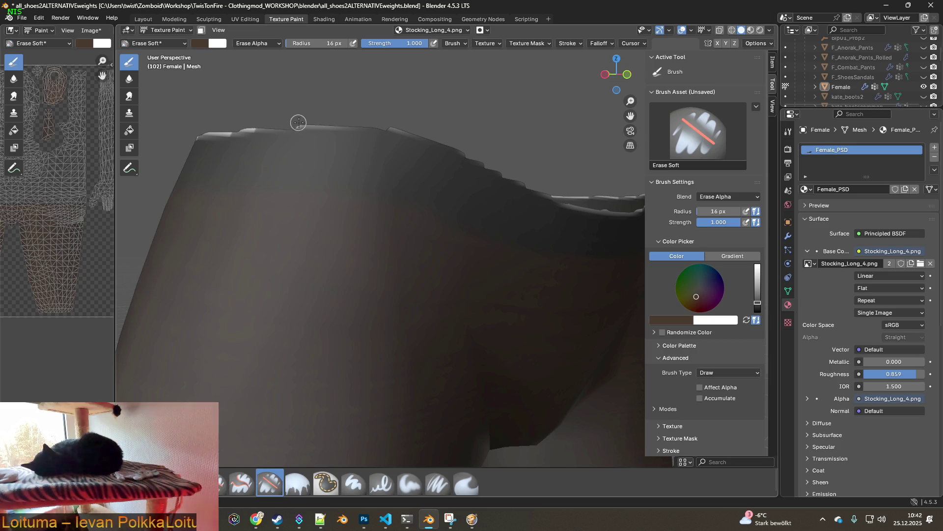
{"action": "middle_click_drag", "start_coordinate": [301, 124], "coordinate": [461, 126]}
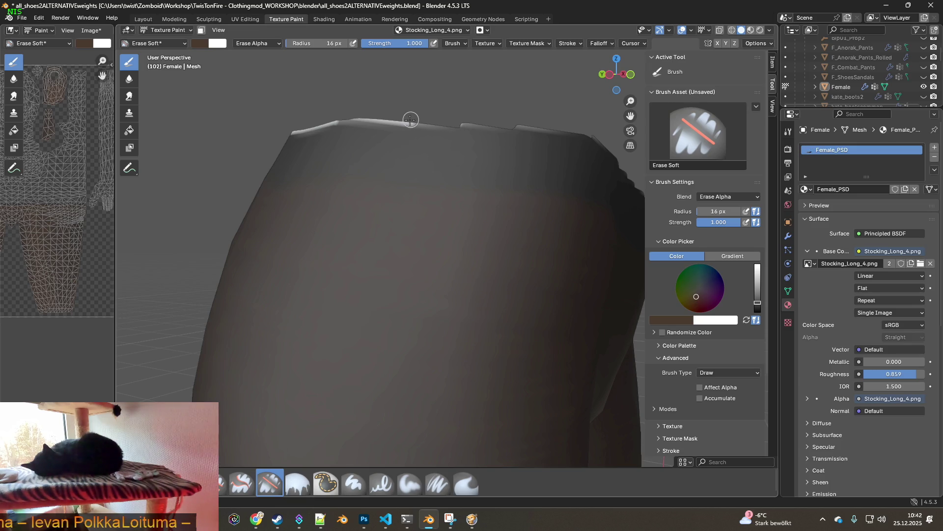
Fade the bright highlight along the front top edge and onto the rear waistband.
{"action": "left_click_drag", "start_coordinate": [404, 123], "coordinate": [363, 118]}
{"action": "middle_click_drag", "start_coordinate": [342, 117], "coordinate": [403, 133]}
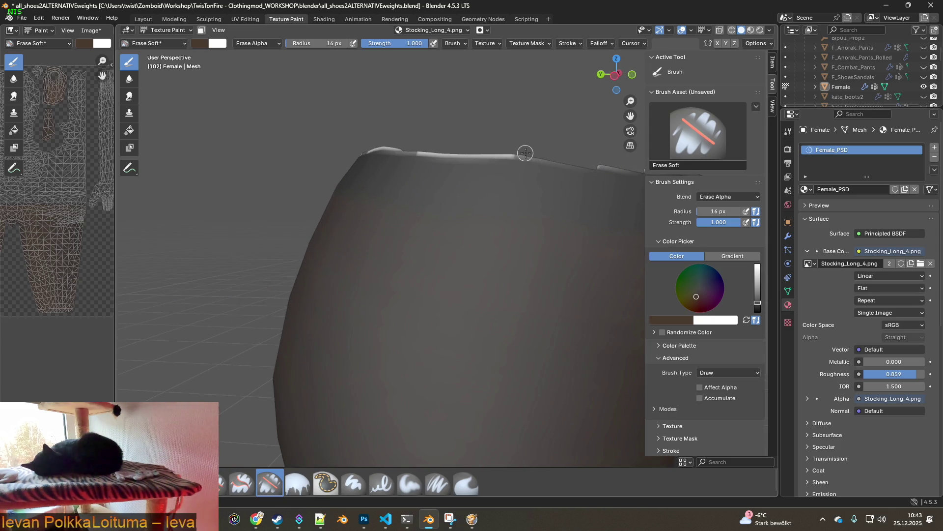
{"action": "left_click_drag", "start_coordinate": [498, 156], "coordinate": [433, 152]}
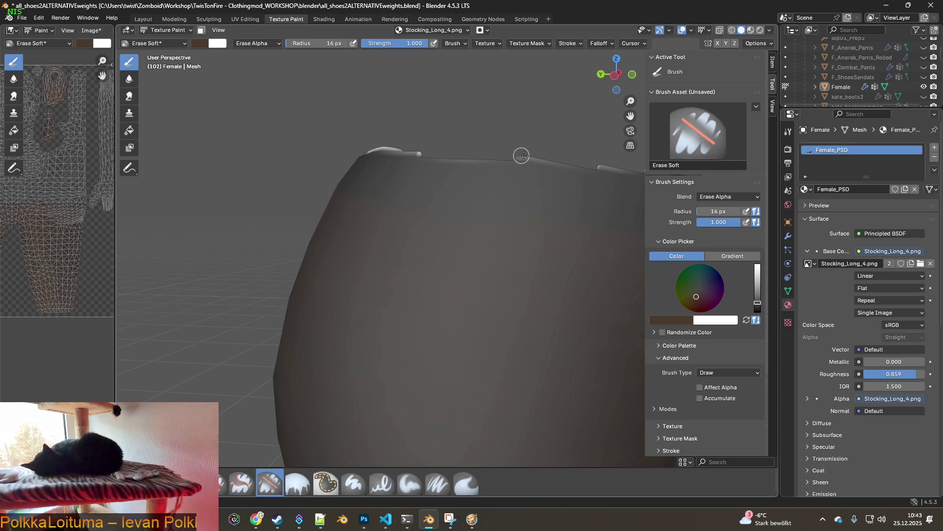
{"action": "middle_click_drag", "start_coordinate": [468, 152], "coordinate": [483, 156]}
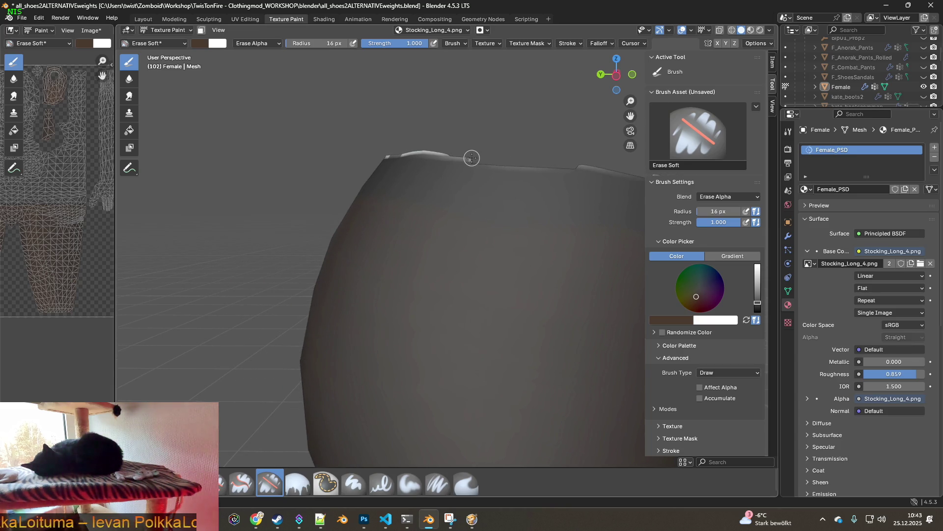
{"action": "middle_click_drag", "start_coordinate": [472, 157], "coordinate": [533, 169]}
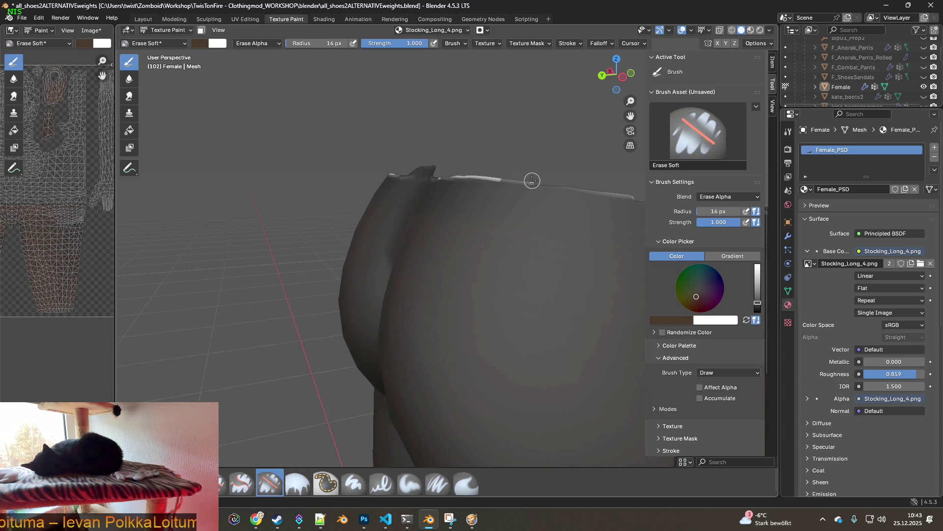
{"action": "middle_click_drag", "start_coordinate": [530, 180], "coordinate": [509, 202]}
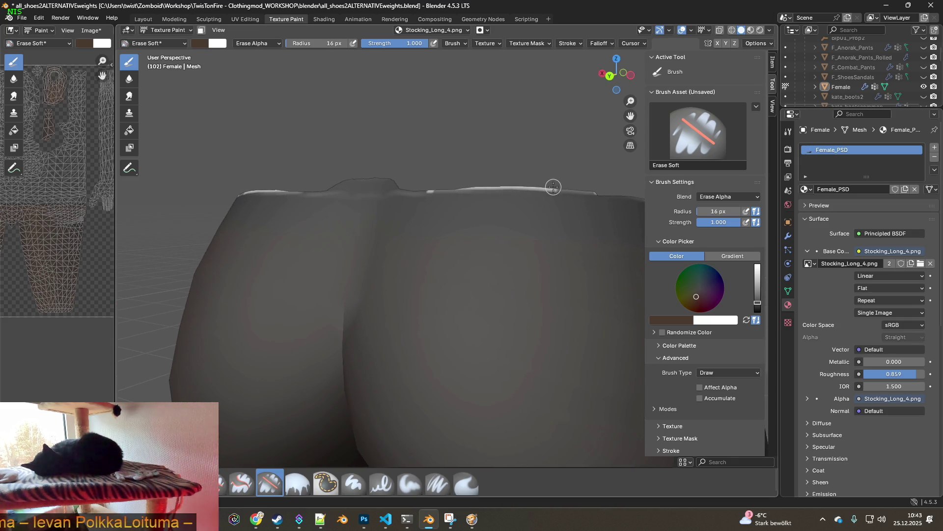
{"action": "left_click_drag", "start_coordinate": [546, 190], "coordinate": [483, 186]}
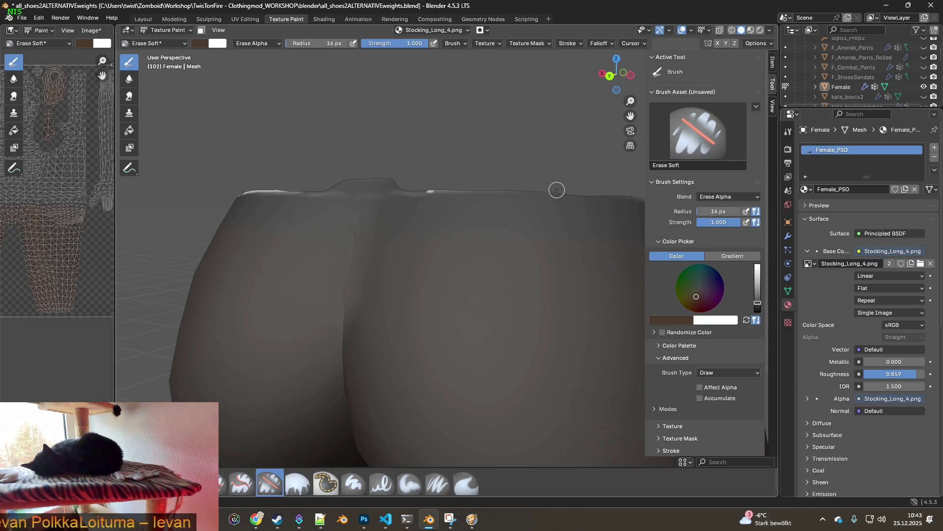
Erase the remaining light fringe along the waistband's top edge around the back.
{"action": "middle_click_drag", "start_coordinate": [574, 190], "coordinate": [390, 183]}
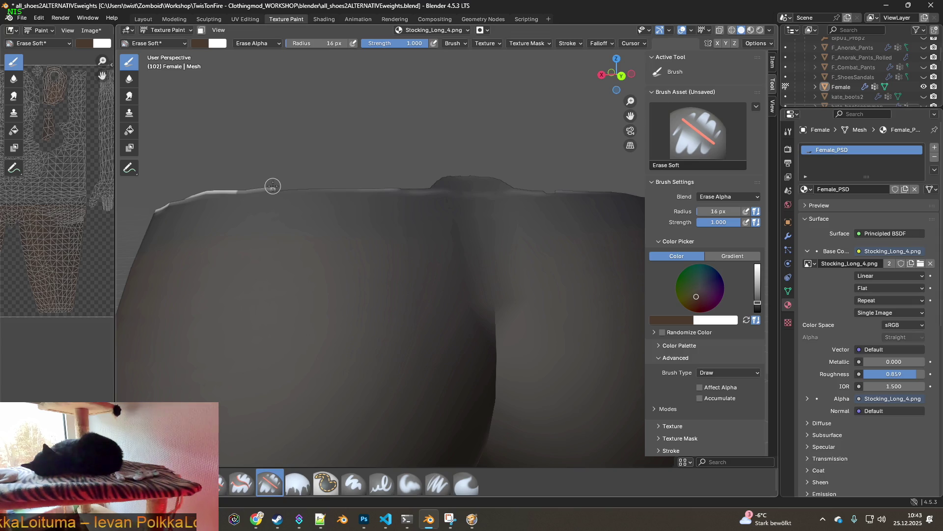
{"action": "middle_click_drag", "start_coordinate": [271, 187], "coordinate": [420, 184]}
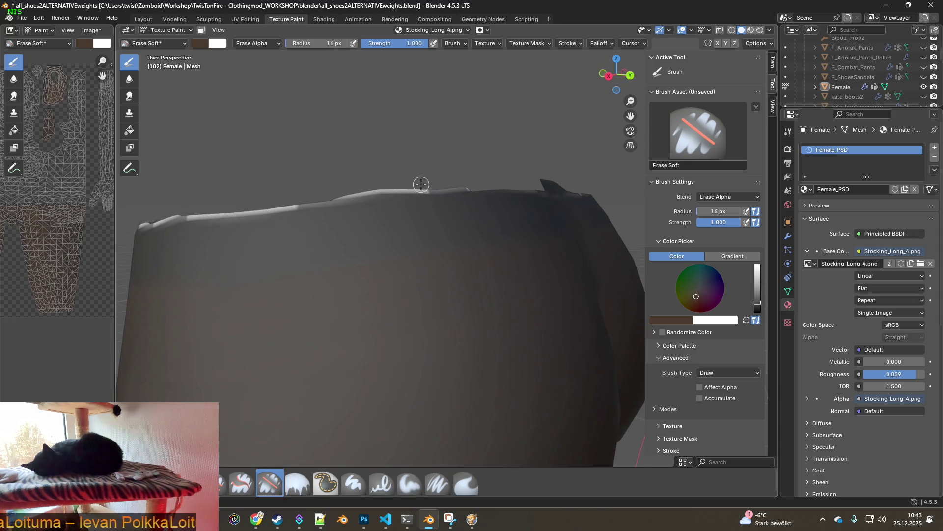
{"action": "left_click_drag", "start_coordinate": [427, 188], "coordinate": [363, 193]}
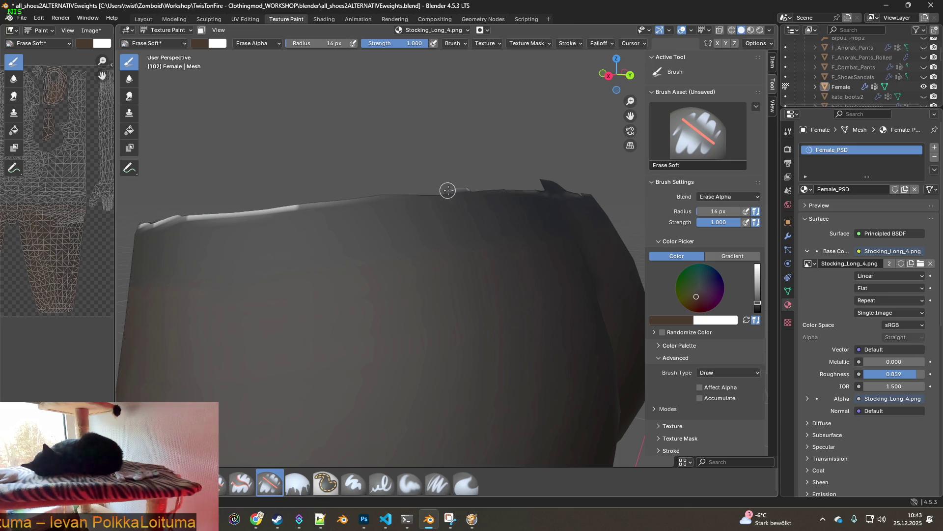
{"action": "mouse_move", "coordinate": [401, 186]}
{"action": "middle_mouse_down"}
{"action": "mouse_move", "coordinate": [501, 189]}
{"action": "mouse_move", "coordinate": [333, 185]}
{"action": "mouse_move", "coordinate": [350, 197]}
{"action": "mouse_move", "coordinate": [445, 179]}
{"action": "middle_mouse_up"}
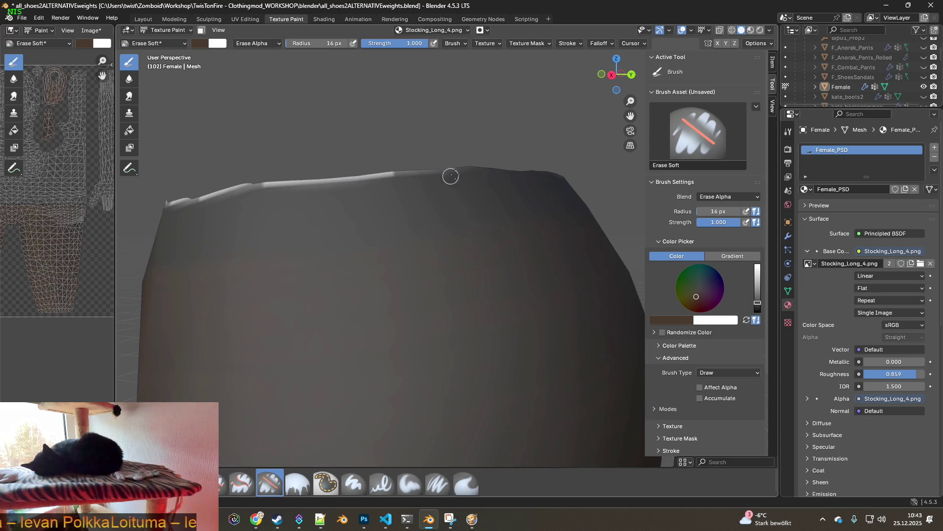
{"action": "mouse_move", "coordinate": [418, 170]}
{"action": "left_mouse_down"}
{"action": "mouse_move", "coordinate": [366, 177]}
{"action": "mouse_move", "coordinate": [395, 174]}
{"action": "left_mouse_up"}
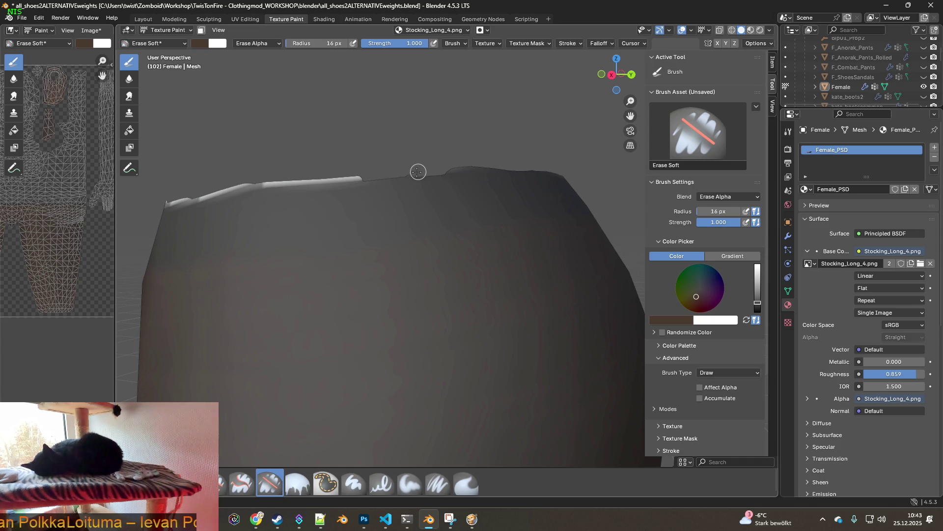
{"action": "left_click_drag", "start_coordinate": [358, 177], "coordinate": [285, 181]}
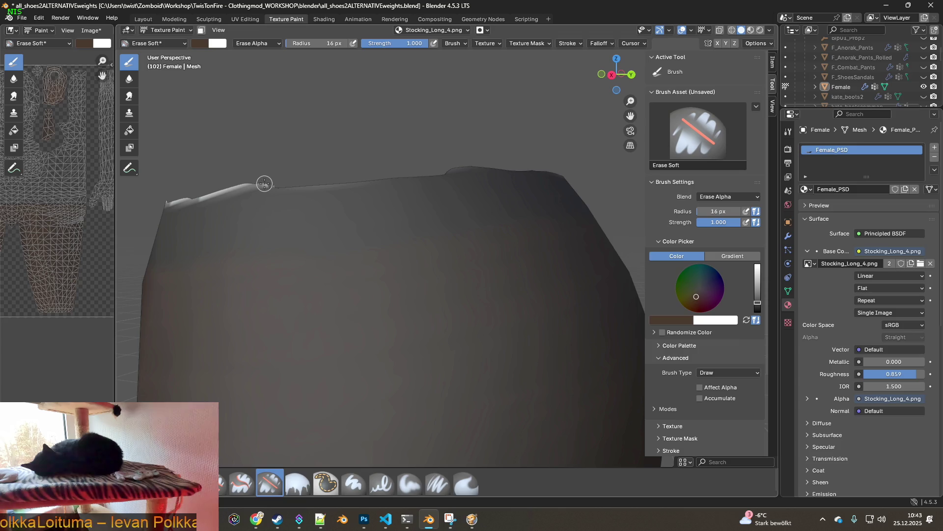
{"action": "left_click_drag", "start_coordinate": [256, 184], "coordinate": [215, 194]}
{"action": "middle_click_drag", "start_coordinate": [196, 198], "coordinate": [323, 193]}
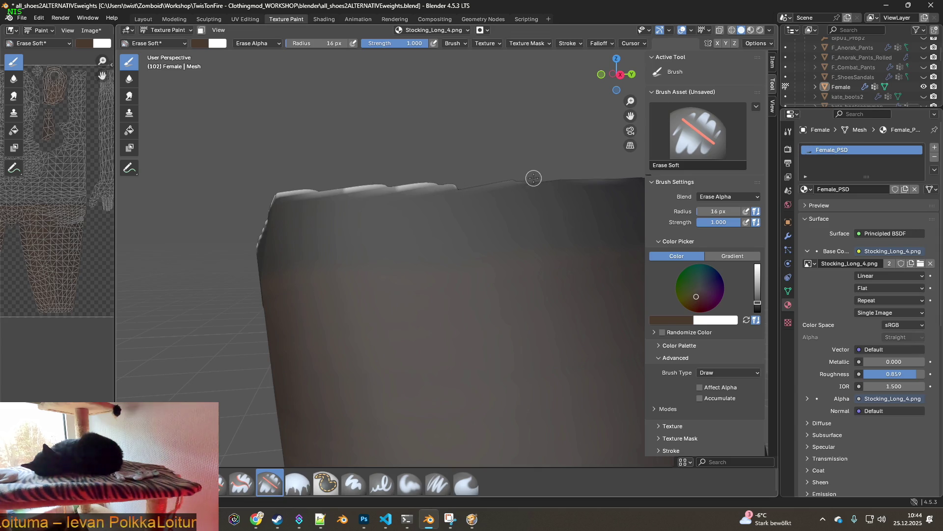
Erase the light edge and the bright band along the sloping waistband top.
{"action": "left_click_drag", "start_coordinate": [455, 189], "coordinate": [281, 193]}
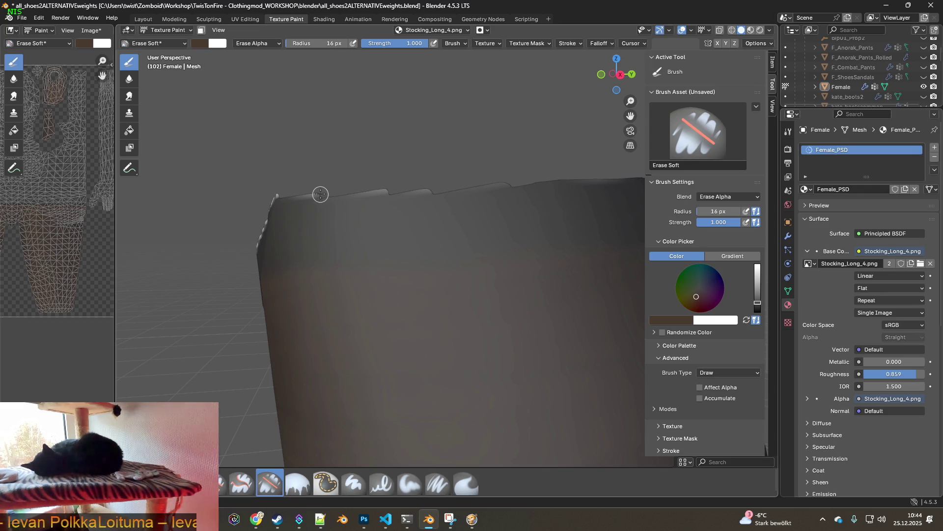
{"action": "middle_click_drag", "start_coordinate": [320, 194], "coordinate": [404, 187]}
{"action": "middle_click_drag", "start_coordinate": [600, 202], "coordinate": [592, 183]}
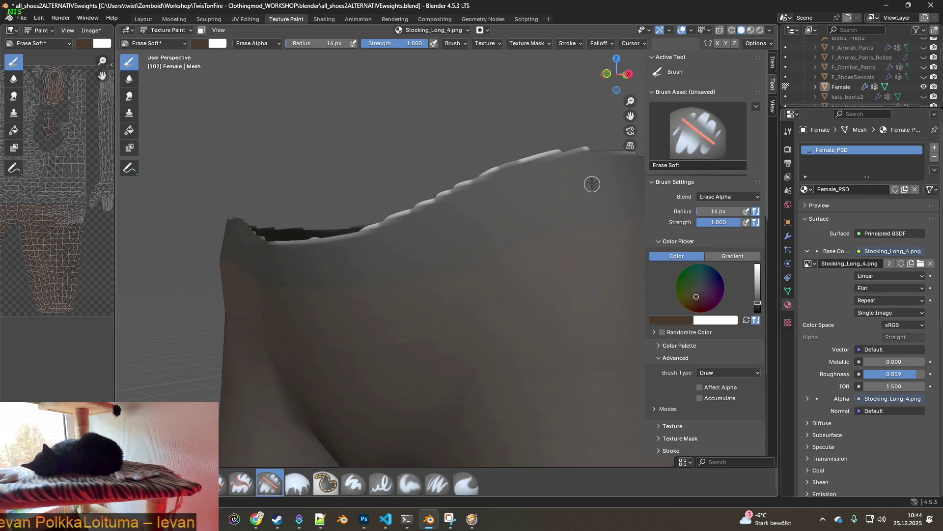
{"action": "left_click_drag", "start_coordinate": [568, 152], "coordinate": [428, 200]}
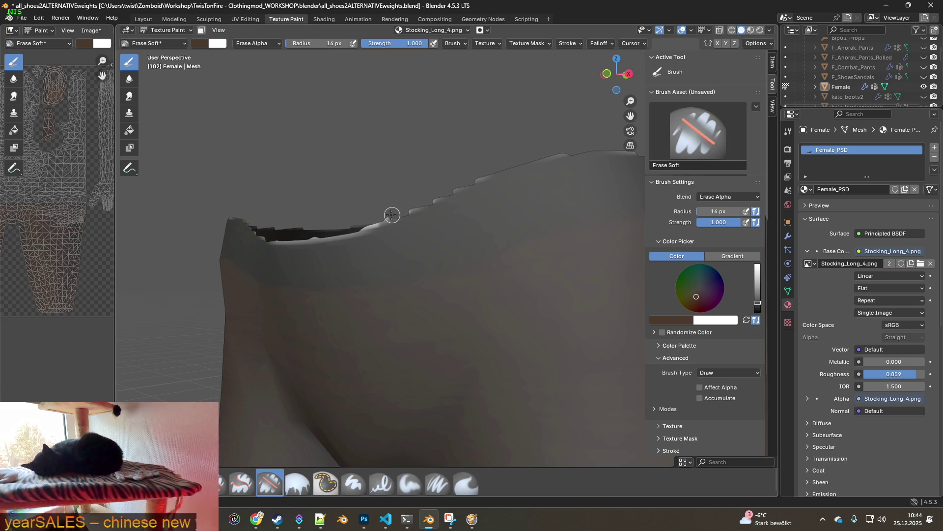
Inspect the waistband edge once more and pull back to show both full legs.
{"action": "middle_click_drag", "start_coordinate": [392, 215], "coordinate": [441, 175]}
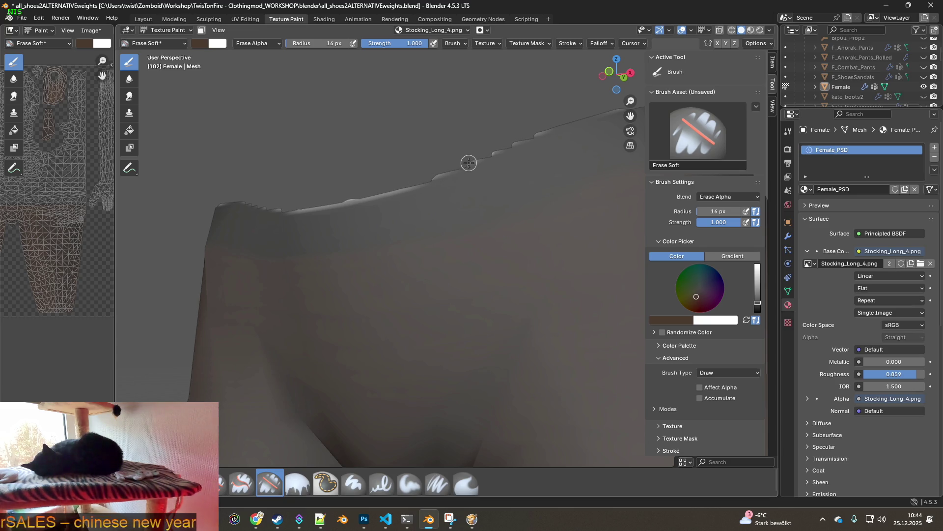
{"action": "middle_click_drag", "start_coordinate": [469, 162], "coordinate": [532, 153]}
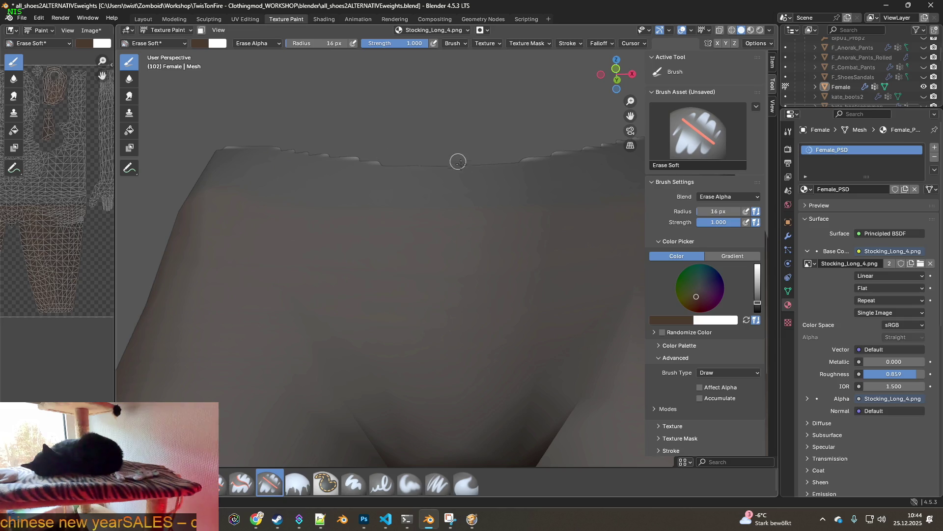
{"action": "scroll", "coordinate": [457, 160], "scroll_direction": "down", "scroll_amount": 3}
{"action": "scroll", "coordinate": [474, 204], "scroll_direction": "down", "scroll_amount": 3}
{"action": "scroll", "coordinate": [432, 267], "scroll_direction": "down", "scroll_amount": 2}
{"action": "mouse_move", "coordinate": [432, 288]}
{"action": "middle_mouse_down"}
{"action": "mouse_move", "coordinate": [472, 288]}
{"action": "mouse_move", "coordinate": [485, 356]}
{"action": "middle_mouse_up"}
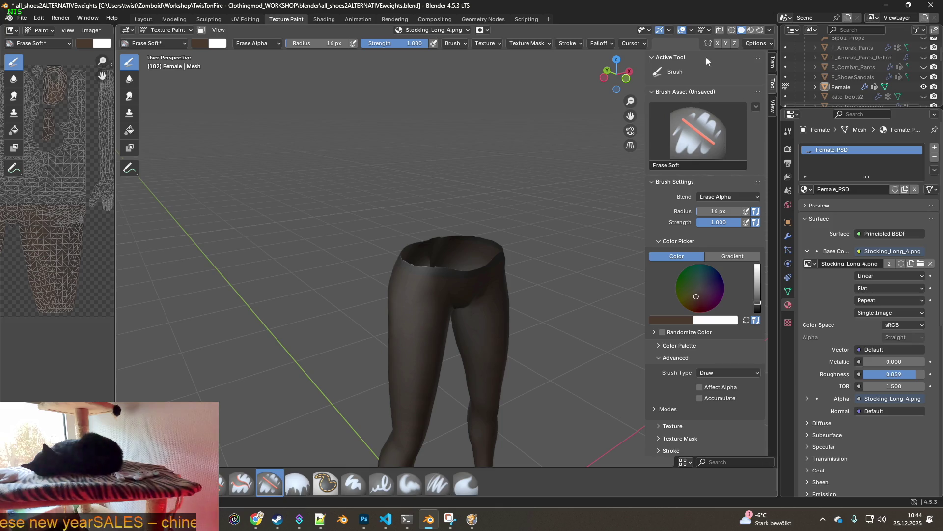
Show the legs in Material Preview shading and orbit around to inspect the stocking texture.
{"action": "left_click", "coordinate": [750, 30]}
{"action": "mouse_move", "coordinate": [450, 227]}
{"action": "middle_mouse_down"}
{"action": "mouse_move", "coordinate": [325, 253]}
{"action": "mouse_move", "coordinate": [438, 237]}
{"action": "mouse_move", "coordinate": [451, 204]}
{"action": "mouse_move", "coordinate": [399, 202]}
{"action": "middle_mouse_up"}
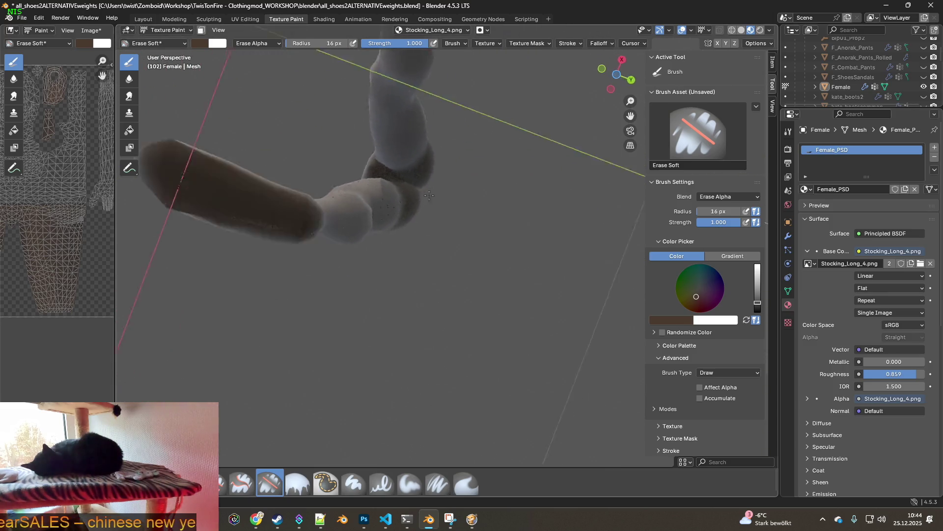
{"action": "mouse_move", "coordinate": [398, 203]}
{"action": "middle_mouse_down"}
{"action": "mouse_move", "coordinate": [550, 264]}
{"action": "mouse_move", "coordinate": [343, 225]}
{"action": "middle_mouse_up"}
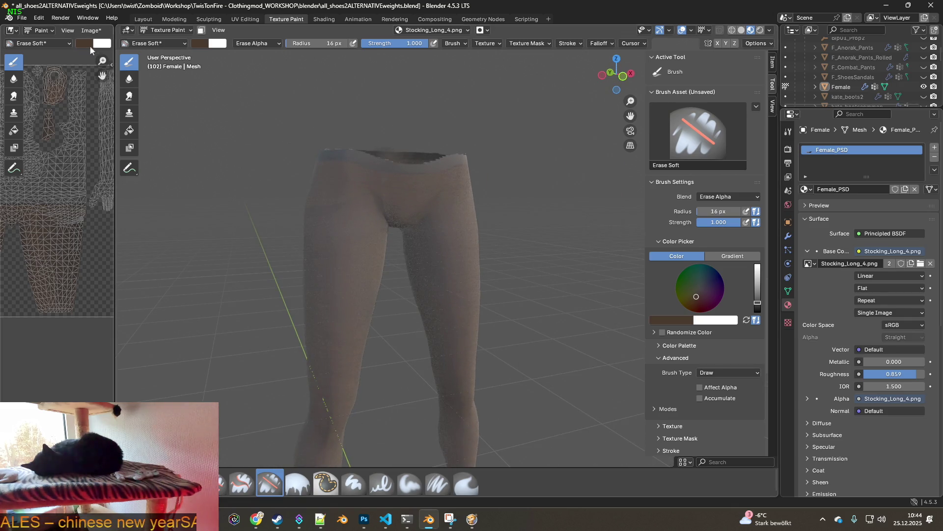
{"action": "left_click", "coordinate": [92, 31]}
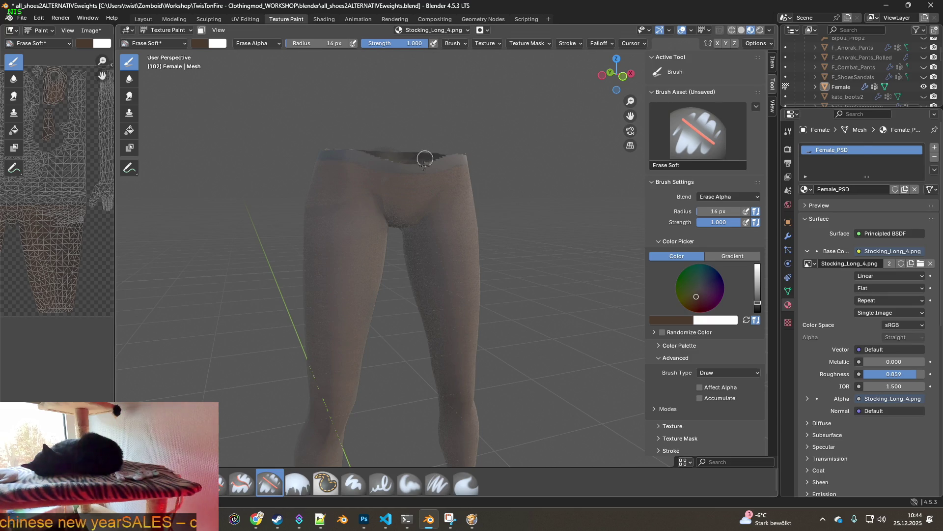
Glance at the stocking_long search results in File Explorer and return to Blender.
{"action": "key", "text": "alt+Tab"}
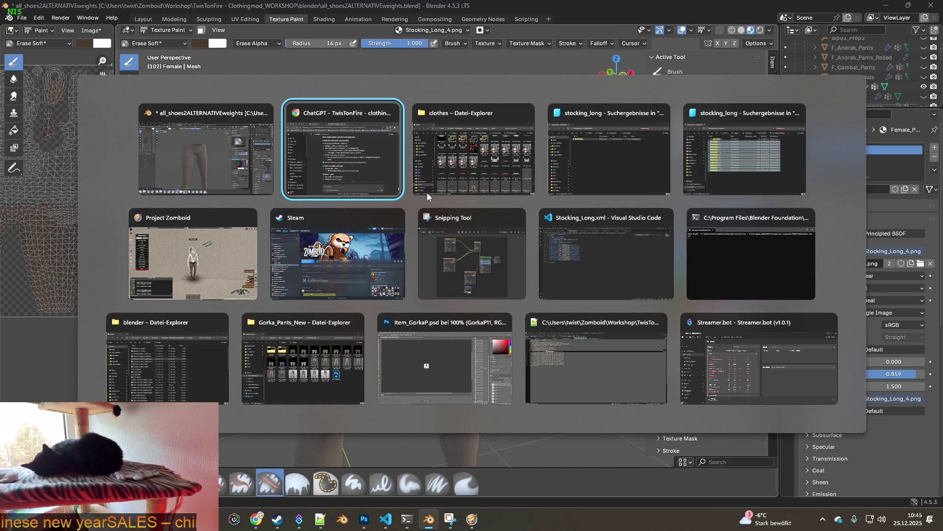
{"action": "key", "text": "Tab"}
{"action": "key", "text": "Tab"}
{"action": "key", "text": "Tab"}
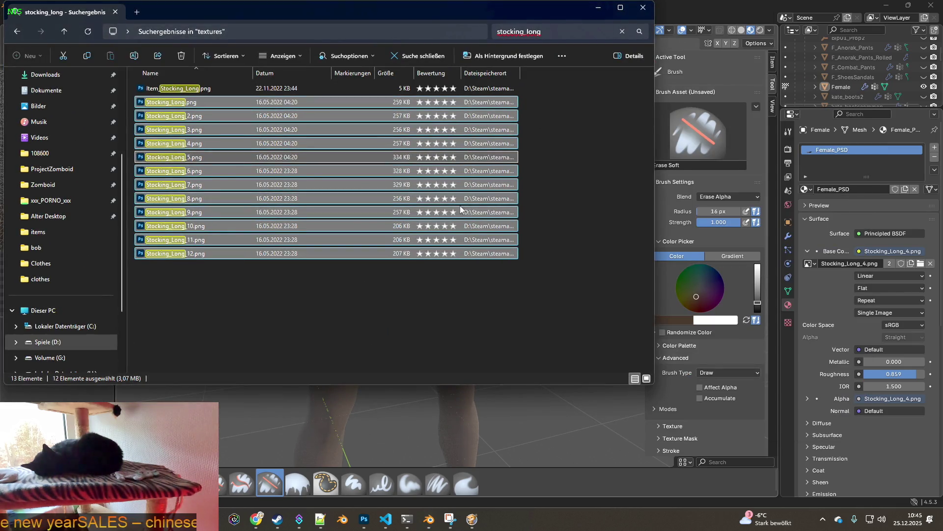
{"action": "key", "text": "alt+Tab"}
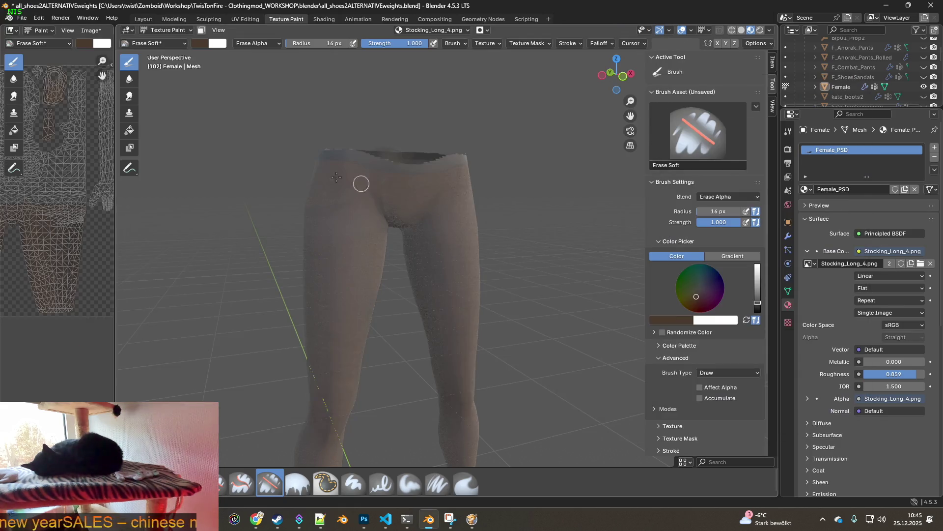
Save the painted Stocking_Long_4.png via Image > Save and bring up Project Zomboid.
{"action": "left_click", "coordinate": [91, 31]}
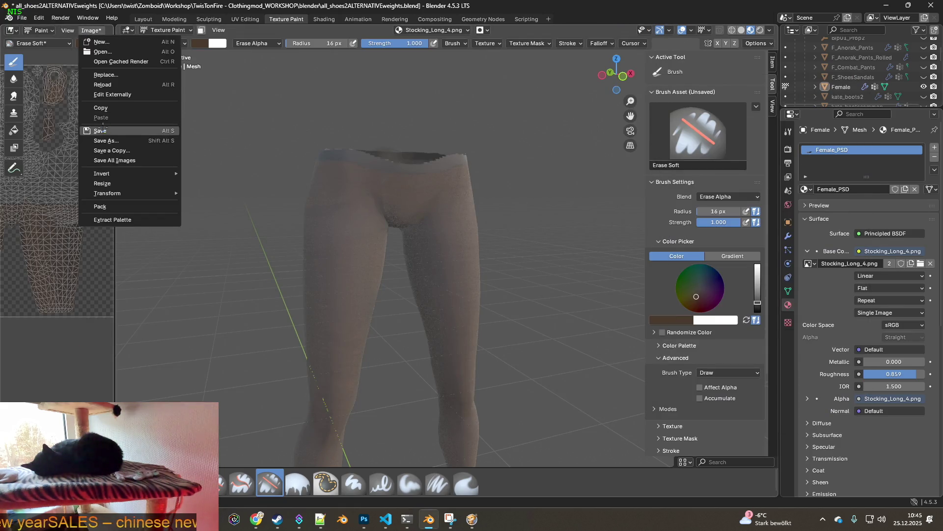
{"action": "left_click", "coordinate": [103, 131]}
{"action": "scroll", "coordinate": [341, 206], "scroll_direction": "down", "scroll_amount": 2}
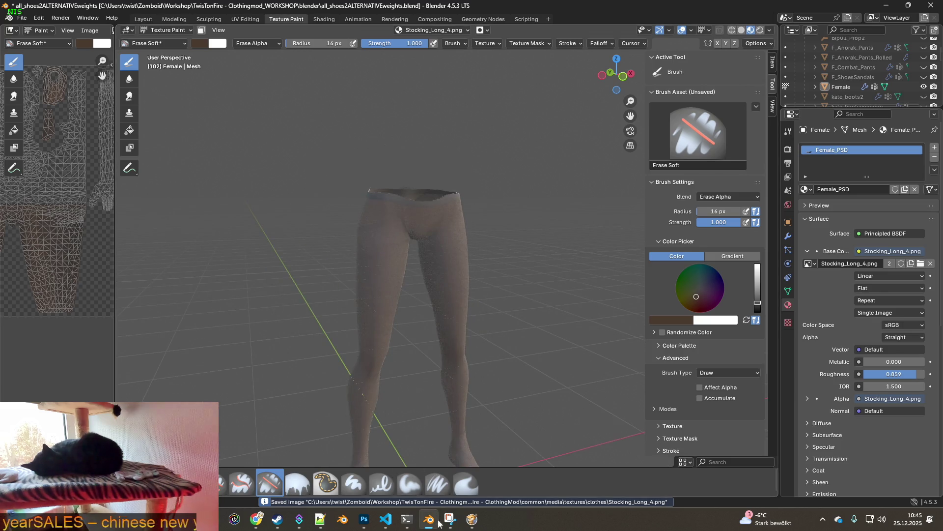
{"action": "left_click", "coordinate": [472, 520]}
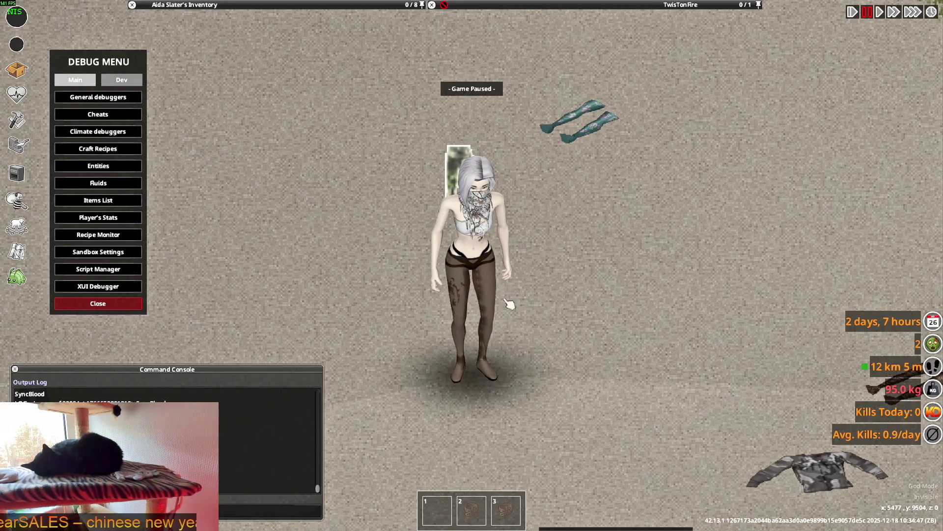
Unpause to see the dark stockings in-game, quit to the desktop, and bring Steam to the front.
{"action": "key", "text": "space"}
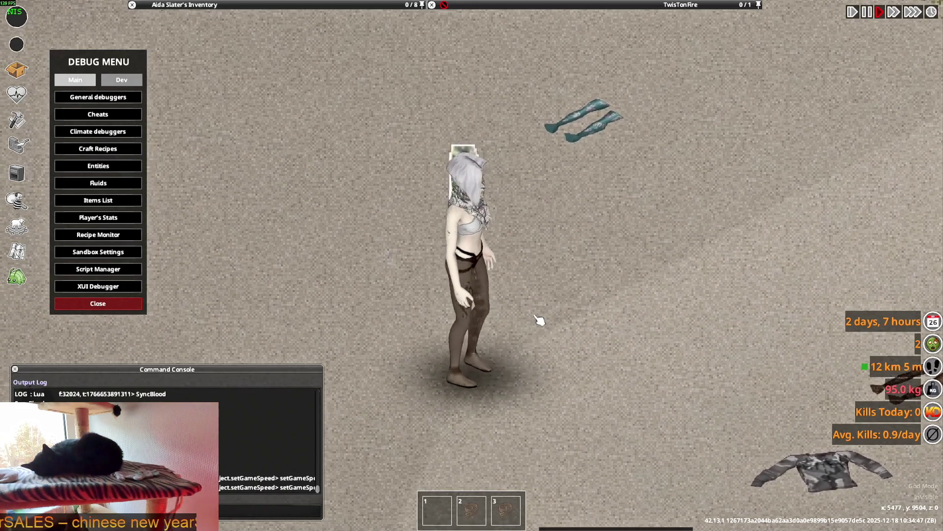
{"action": "key", "text": "Escape"}
{"action": "left_click", "coordinate": [159, 382]}
{"action": "left_click", "coordinate": [445, 282]}
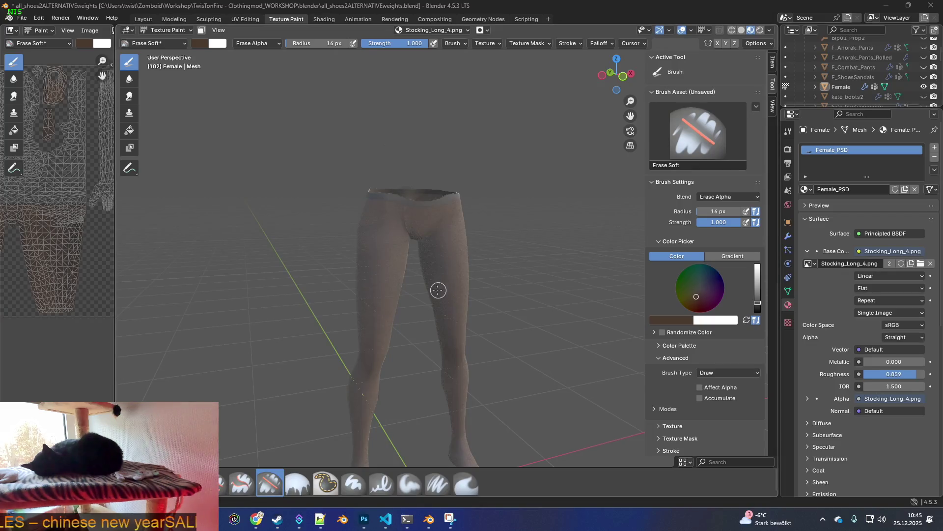
{"action": "left_click", "coordinate": [276, 518]}
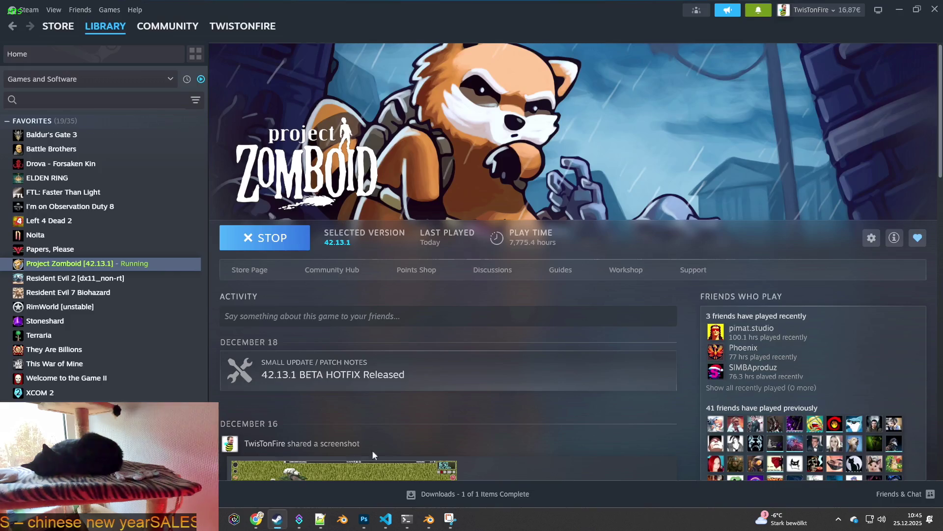
Read the new workshop comment on the map mod from Steam's notifications.
{"action": "left_click", "coordinate": [759, 11]}
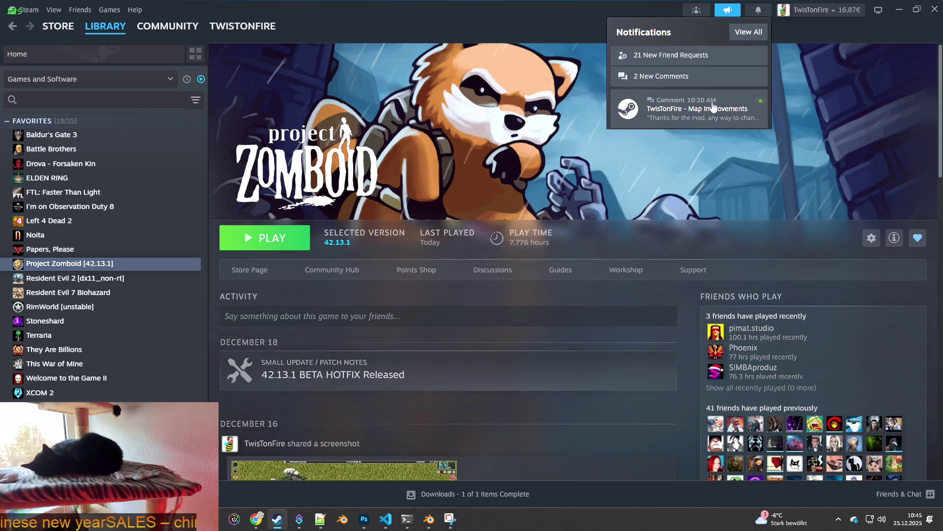
{"action": "left_click", "coordinate": [697, 109]}
{"action": "scroll", "coordinate": [417, 168], "scroll_direction": "down", "scroll_amount": 5}
{"action": "scroll", "coordinate": [418, 168], "scroll_direction": "down", "scroll_amount": 5}
{"action": "scroll", "coordinate": [417, 175], "scroll_direction": "down", "scroll_amount": 5}
{"action": "scroll", "coordinate": [417, 175], "scroll_direction": "down", "scroll_amount": 5}
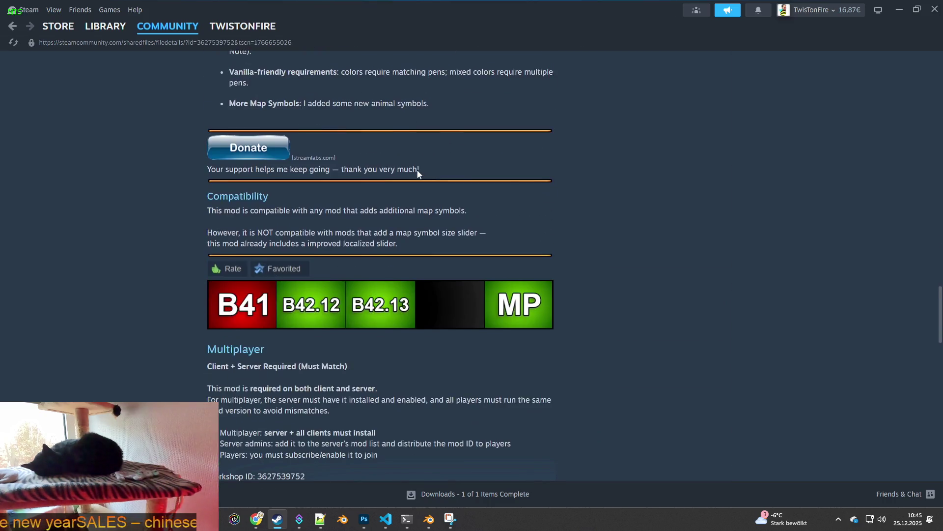
{"action": "scroll", "coordinate": [417, 175], "scroll_direction": "down", "scroll_amount": 5}
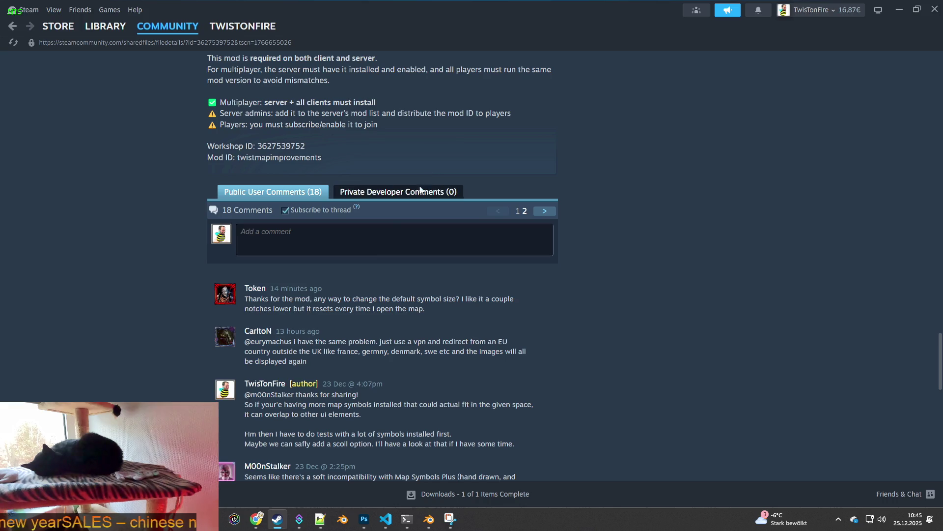
{"action": "mouse_move", "coordinate": [379, 298]}
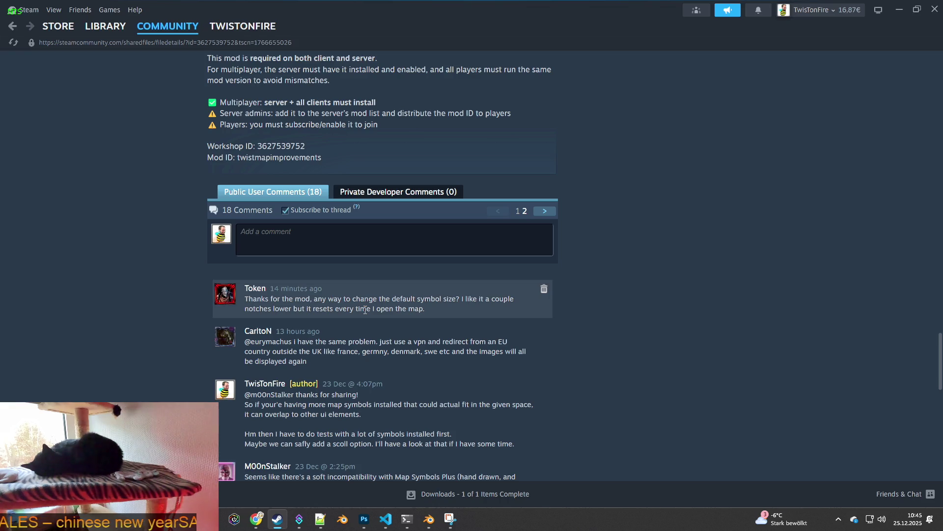
{"action": "left_click_drag", "start_coordinate": [425, 309], "coordinate": [295, 302]}
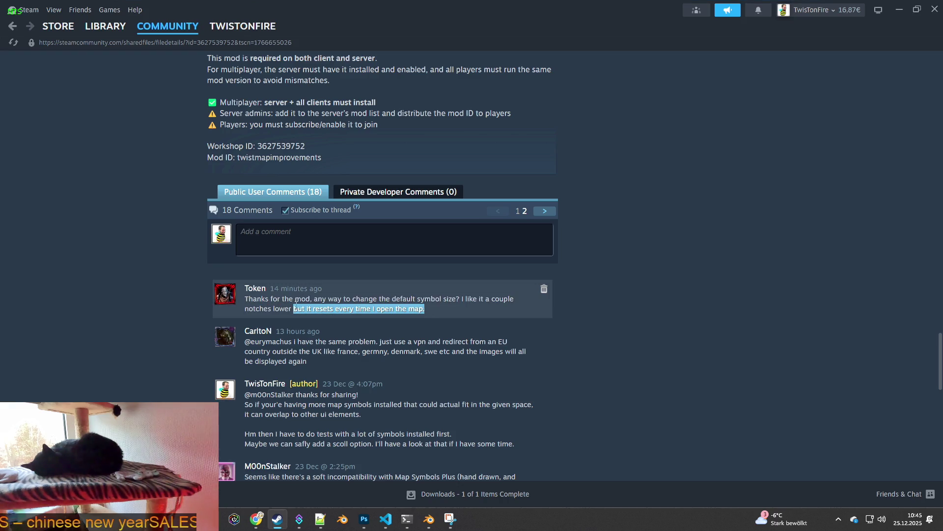
Return to the library and relaunch Project Zomboid.
{"action": "left_click", "coordinate": [106, 26]}
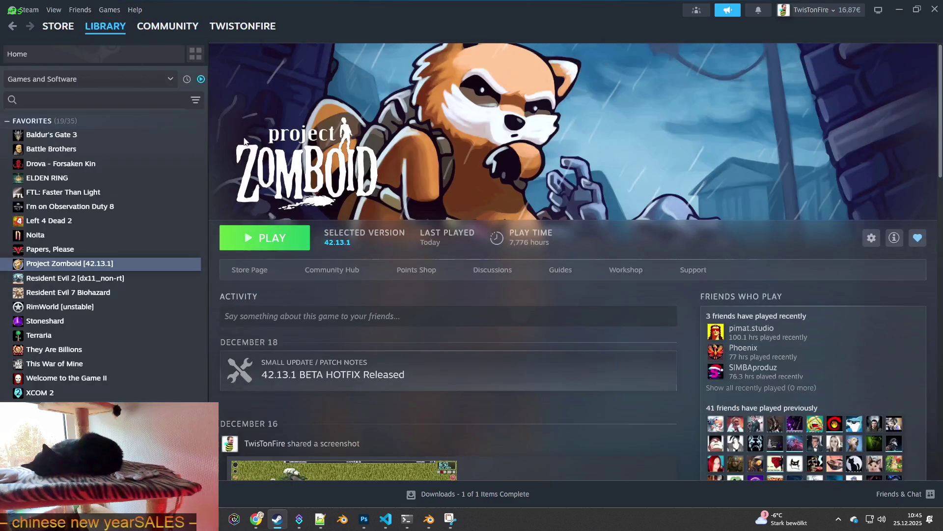
{"action": "left_click", "coordinate": [265, 237]}
{"action": "left_click", "coordinate": [499, 356]}
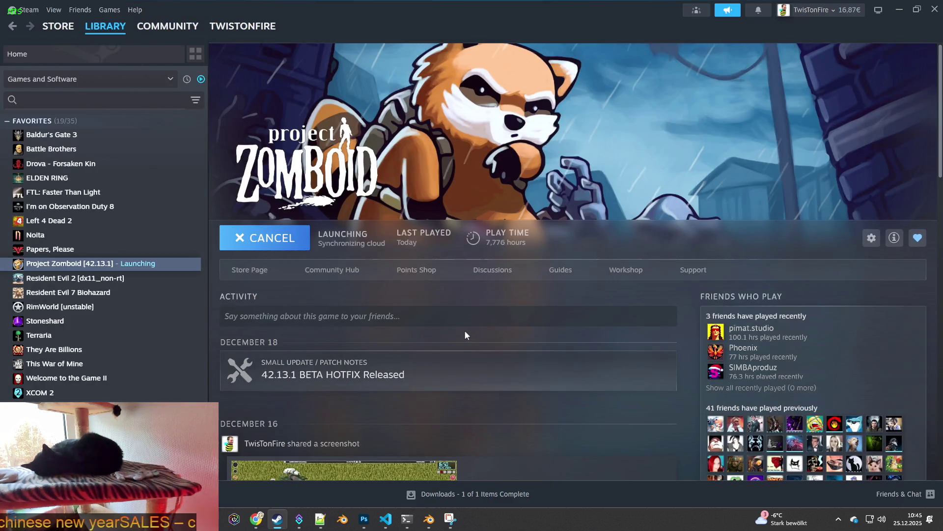
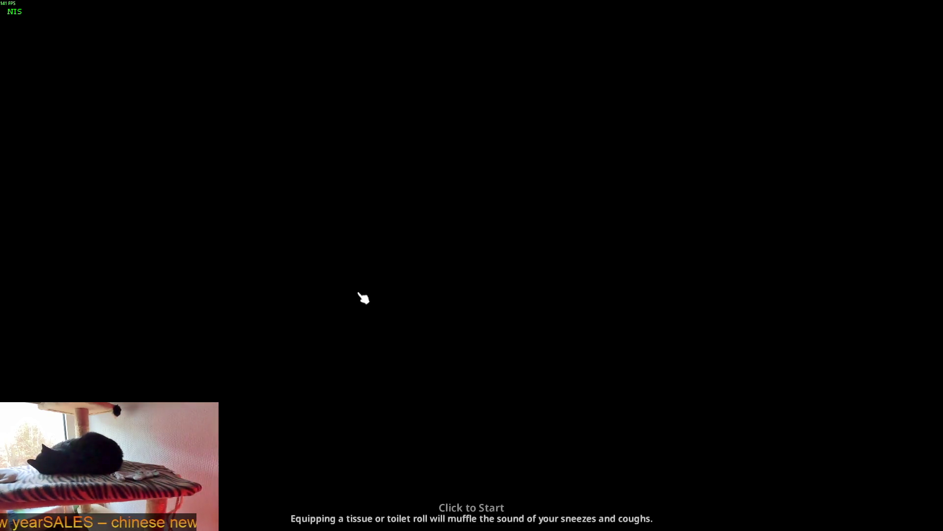
Start playing and turn the character around to inspect the stockings from several angles.
{"action": "left_click", "coordinate": [468, 278]}
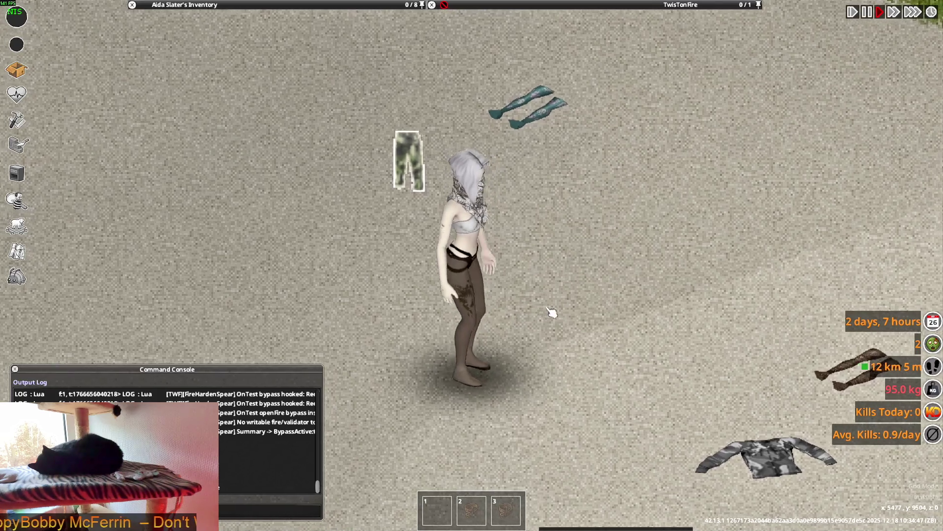
{"action": "right_click_drag", "start_coordinate": [551, 313], "coordinate": [646, 391]}
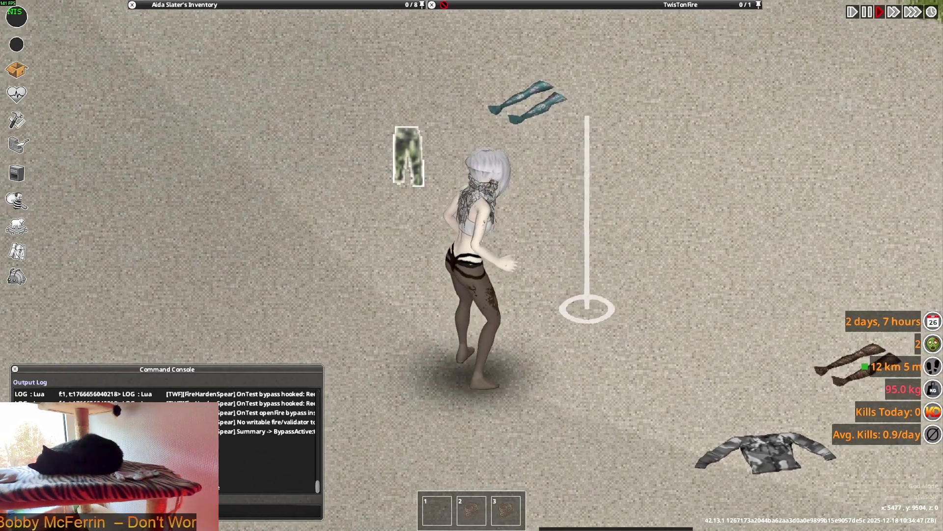
{"action": "right_click_drag", "start_coordinate": [646, 390], "coordinate": [628, 391]}
{"action": "right_click_drag", "start_coordinate": [488, 443], "coordinate": [407, 440]}
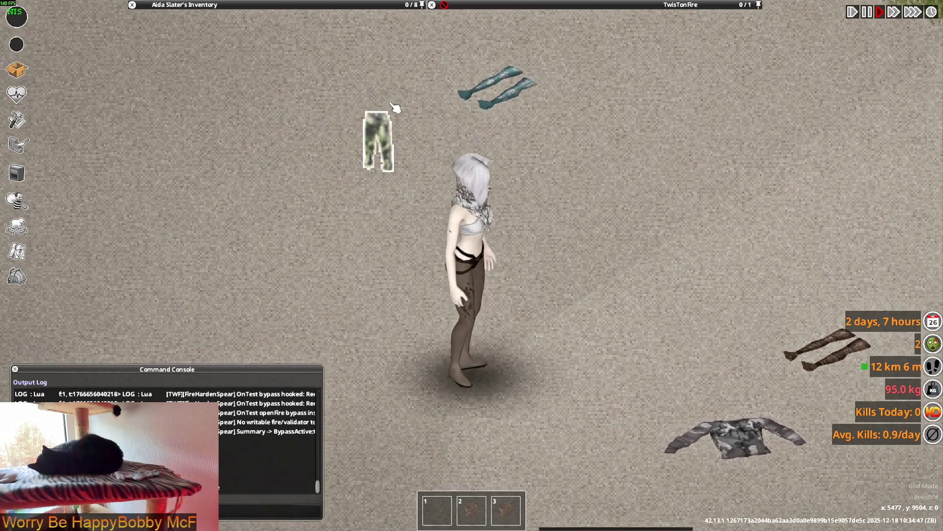
Walk the character across the ground, let her idle, then switch over to Blender.
{"action": "key", "text": "a"}
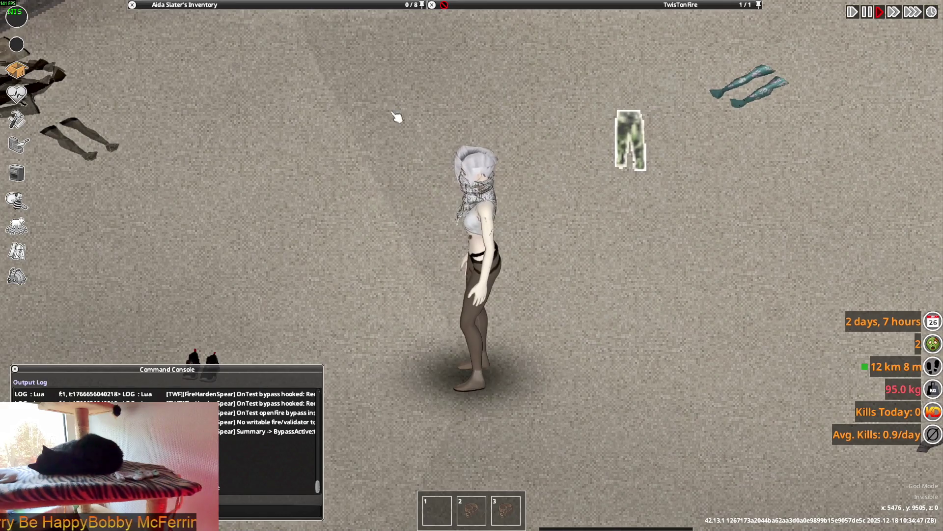
{"action": "right_click_drag", "start_coordinate": [396, 110], "coordinate": [380, 442]}
{"action": "right_click_drag", "start_coordinate": [385, 270], "coordinate": [387, 268]}
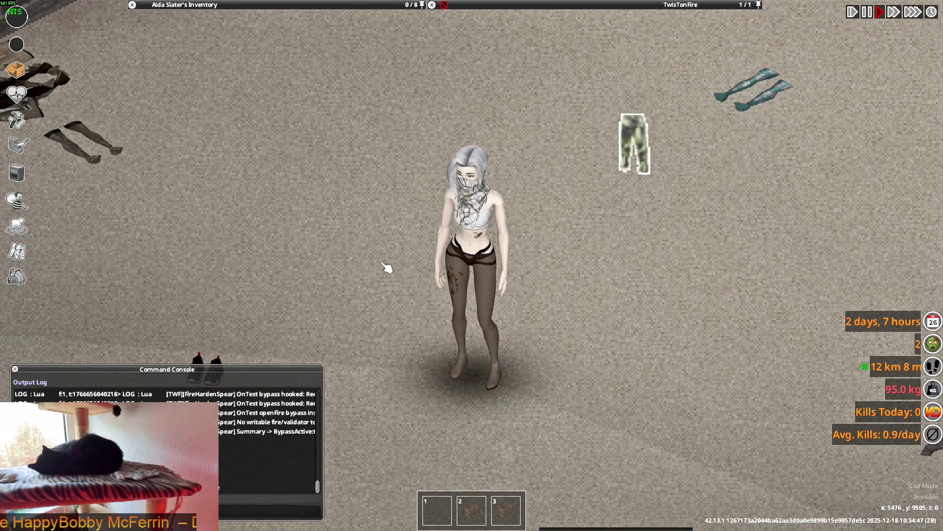
{"action": "key", "text": "alt+Tab"}
{"action": "key", "text": "alt+Tab"}
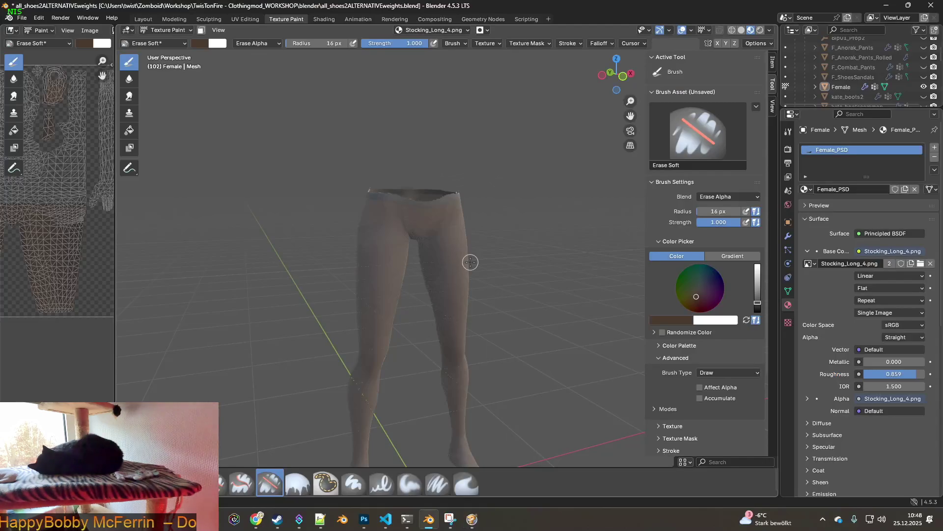
Wire Stocking Alpha to Mix Factor, Stocking Color to Mix B, and Mix Result to Base Color.
{"action": "left_click", "coordinate": [324, 20]}
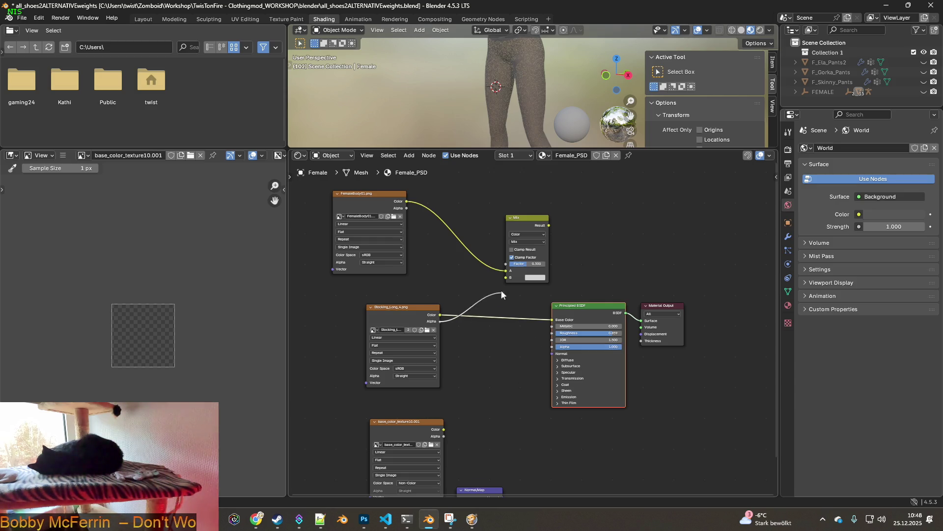
{"action": "left_click_drag", "start_coordinate": [502, 269], "coordinate": [505, 264]}
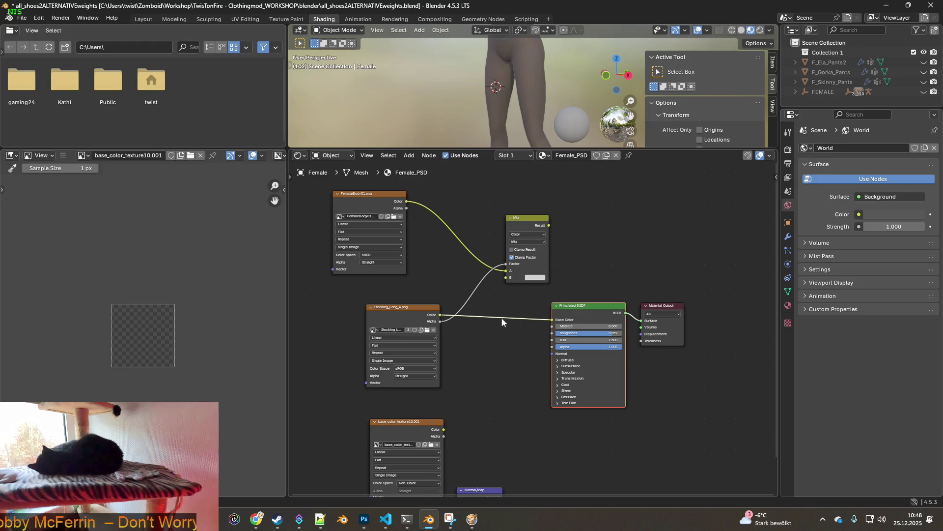
{"action": "left_click_drag", "start_coordinate": [507, 278], "coordinate": [508, 277]}
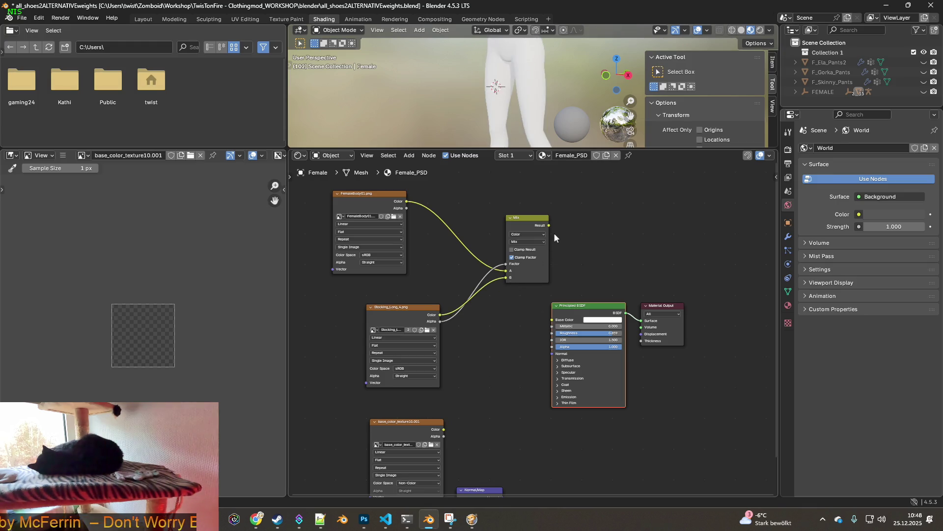
{"action": "left_click_drag", "start_coordinate": [551, 322], "coordinate": [631, 283]}
Check the legs in the viewport and return to the Texture Paint layout.
{"action": "middle_click_drag", "start_coordinate": [451, 115], "coordinate": [554, 119]}
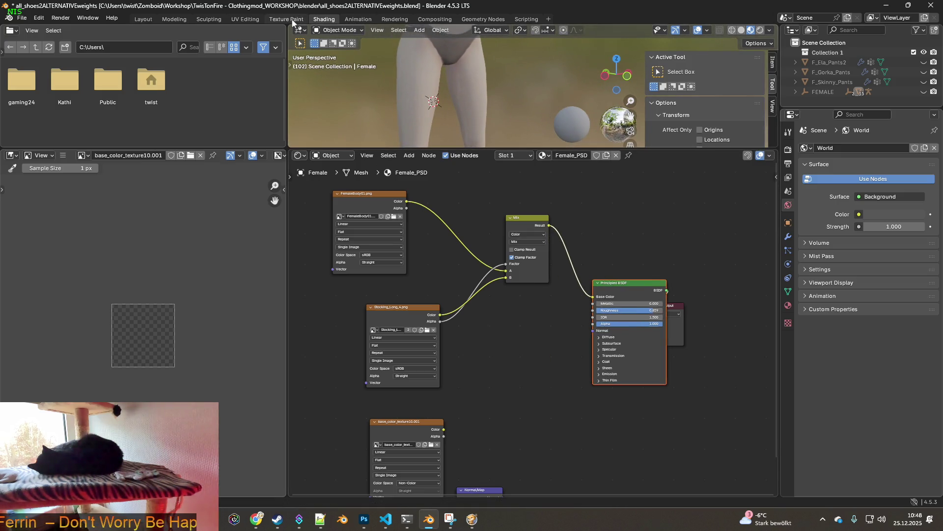
{"action": "left_click", "coordinate": [286, 19]}
{"action": "middle_click_drag", "start_coordinate": [443, 184], "coordinate": [472, 184]}
{"action": "scroll", "coordinate": [461, 169], "scroll_direction": "up", "scroll_amount": 3}
{"action": "scroll", "coordinate": [461, 169], "scroll_direction": "up", "scroll_amount": 2}
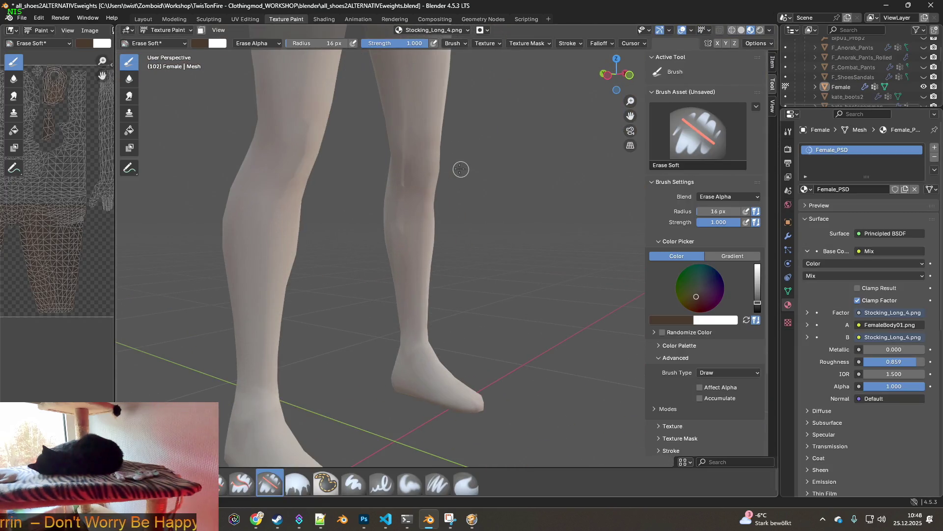
View the legs and choose the Smear brush with a 120 px radius for blending.
{"action": "mouse_move", "coordinate": [448, 145]}
{"action": "middle_mouse_down"}
{"action": "mouse_move", "coordinate": [484, 186]}
{"action": "mouse_move", "coordinate": [470, 146]}
{"action": "middle_mouse_up"}
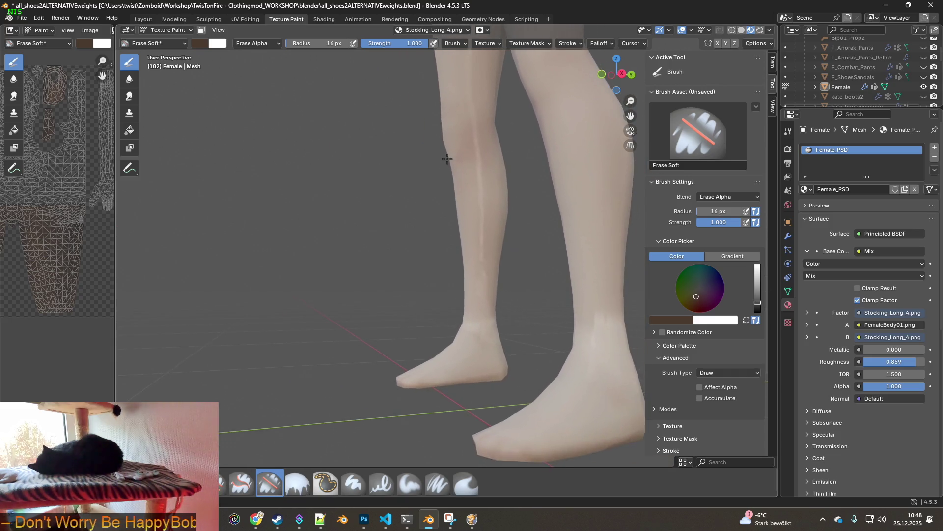
{"action": "mouse_move", "coordinate": [453, 65]}
{"action": "middle_mouse_down"}
{"action": "mouse_move", "coordinate": [489, 173]}
{"action": "mouse_move", "coordinate": [483, 209]}
{"action": "middle_mouse_up"}
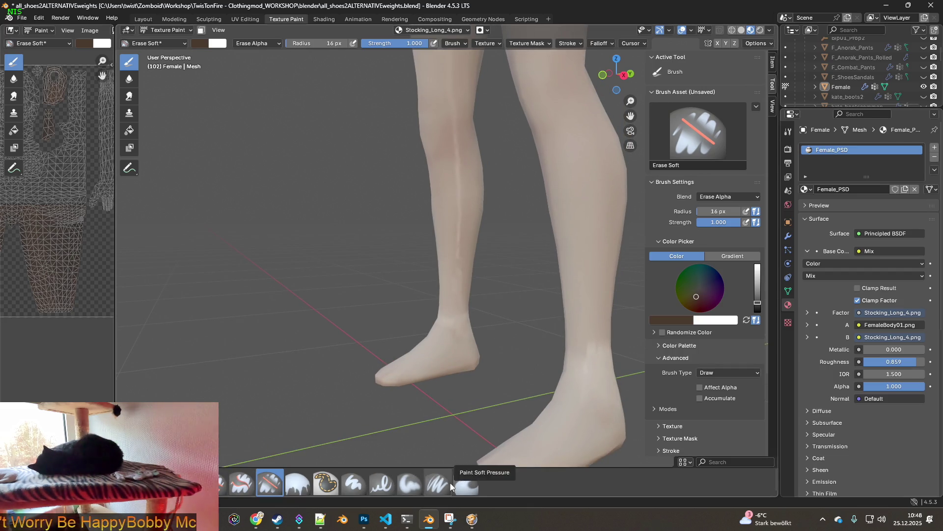
{"action": "left_click", "coordinate": [469, 487]}
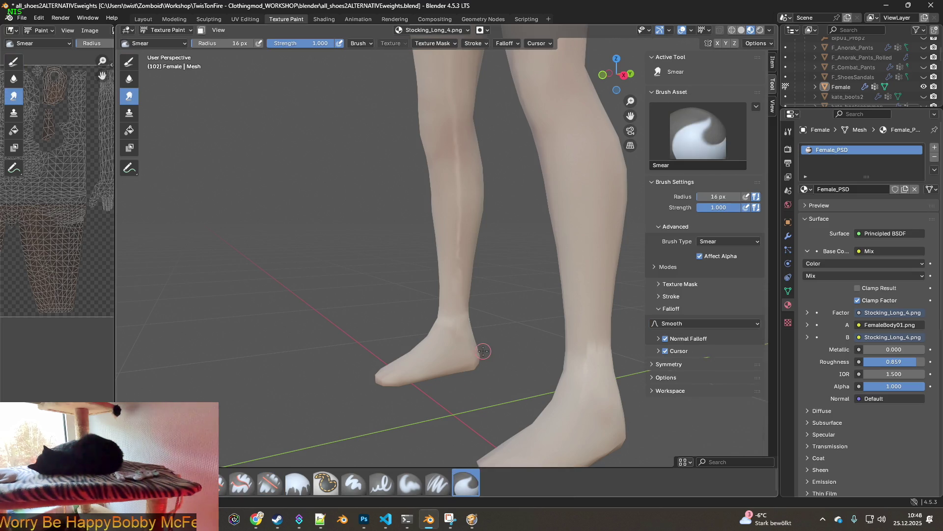
{"action": "scroll", "coordinate": [494, 201], "scroll_direction": "up", "scroll_amount": 2}
{"action": "scroll", "coordinate": [462, 248], "scroll_direction": "up", "scroll_amount": 2}
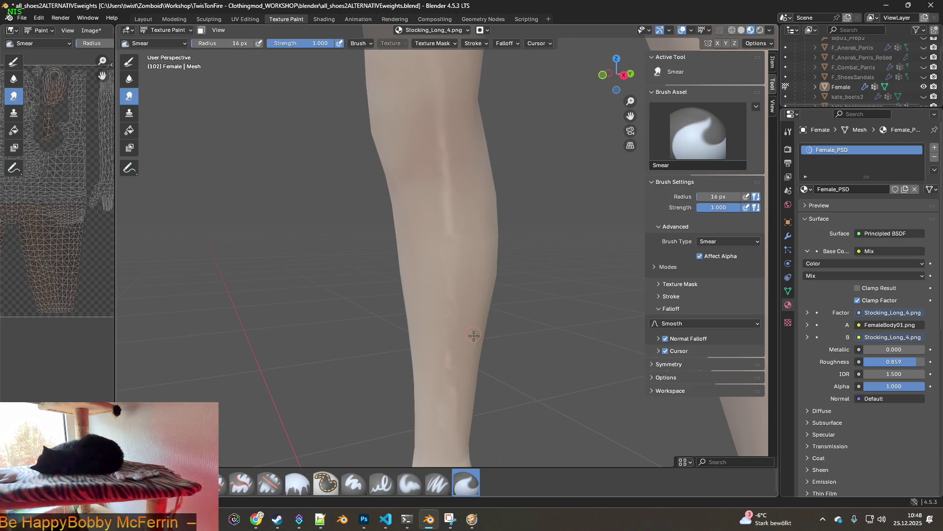
{"action": "middle_click_drag", "start_coordinate": [474, 334], "coordinate": [476, 308]}
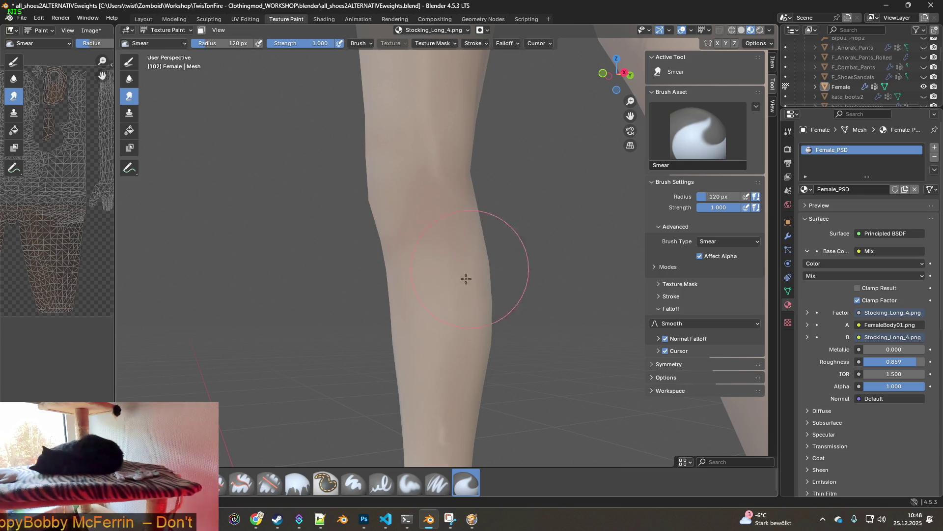
Smear the stocking texture over the thighs and upper legs while orbiting around them.
{"action": "middle_click_drag", "start_coordinate": [444, 206], "coordinate": [447, 231]}
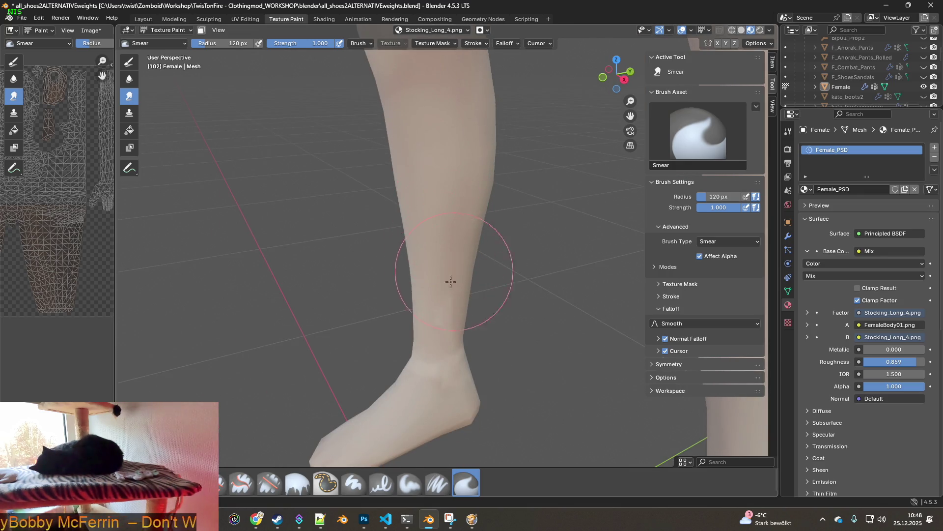
{"action": "middle_click_drag", "start_coordinate": [430, 359], "coordinate": [496, 336]}
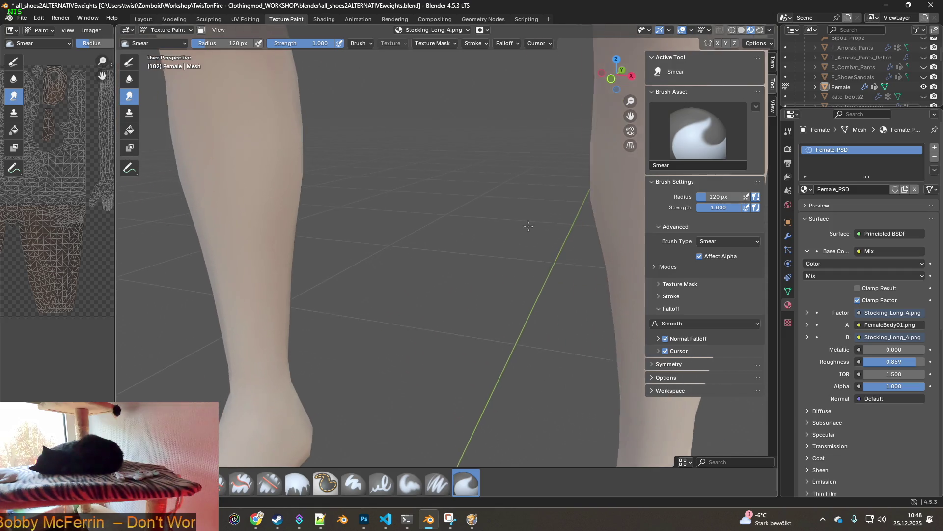
{"action": "scroll", "coordinate": [331, 348], "scroll_direction": "down", "scroll_amount": 3}
{"action": "middle_click_drag", "start_coordinate": [332, 349], "coordinate": [389, 337]}
{"action": "scroll", "coordinate": [389, 337], "scroll_direction": "up", "scroll_amount": 2}
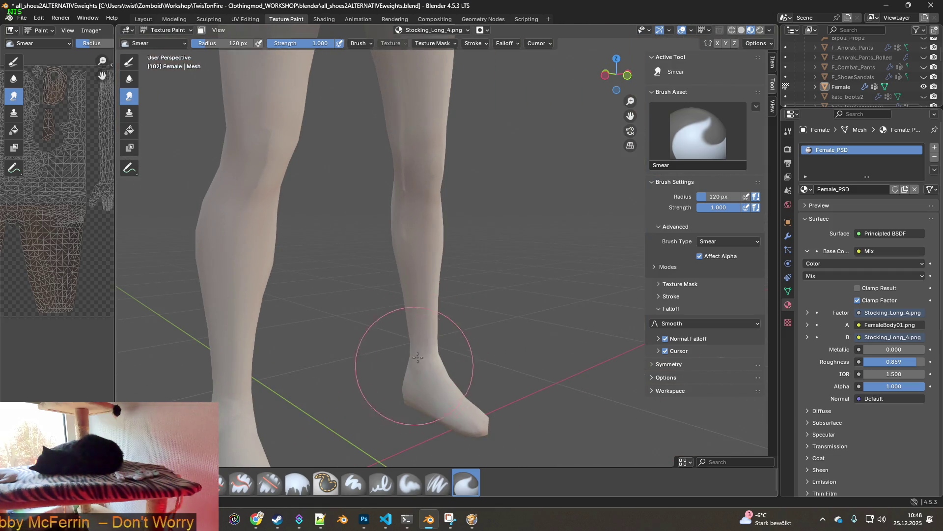
{"action": "middle_click_drag", "start_coordinate": [401, 245], "coordinate": [437, 256], "text": "shift"}
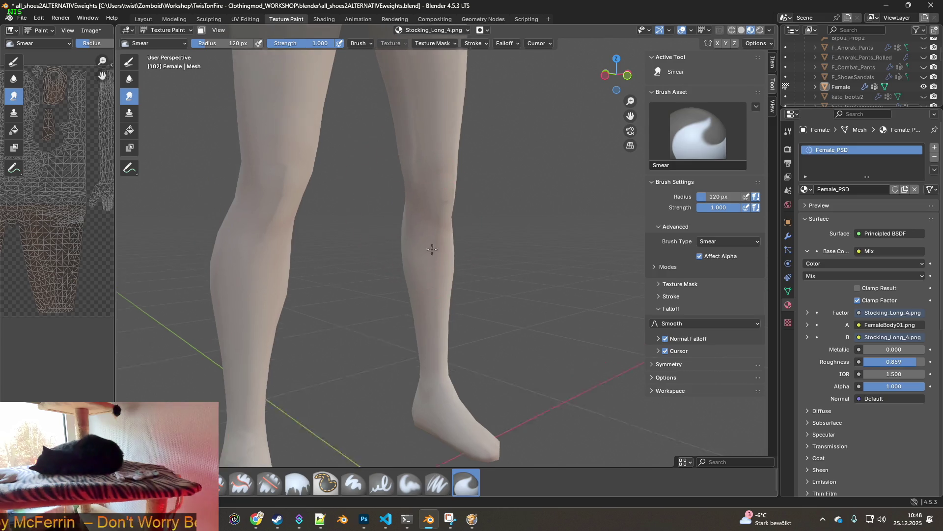
{"action": "scroll", "coordinate": [437, 257], "scroll_direction": "up", "scroll_amount": 2}
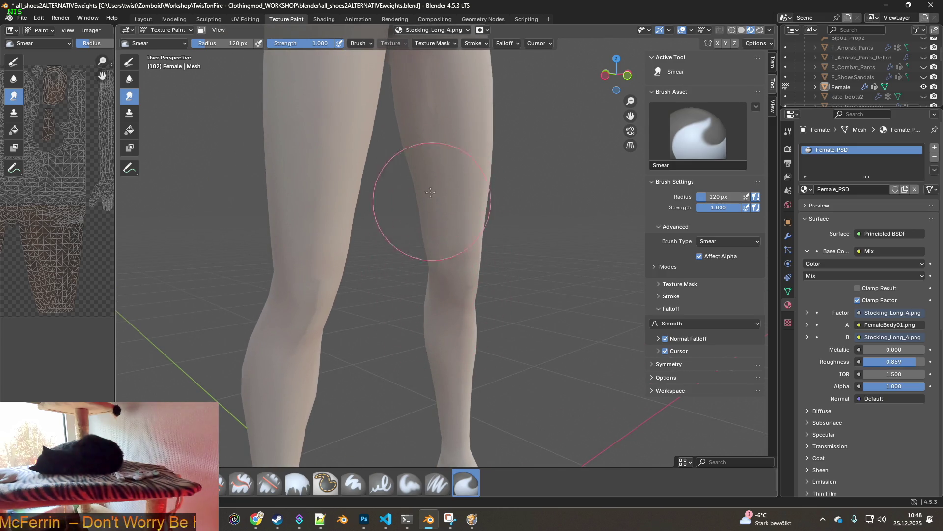
{"action": "mouse_move", "coordinate": [424, 238]}
{"action": "middle_mouse_down"}
{"action": "mouse_move", "coordinate": [317, 279]}
{"action": "mouse_move", "coordinate": [292, 273]}
{"action": "middle_mouse_up"}
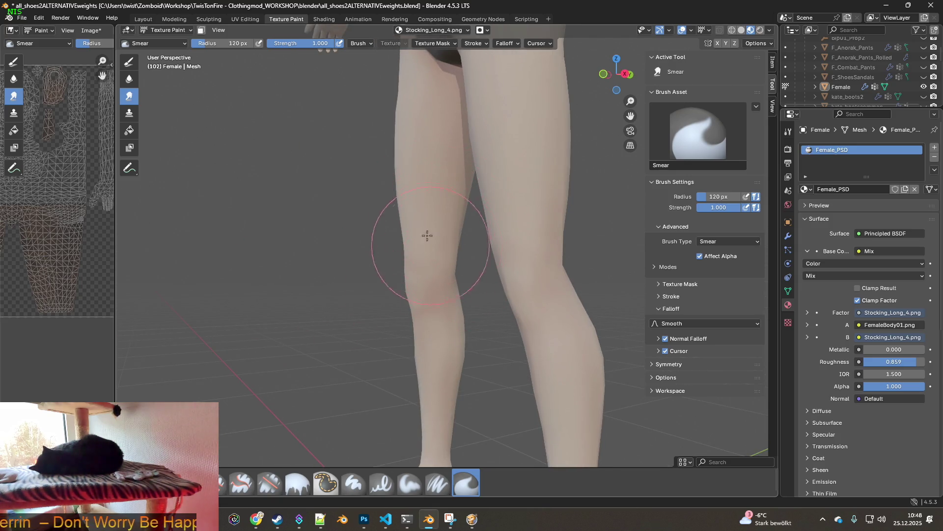
{"action": "middle_click_drag", "start_coordinate": [461, 204], "coordinate": [558, 179]}
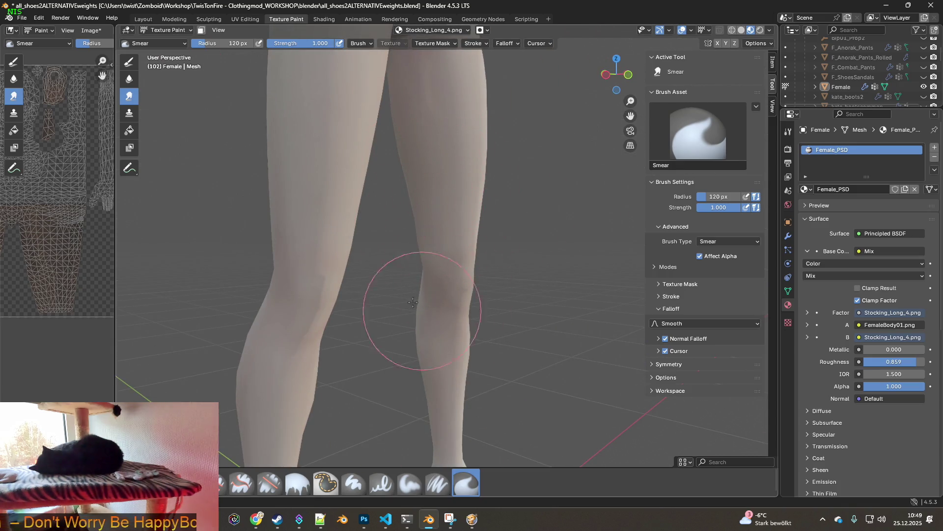
{"action": "scroll", "coordinate": [432, 337], "scroll_direction": "up", "scroll_amount": 5, "text": "shift"}
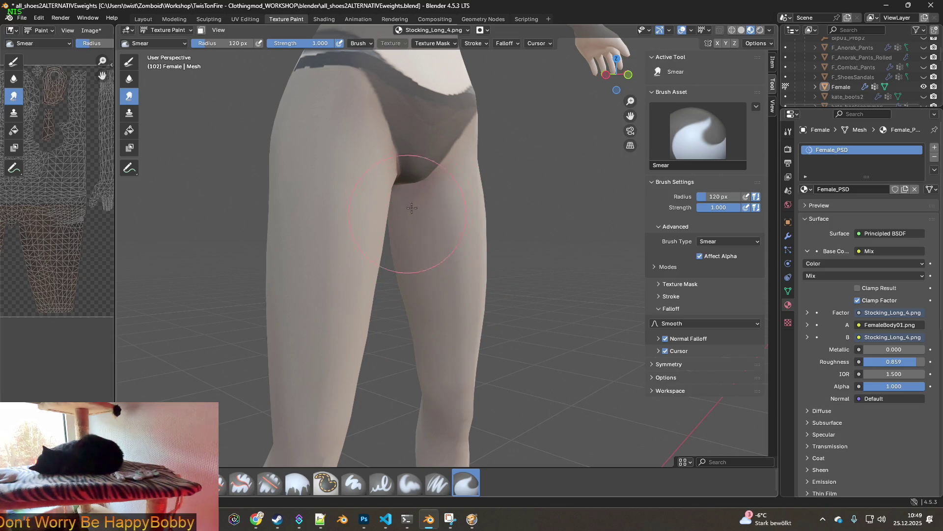
{"action": "mouse_move", "coordinate": [417, 212]}
{"action": "middle_mouse_down"}
{"action": "mouse_move", "coordinate": [376, 263]}
{"action": "mouse_move", "coordinate": [462, 236]}
{"action": "middle_mouse_up"}
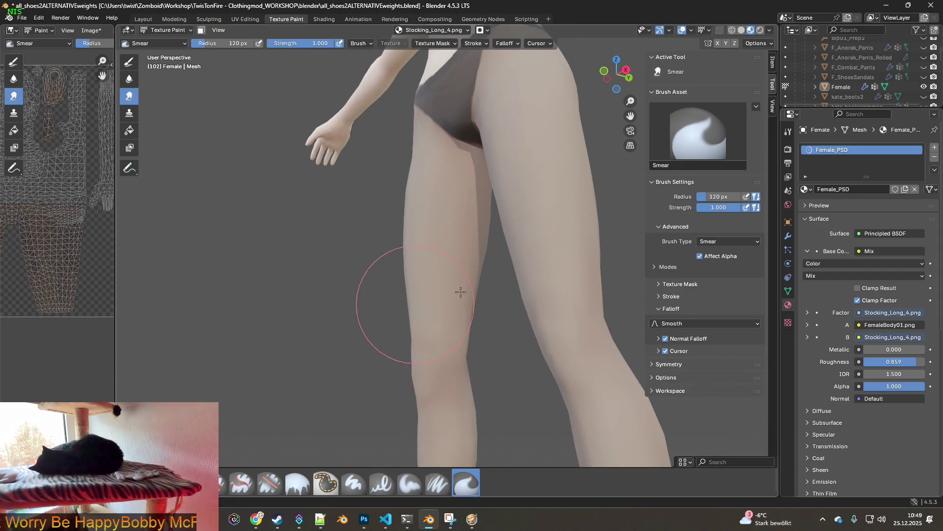
{"action": "mouse_move", "coordinate": [410, 329]}
{"action": "middle_mouse_down"}
{"action": "mouse_move", "coordinate": [450, 309]}
{"action": "mouse_move", "coordinate": [449, 331]}
{"action": "mouse_move", "coordinate": [487, 314]}
{"action": "mouse_move", "coordinate": [316, 268]}
{"action": "middle_mouse_up"}
Smear the stocking texture down the calves and over the feet from front and side views.
{"action": "middle_click_drag", "start_coordinate": [411, 274], "coordinate": [558, 295]}
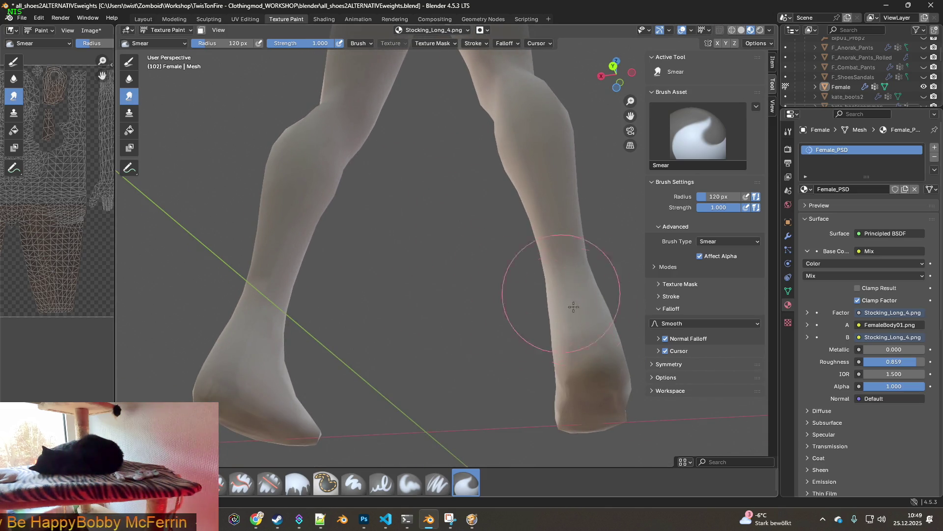
{"action": "middle_click_drag", "start_coordinate": [581, 329], "coordinate": [429, 331], "text": "shift"}
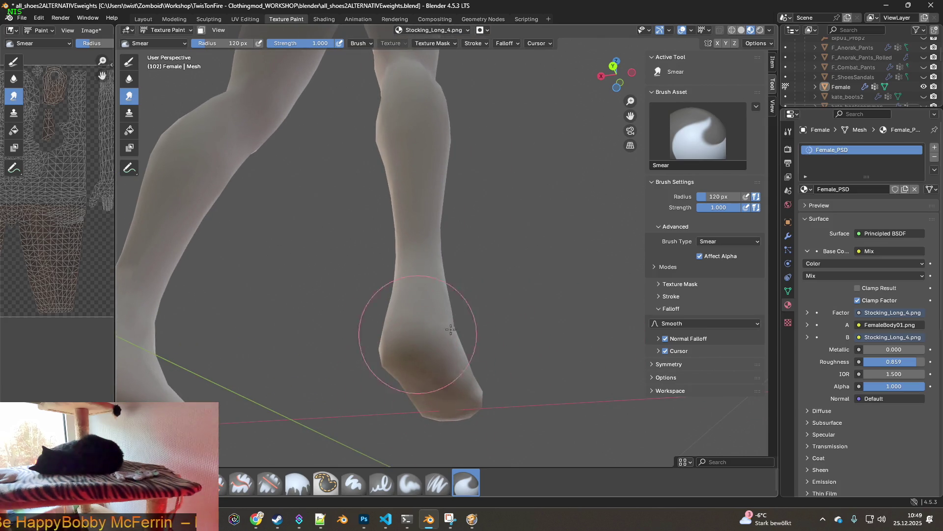
{"action": "middle_click_drag", "start_coordinate": [359, 317], "coordinate": [359, 366]}
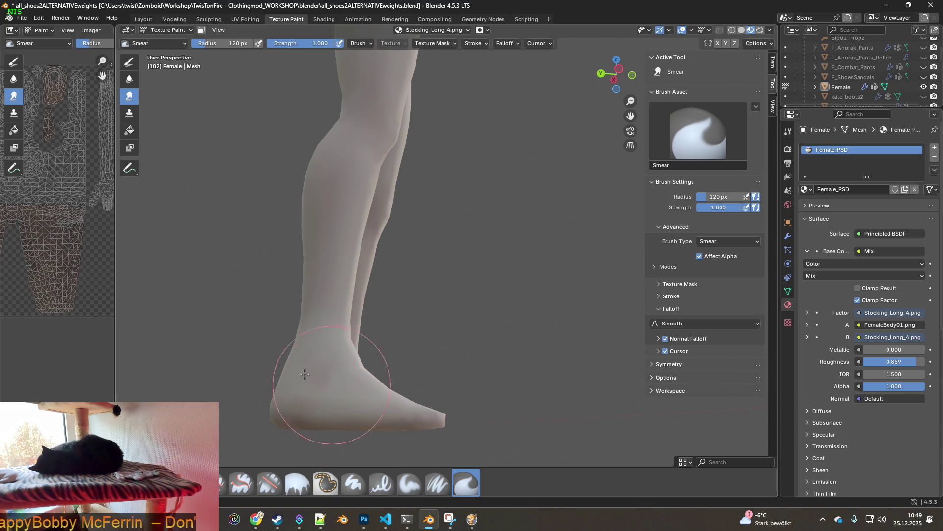
{"action": "middle_click_drag", "start_coordinate": [319, 381], "coordinate": [467, 358]}
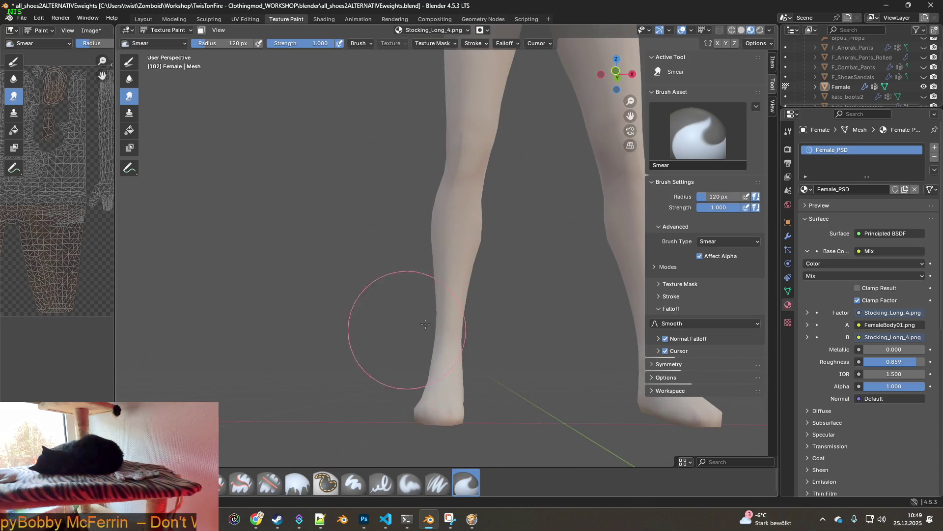
{"action": "mouse_move", "coordinate": [516, 390]}
{"action": "middle_mouse_down"}
{"action": "mouse_move", "coordinate": [379, 368]}
{"action": "mouse_move", "coordinate": [358, 347]}
{"action": "mouse_move", "coordinate": [379, 413]}
{"action": "middle_mouse_up"}
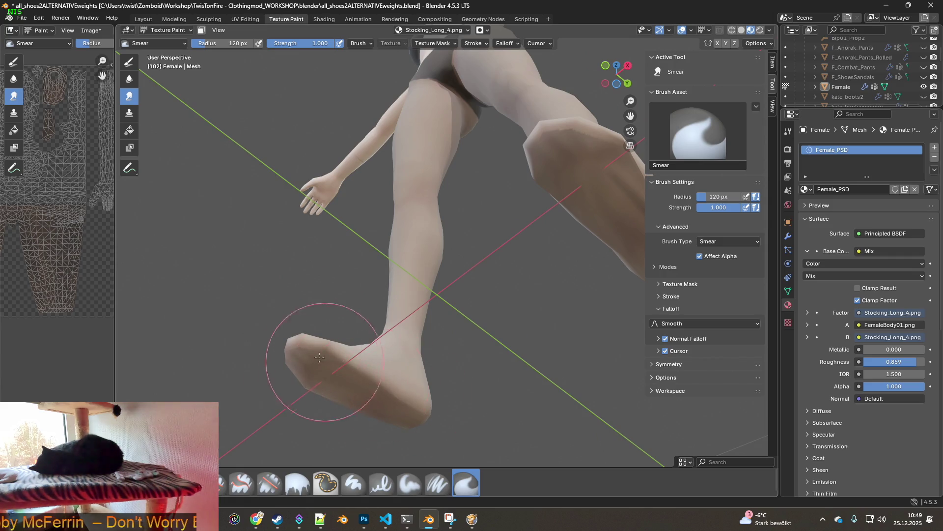
{"action": "mouse_move", "coordinate": [420, 354]}
{"action": "middle_mouse_down"}
{"action": "mouse_move", "coordinate": [583, 412]}
{"action": "mouse_move", "coordinate": [485, 348]}
{"action": "mouse_move", "coordinate": [516, 347]}
{"action": "mouse_move", "coordinate": [463, 310]}
{"action": "middle_mouse_up"}
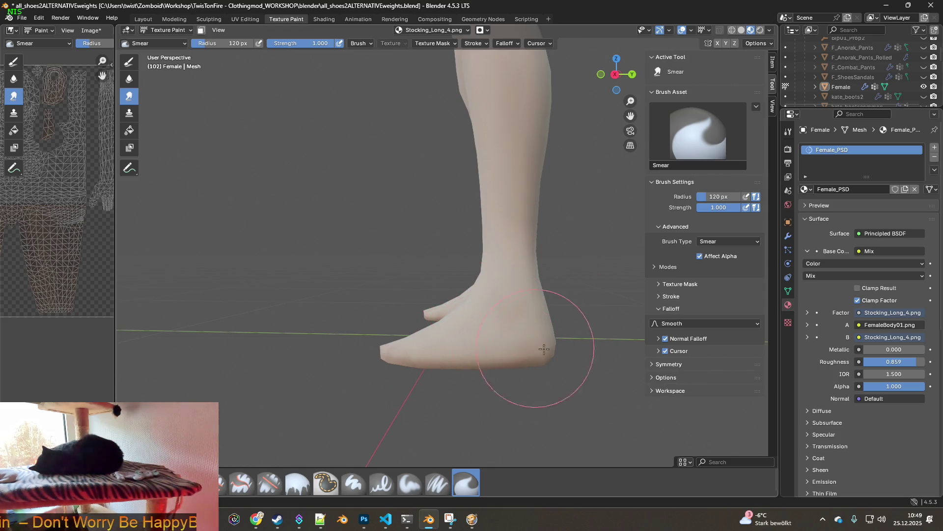
{"action": "middle_click_drag", "start_coordinate": [538, 348], "coordinate": [400, 337]}
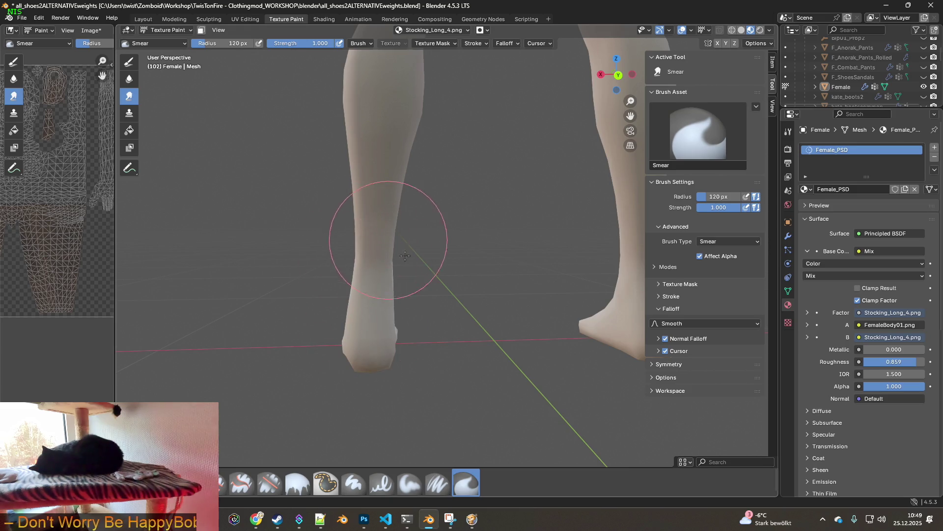
Finish smearing around the feet and check the legs from behind and below.
{"action": "middle_click_drag", "start_coordinate": [400, 253], "coordinate": [372, 263]}
{"action": "mouse_move", "coordinate": [338, 221]}
{"action": "middle_mouse_down"}
{"action": "mouse_move", "coordinate": [401, 232]}
{"action": "mouse_move", "coordinate": [295, 299]}
{"action": "middle_mouse_up"}
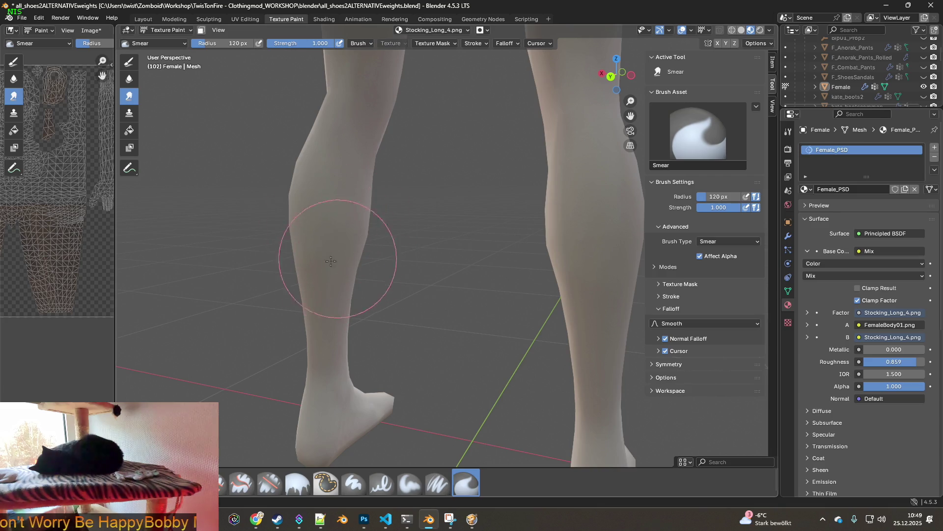
{"action": "mouse_move", "coordinate": [347, 211]}
{"action": "middle_mouse_down"}
{"action": "mouse_move", "coordinate": [469, 216]}
{"action": "mouse_move", "coordinate": [337, 243]}
{"action": "middle_mouse_up"}
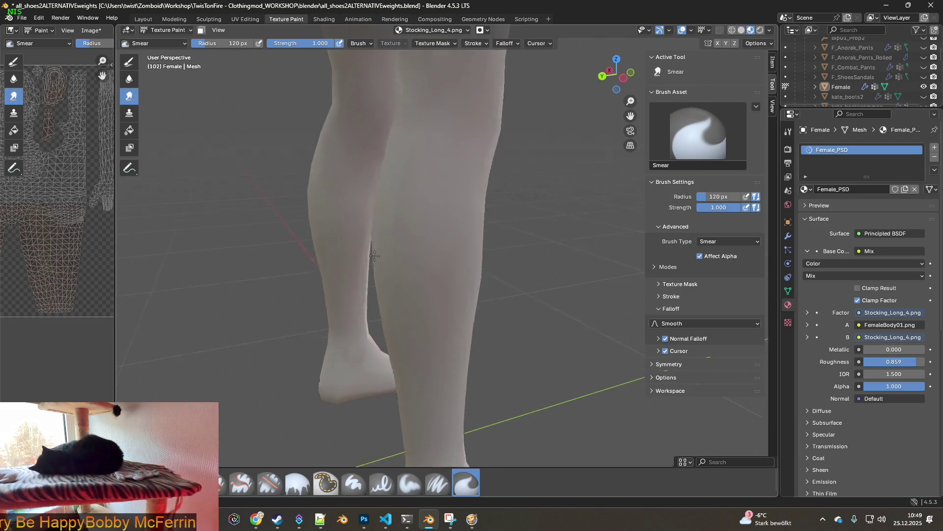
{"action": "middle_click_drag", "start_coordinate": [329, 286], "coordinate": [464, 264]}
{"action": "middle_click_drag", "start_coordinate": [463, 169], "coordinate": [383, 205]}
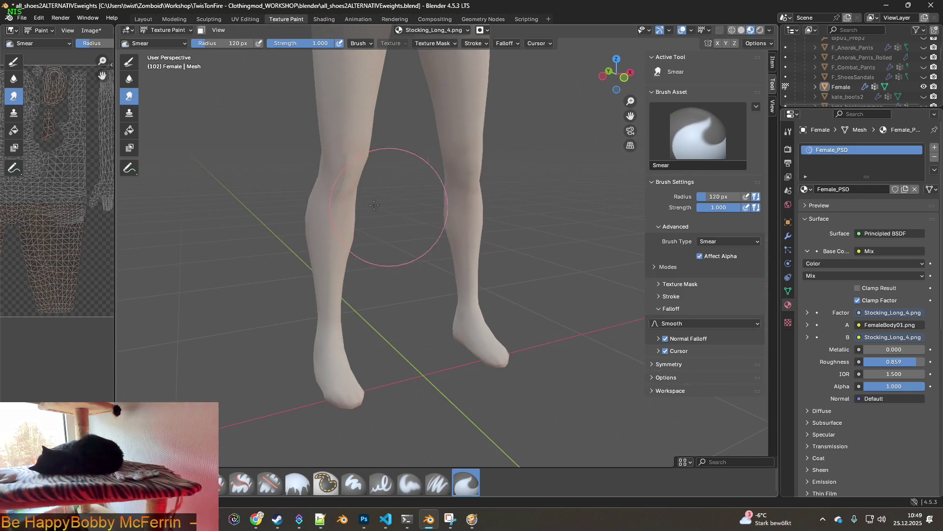
{"action": "scroll", "coordinate": [450, 294], "scroll_direction": "up", "scroll_amount": 2}
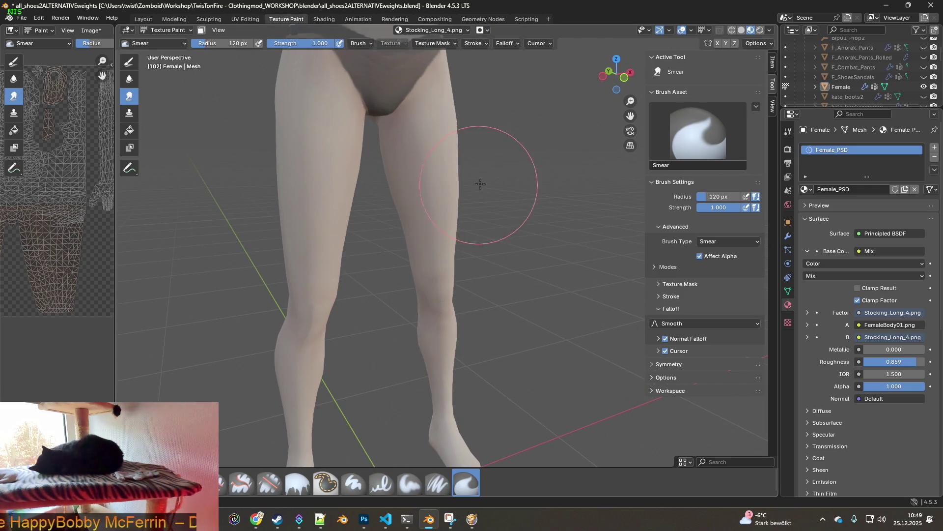
{"action": "mouse_move", "coordinate": [416, 185]}
{"action": "middle_mouse_down"}
{"action": "mouse_move", "coordinate": [436, 249]}
{"action": "mouse_move", "coordinate": [466, 218]}
{"action": "mouse_move", "coordinate": [362, 194]}
{"action": "mouse_move", "coordinate": [376, 273]}
{"action": "middle_mouse_up"}
{"action": "mouse_move", "coordinate": [455, 269]}
{"action": "middle_mouse_down"}
{"action": "mouse_move", "coordinate": [477, 180]}
{"action": "mouse_move", "coordinate": [477, 255]}
{"action": "mouse_move", "coordinate": [486, 259]}
{"action": "middle_mouse_up"}
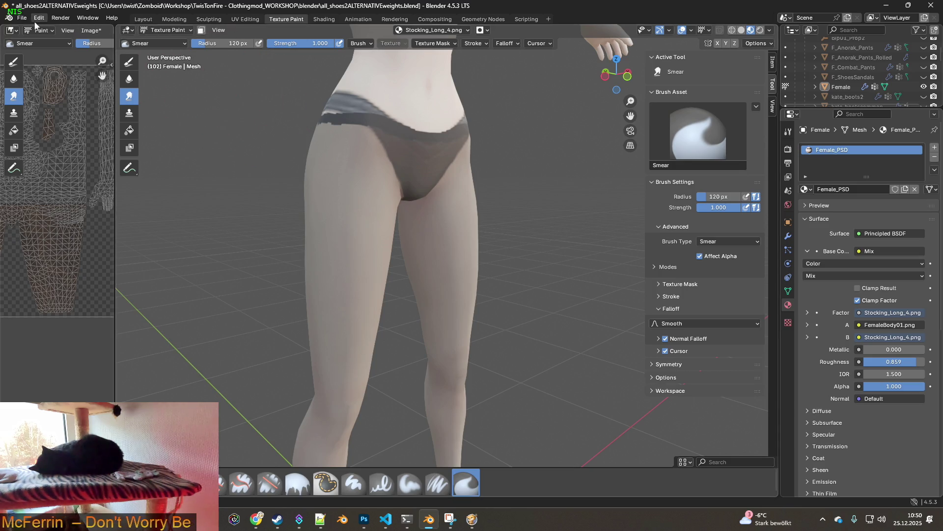
Save the Stocking_Long_4.png image and switch to the running Project Zomboid game.
{"action": "left_click", "coordinate": [91, 30]}
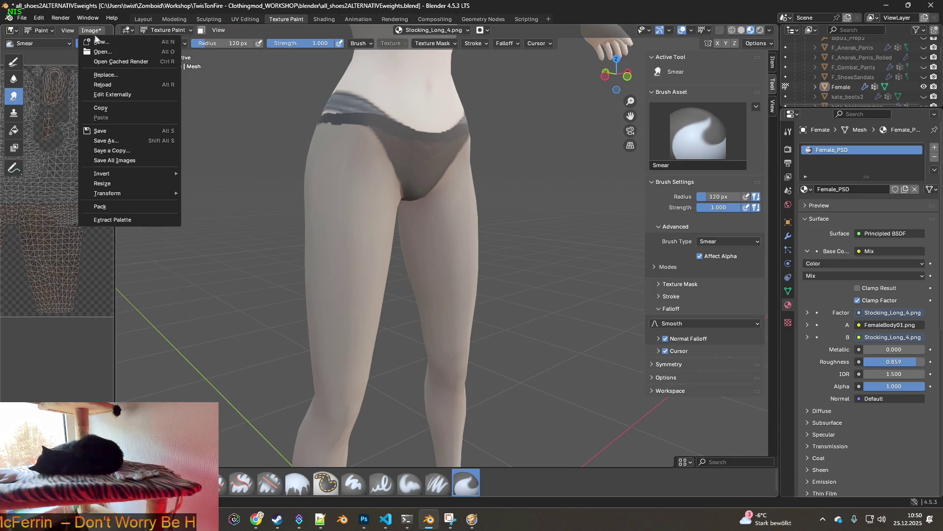
{"action": "left_click", "coordinate": [101, 131]}
{"action": "left_click", "coordinate": [475, 516]}
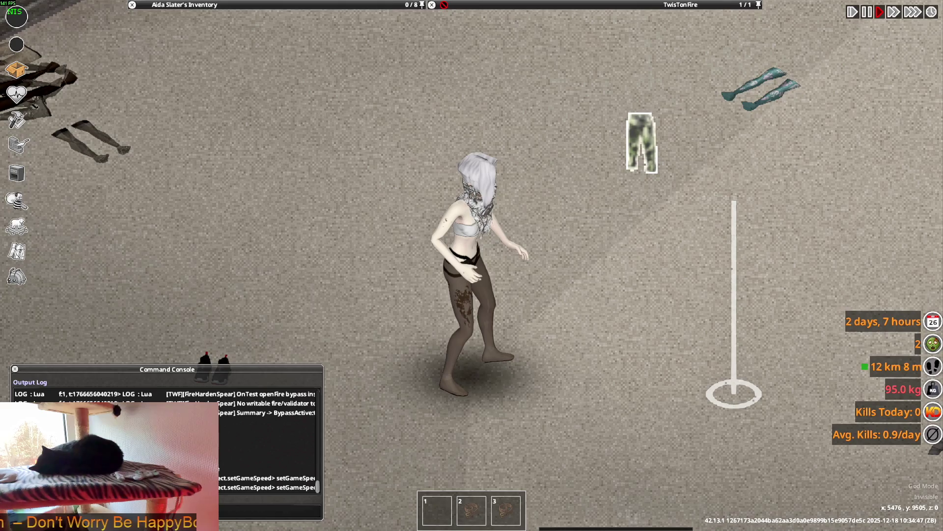
{"action": "scroll", "coordinate": [579, 238], "scroll_direction": "down", "scroll_amount": 5}
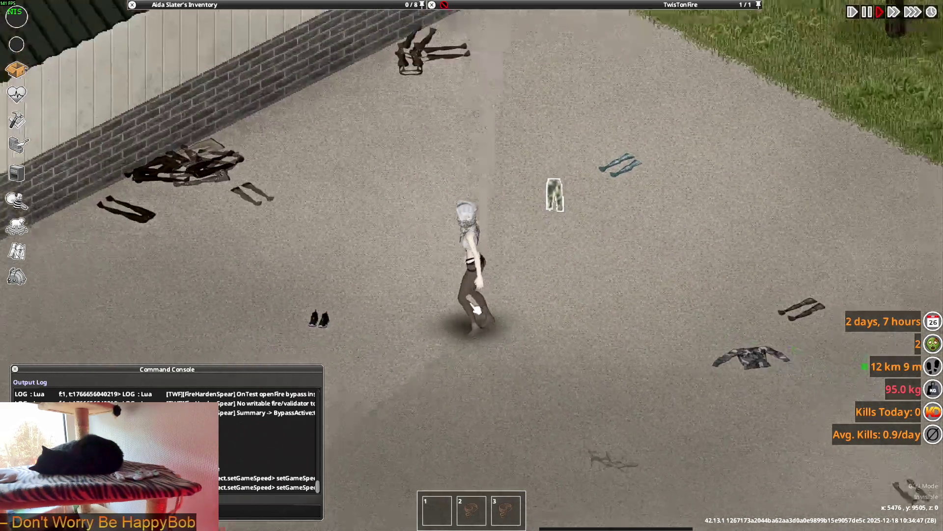
Run the character along the warehouse wall and into the store to the back wall.
{"action": "key", "text": "s+a"}
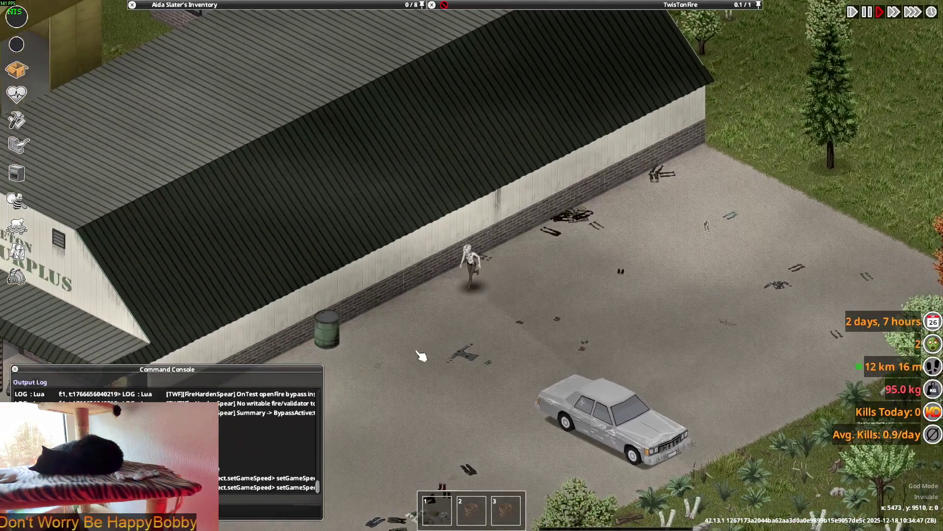
{"action": "key", "text": "s+a"}
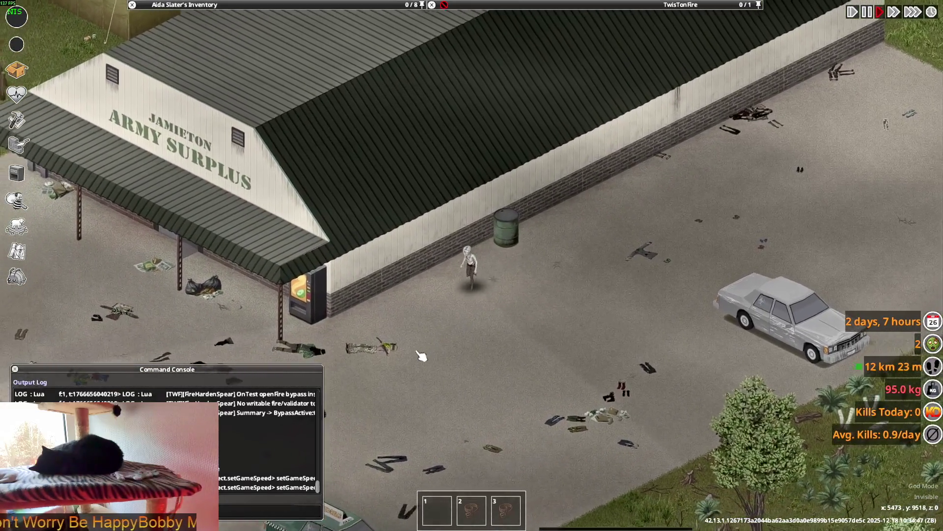
{"action": "key", "text": "s+a"}
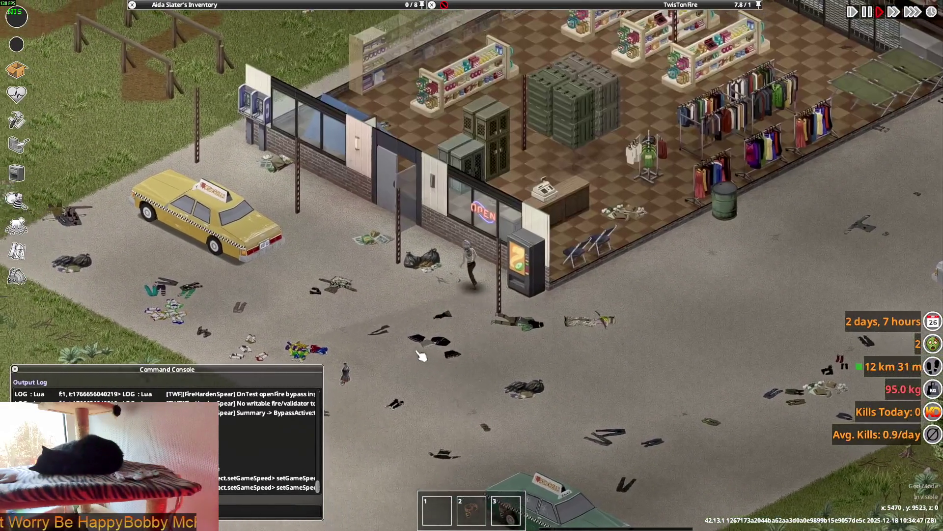
{"action": "scroll", "coordinate": [457, 324], "scroll_direction": "up", "scroll_amount": 3}
{"action": "key", "text": "w"}
{"action": "scroll", "coordinate": [476, 315], "scroll_direction": "up", "scroll_amount": 4}
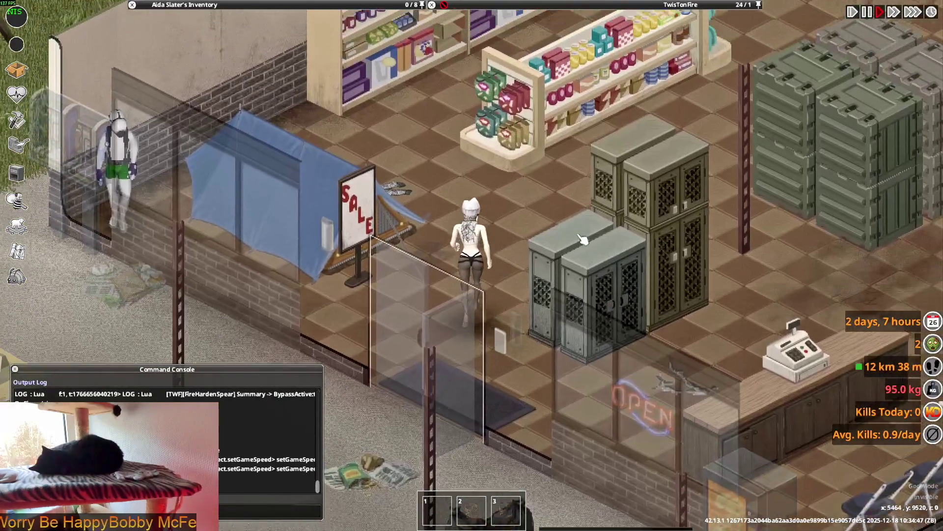
{"action": "scroll", "coordinate": [587, 243], "scroll_direction": "down", "scroll_amount": 5}
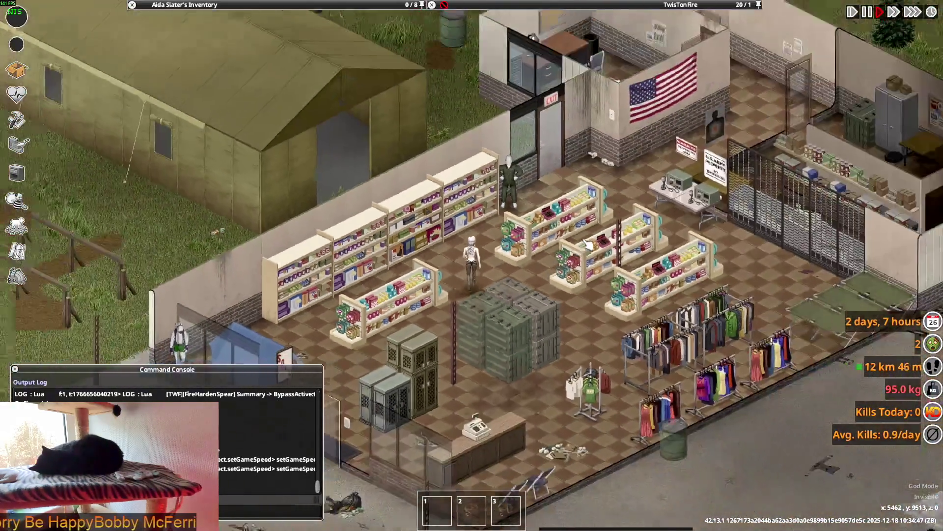
{"action": "key", "text": "w"}
{"action": "scroll", "coordinate": [588, 244], "scroll_direction": "up", "scroll_amount": 5}
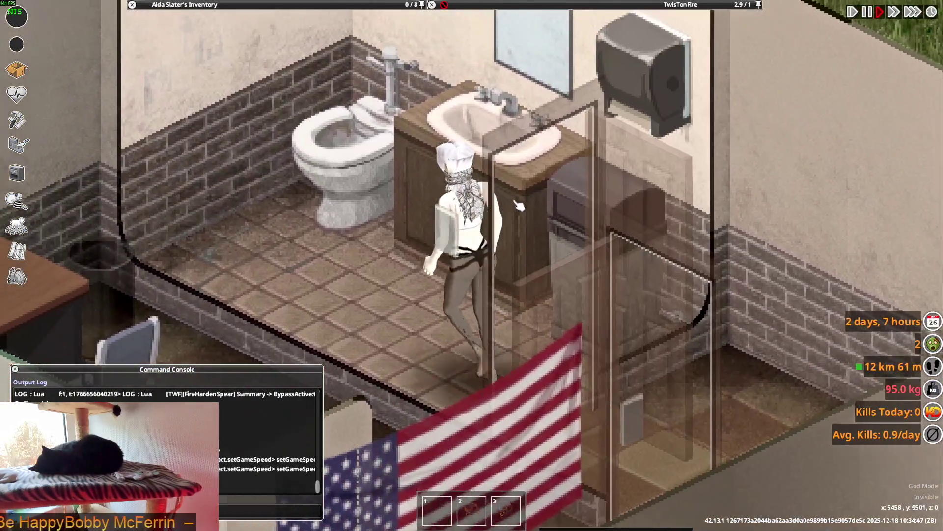
Wash the character at the sink, then walk her through the store aisle.
{"action": "right_click", "coordinate": [527, 202]}
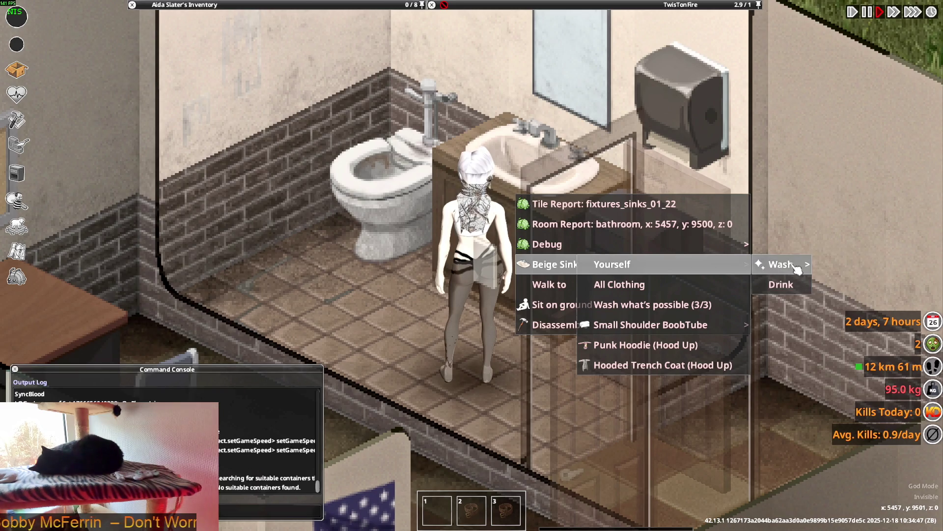
{"action": "left_click", "coordinate": [681, 271]}
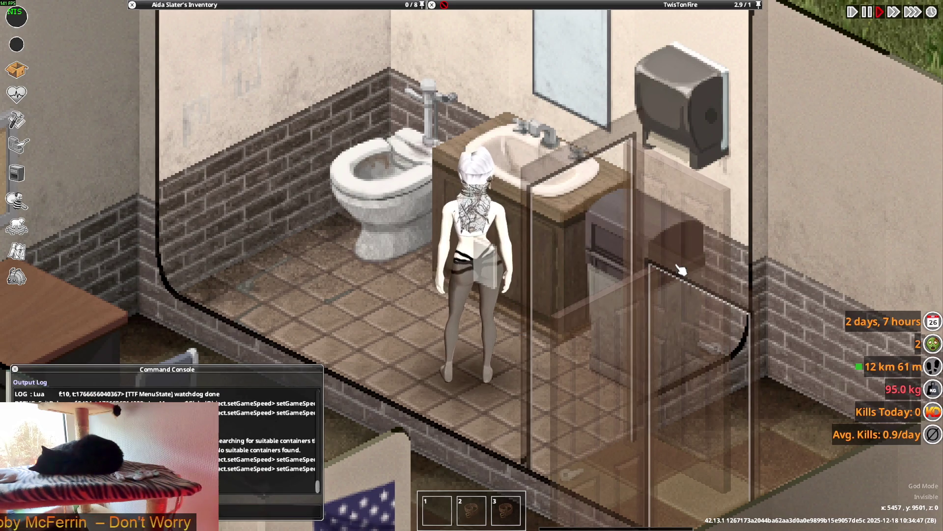
{"action": "scroll", "coordinate": [625, 288], "scroll_direction": "up", "scroll_amount": 2}
{"action": "key", "text": "s"}
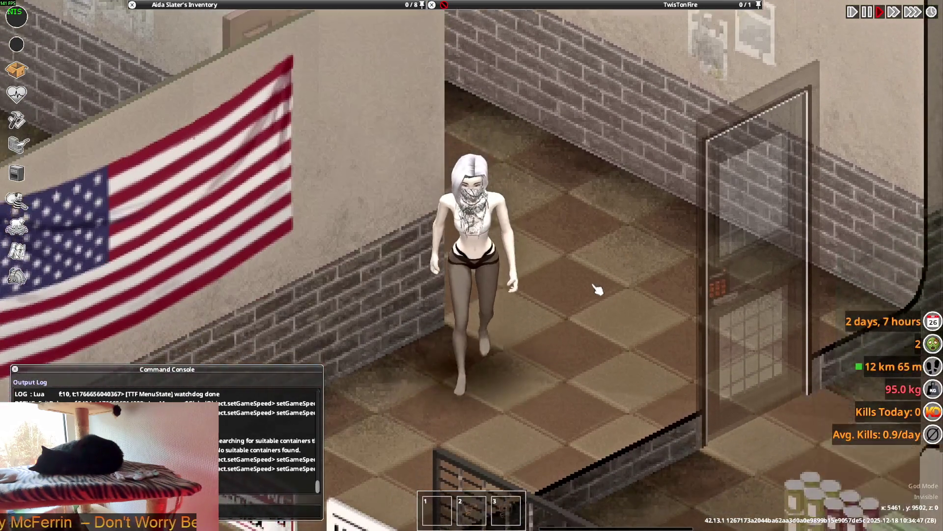
{"action": "key", "text": "s"}
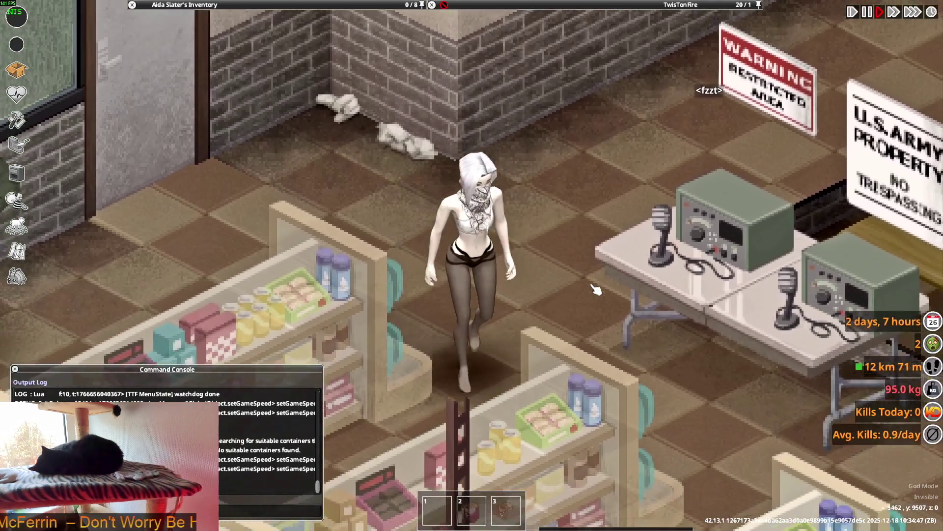
{"action": "key", "text": "a"}
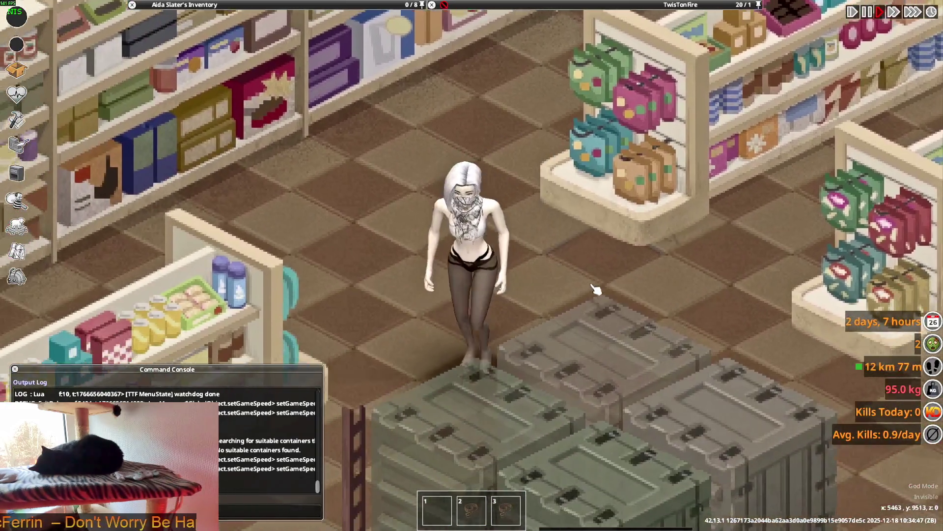
{"action": "key", "text": "d"}
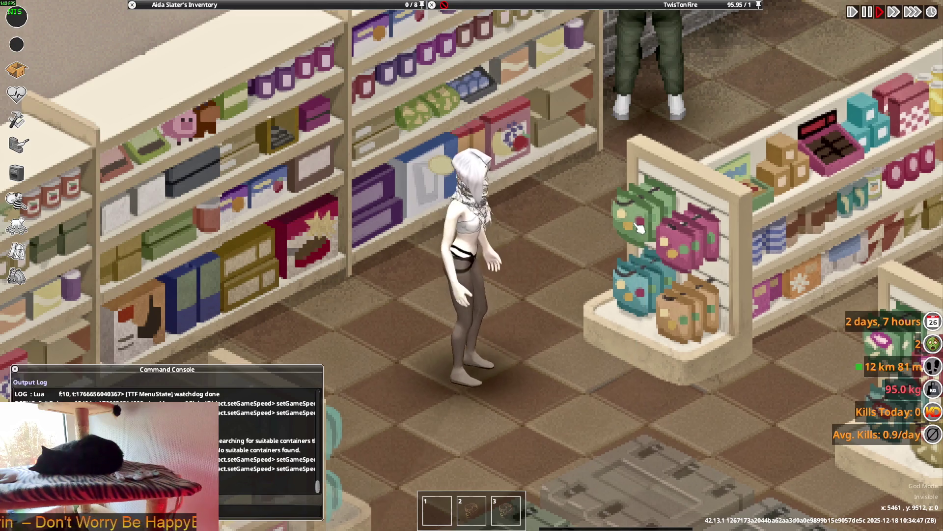
Quit Project Zomboid to the desktop from the pause menu.
{"action": "key", "text": "Escape"}
{"action": "left_click", "coordinate": [170, 381]}
{"action": "left_click", "coordinate": [445, 283]}
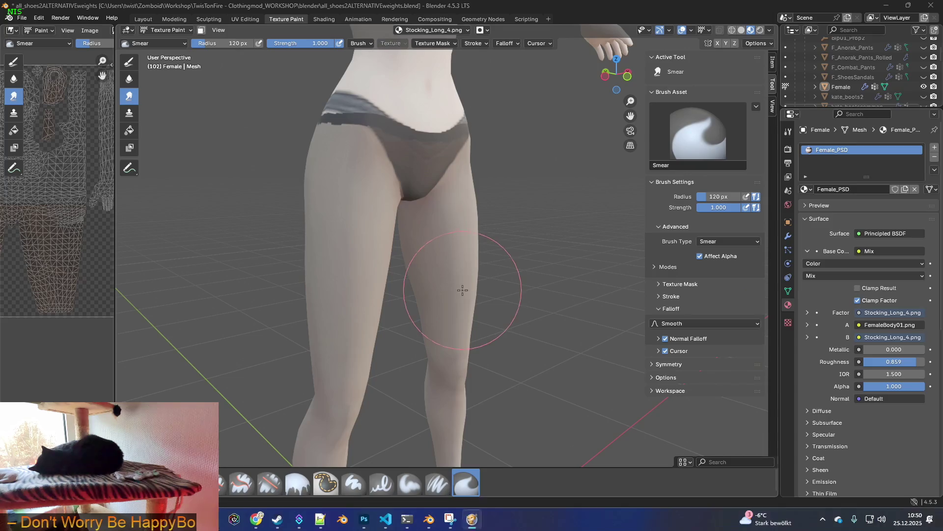
{"action": "scroll", "coordinate": [414, 319], "scroll_direction": "down", "scroll_amount": 3}
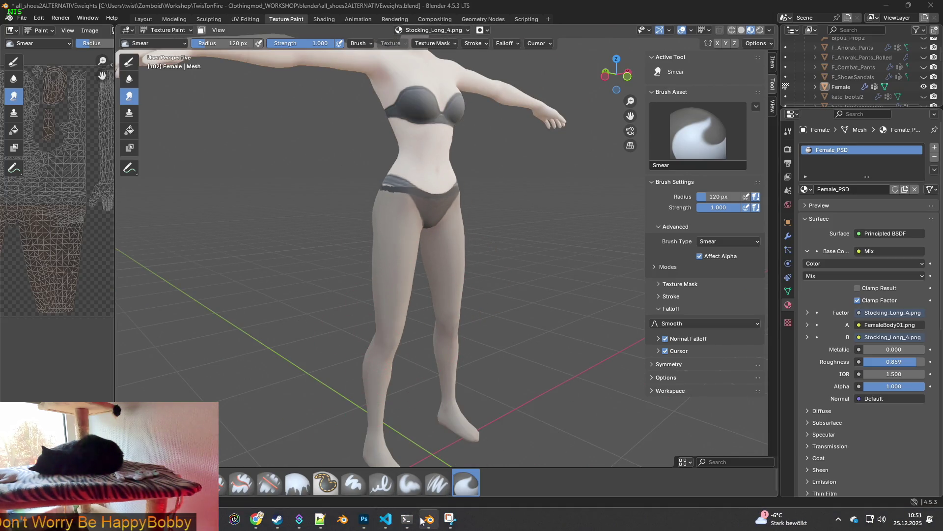
{"action": "mouse_move", "coordinate": [364, 519]}
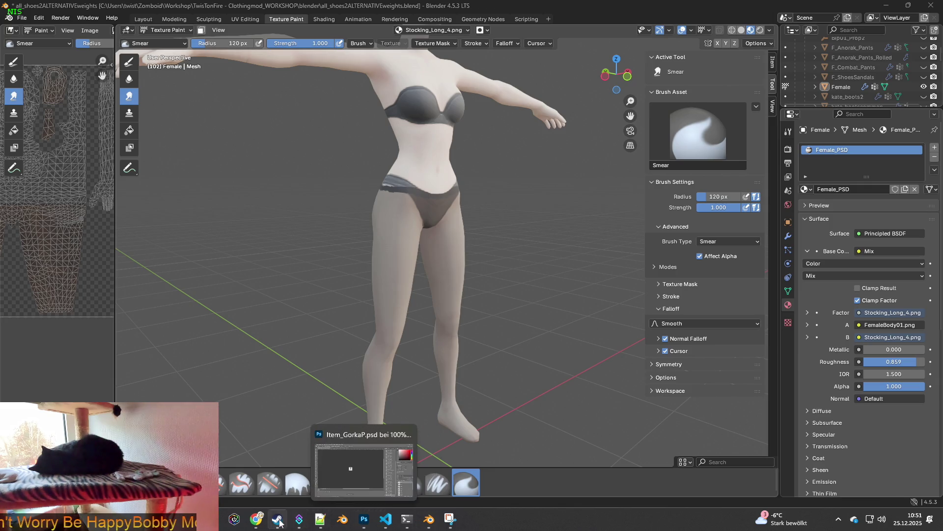
Bring the Steam library forward and start launching Project Zomboid.
{"action": "left_click", "coordinate": [278, 520]}
{"action": "left_click", "coordinate": [269, 240]}
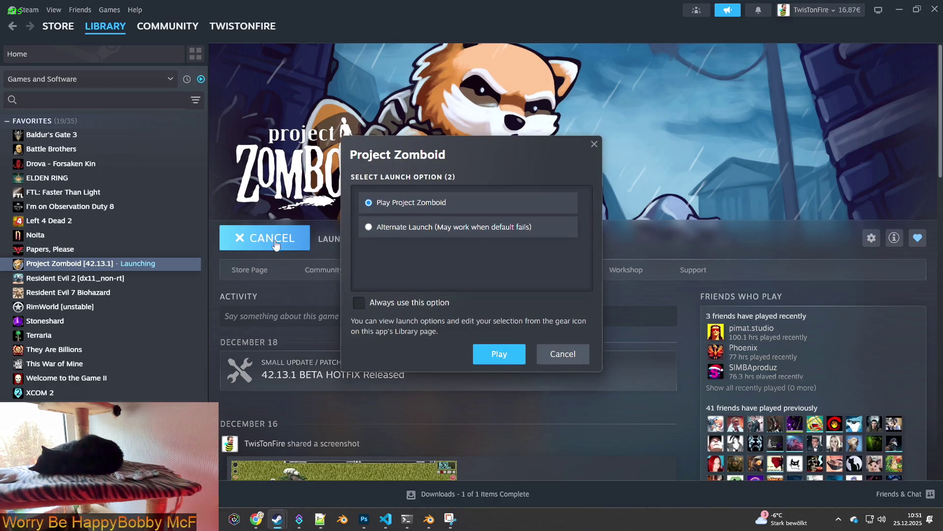
Launch Project Zomboid with the standard Play Project Zomboid option.
{"action": "left_click", "coordinate": [500, 352]}
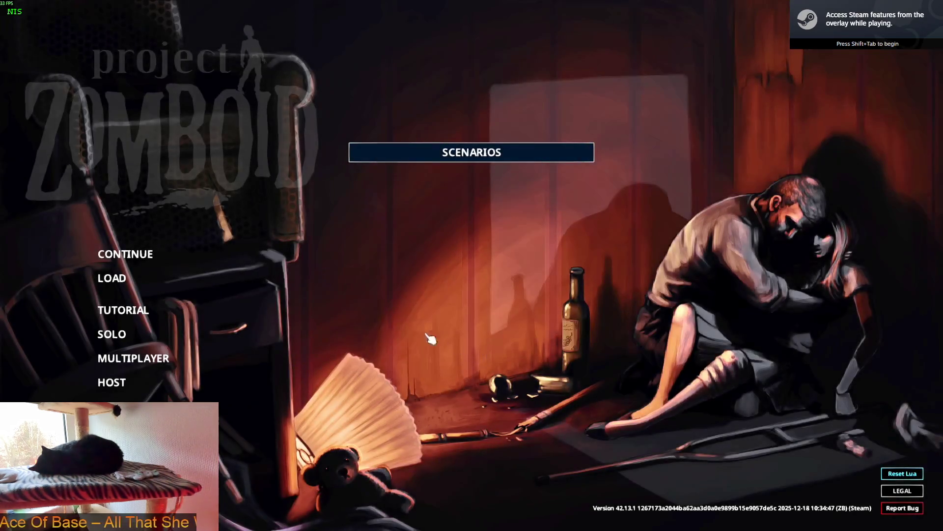
Continue the last saved game and start playing once it loads.
{"action": "left_click", "coordinate": [280, 255]}
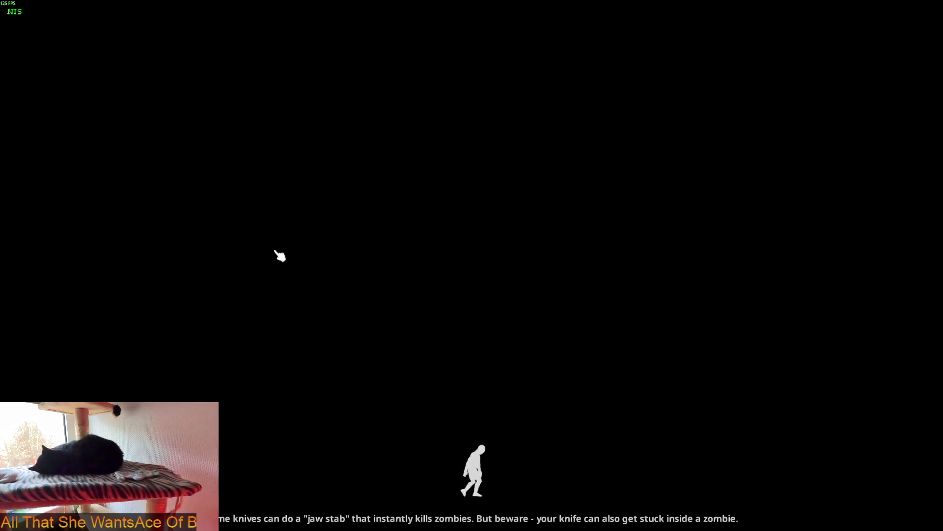
{"action": "left_click", "coordinate": [321, 265]}
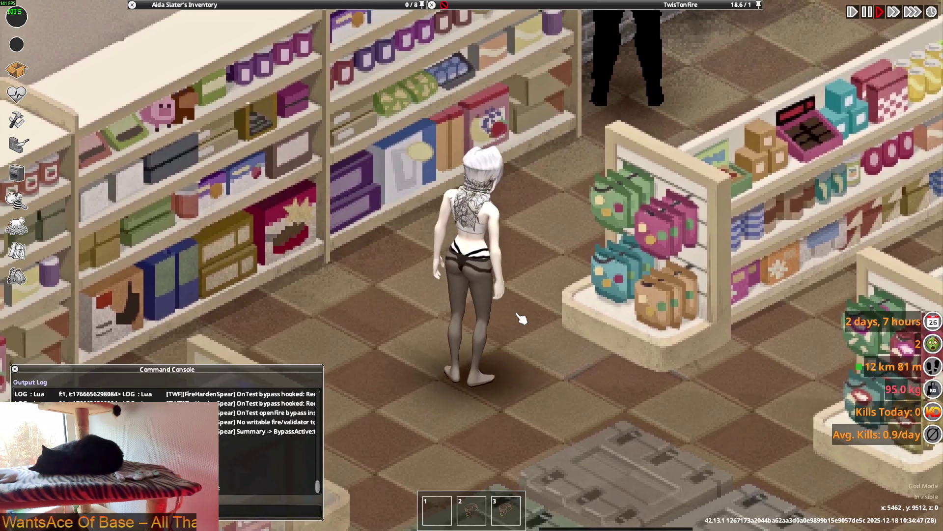
{"action": "key", "text": "s"}
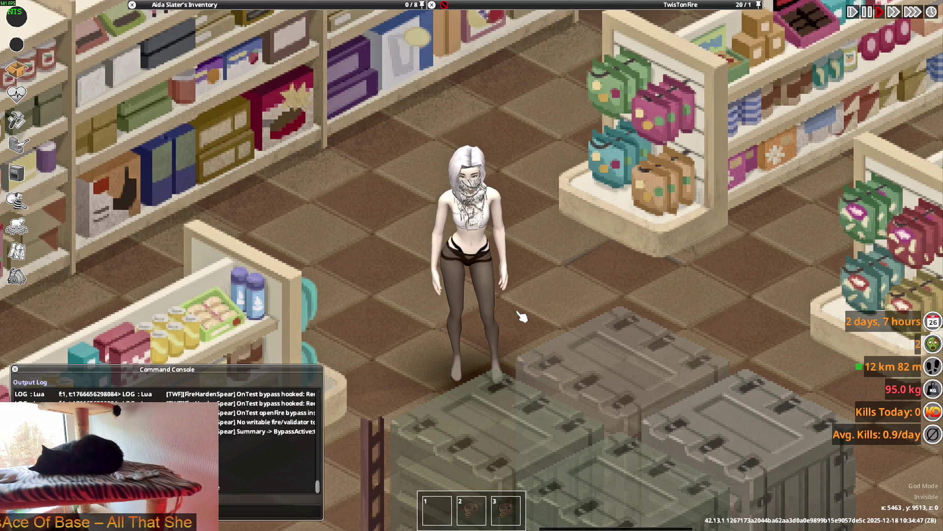
{"action": "key", "text": "w"}
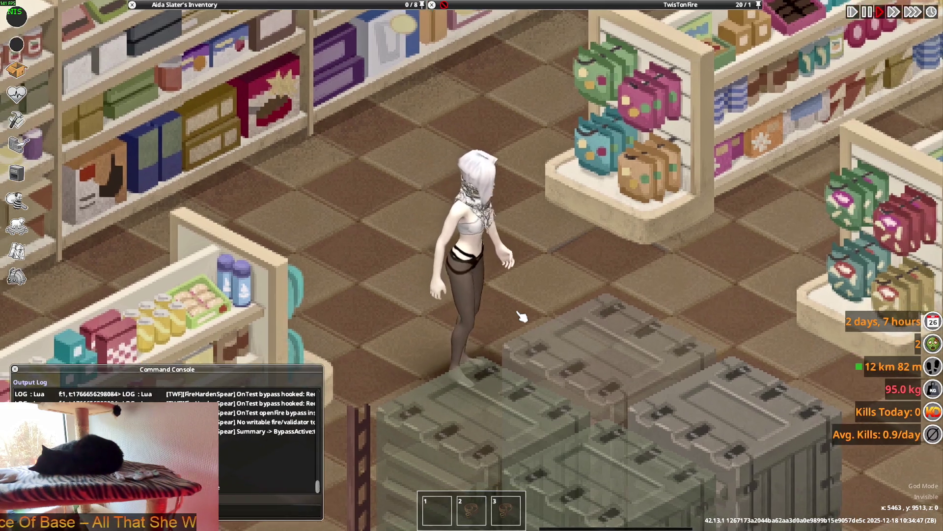
{"action": "key", "text": "w"}
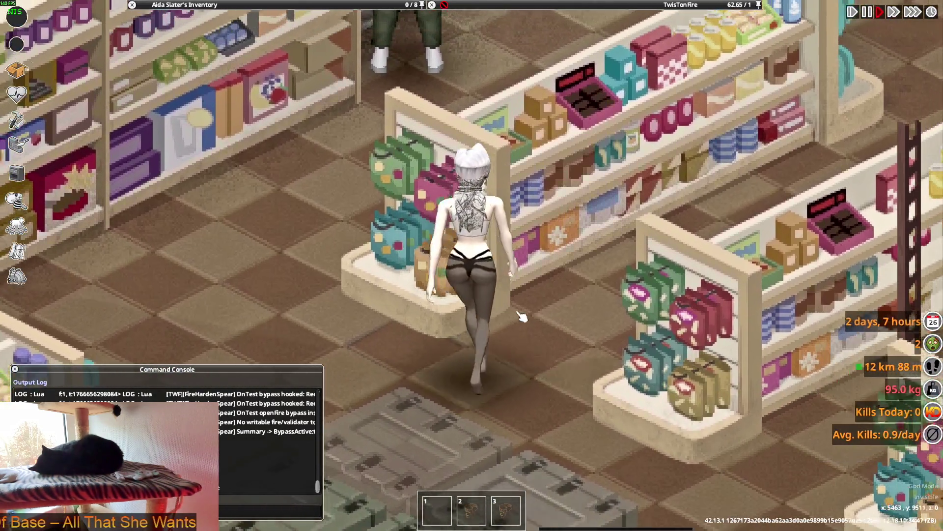
{"action": "key", "text": "s"}
{"action": "key", "text": "w"}
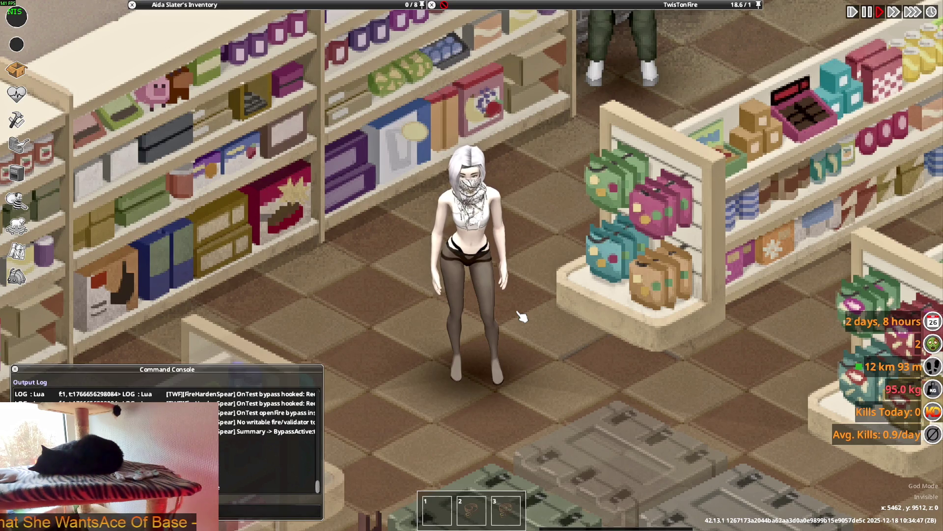
{"action": "scroll", "coordinate": [520, 316], "scroll_direction": "down", "scroll_amount": 2}
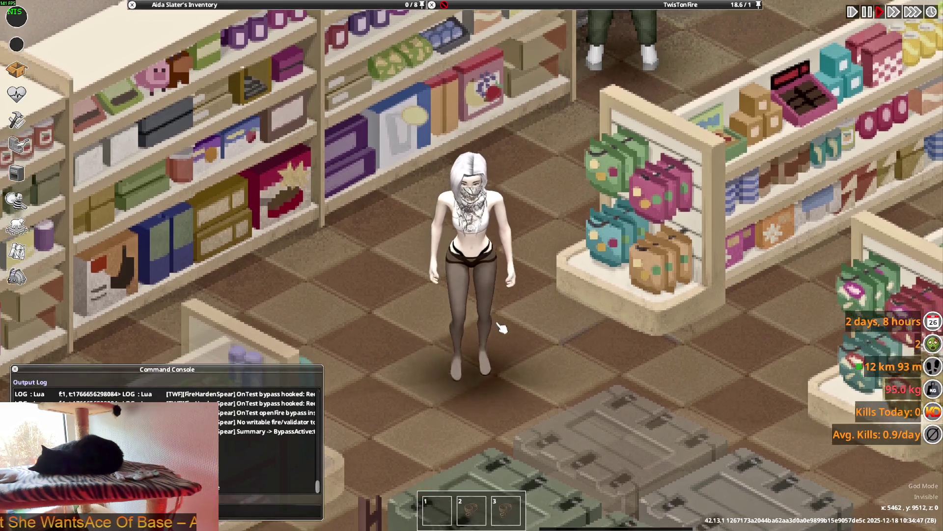
{"action": "scroll", "coordinate": [466, 298], "scroll_direction": "down", "scroll_amount": 2}
Walk the character out of the store into the open lot and turn her toward the camera.
{"action": "key", "text": "s"}
{"action": "key", "text": "a"}
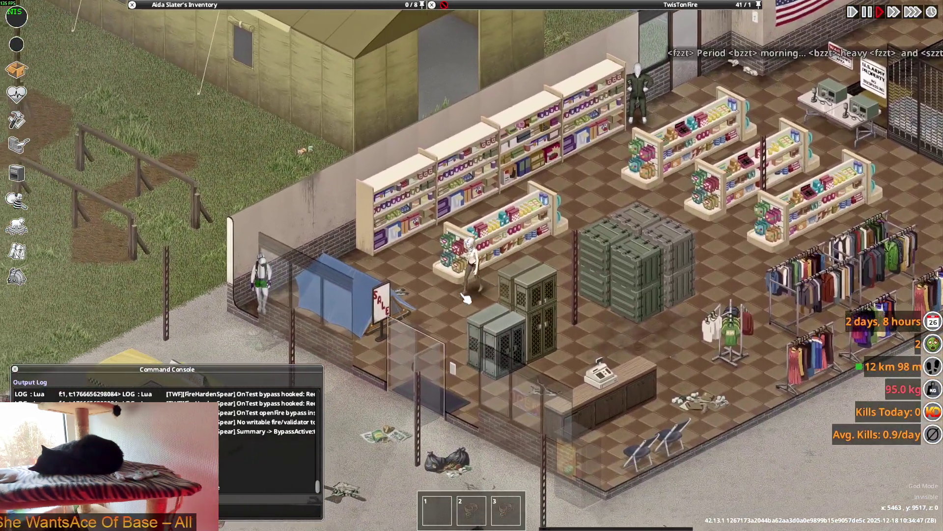
{"action": "key", "text": "s"}
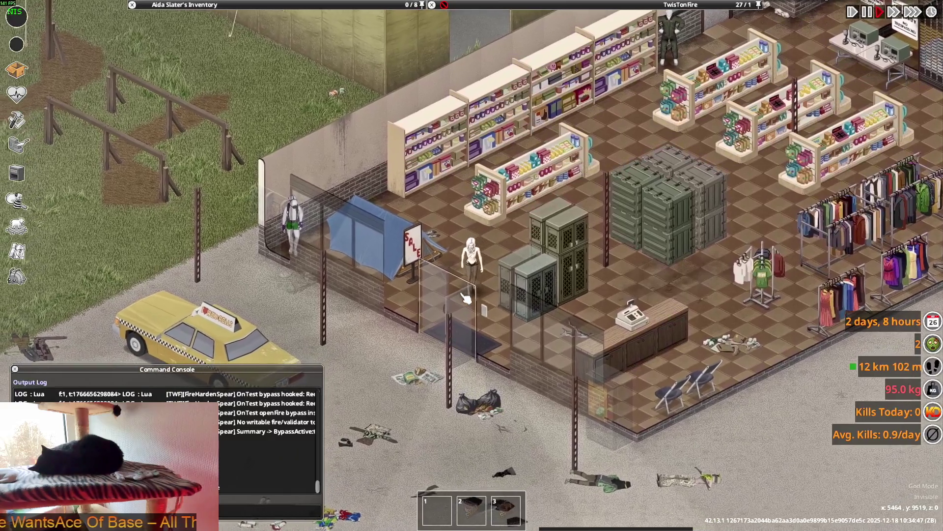
{"action": "key", "text": "s"}
{"action": "key", "text": "d"}
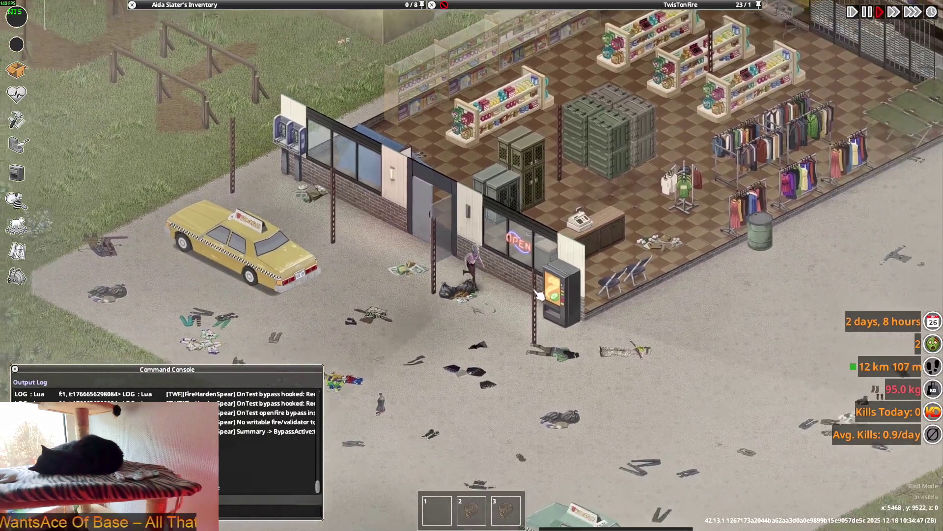
{"action": "key", "text": "w"}
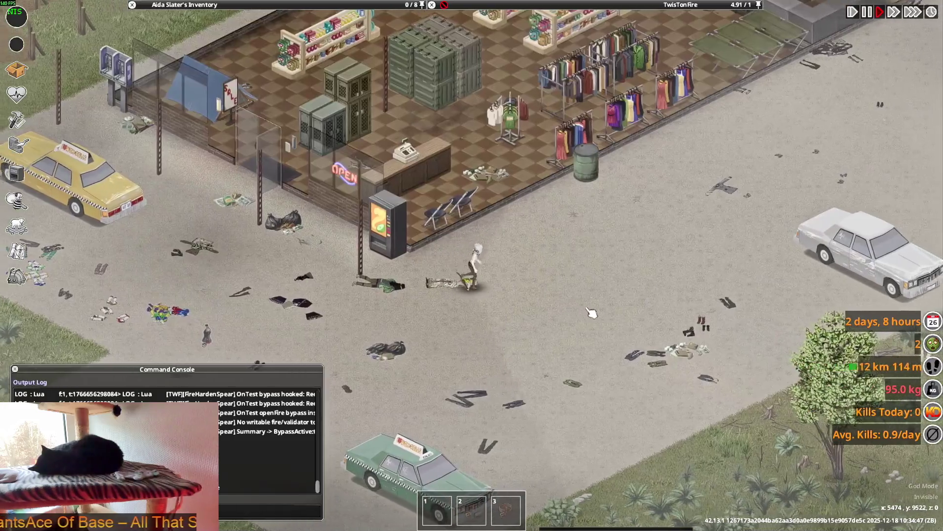
{"action": "scroll", "coordinate": [589, 310], "scroll_direction": "up", "scroll_amount": 2}
{"action": "scroll", "coordinate": [558, 289], "scroll_direction": "up", "scroll_amount": 2}
{"action": "scroll", "coordinate": [560, 287], "scroll_direction": "up", "scroll_amount": 2}
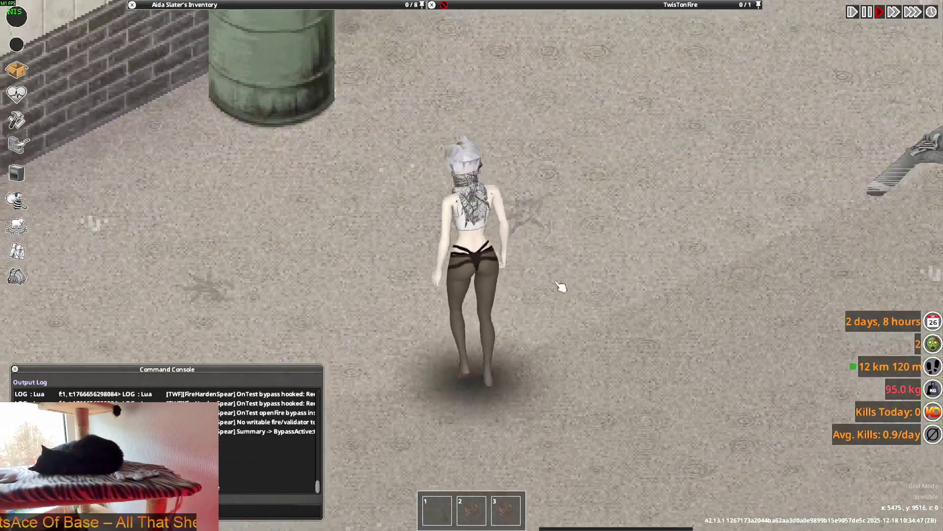
{"action": "key", "text": "s"}
{"action": "key", "text": "s"}
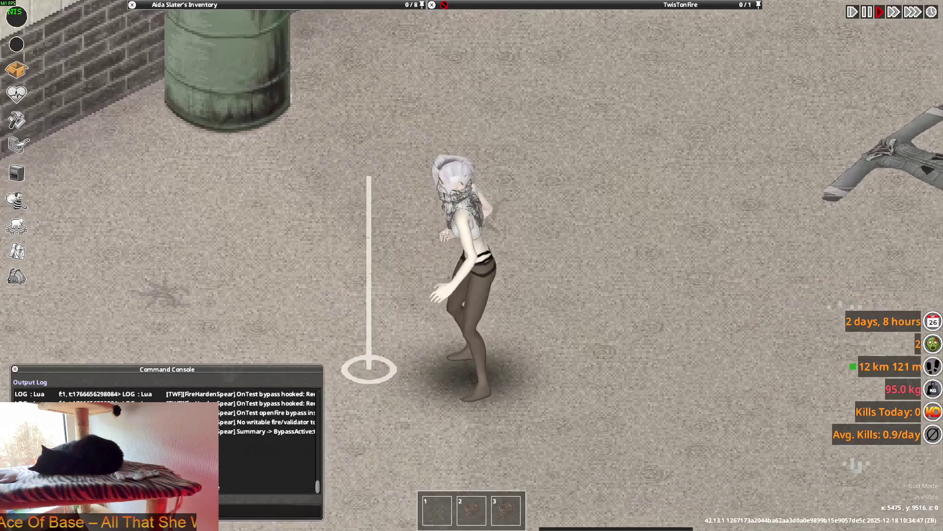